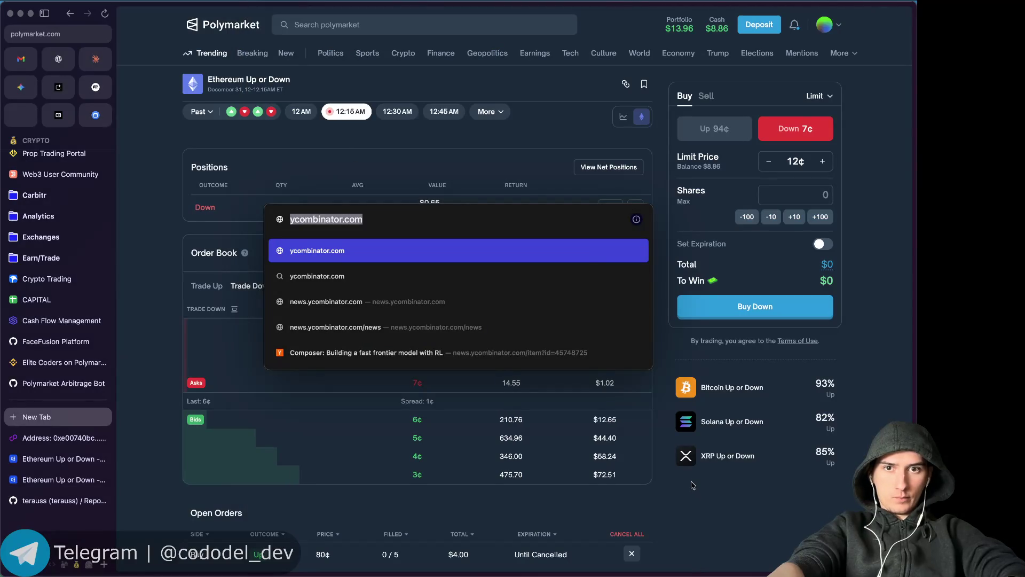
Dismiss the address suggestions and switch the Ethereum ticket to buy Up at a 94¢ limit.
{"action": "key", "text": "Escape"}
{"action": "scroll", "coordinate": [693, 497], "scroll_direction": "down", "scroll_amount": 1}
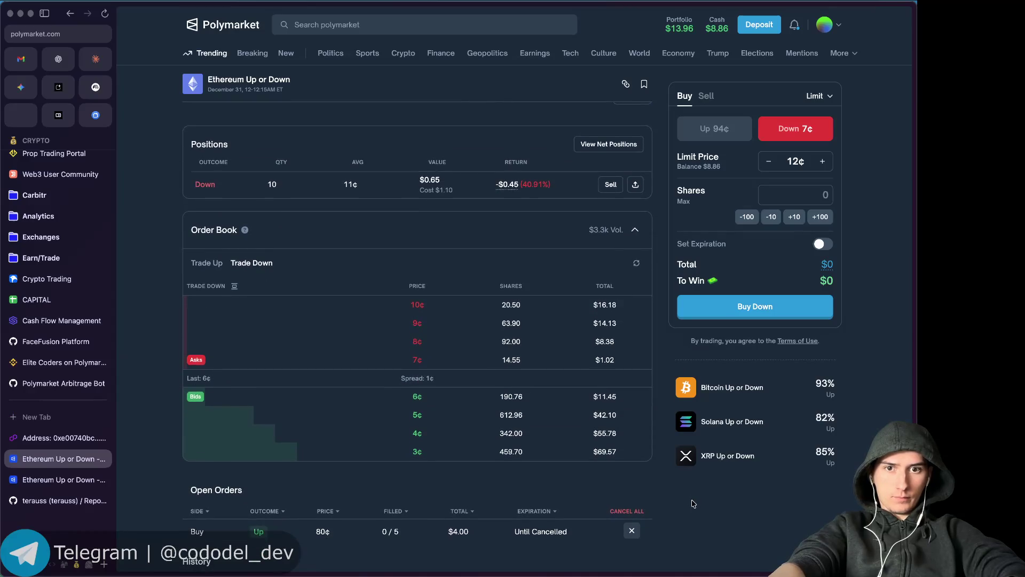
{"action": "scroll", "coordinate": [693, 504], "scroll_direction": "up", "scroll_amount": 5}
{"action": "scroll", "coordinate": [693, 504], "scroll_direction": "down", "scroll_amount": 10}
{"action": "scroll", "coordinate": [436, 380], "scroll_direction": "up", "scroll_amount": 3}
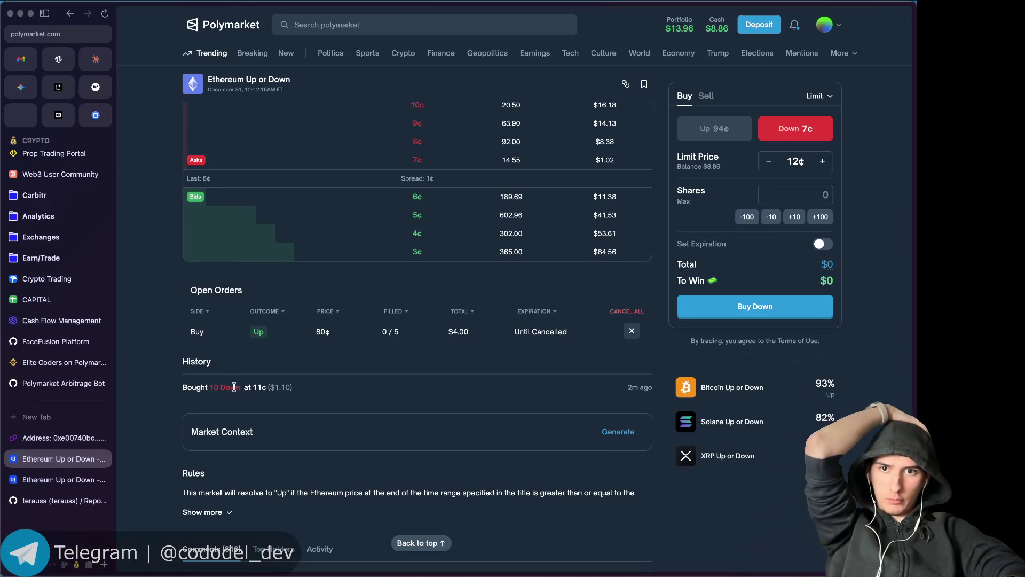
{"action": "scroll", "coordinate": [278, 384], "scroll_direction": "up", "scroll_amount": 2}
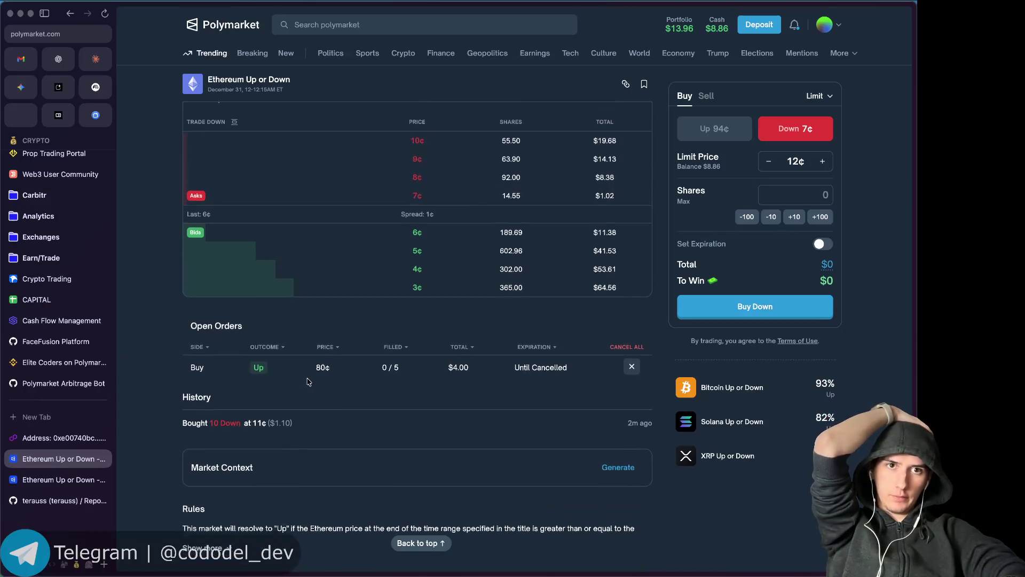
{"action": "left_click", "coordinate": [705, 129]}
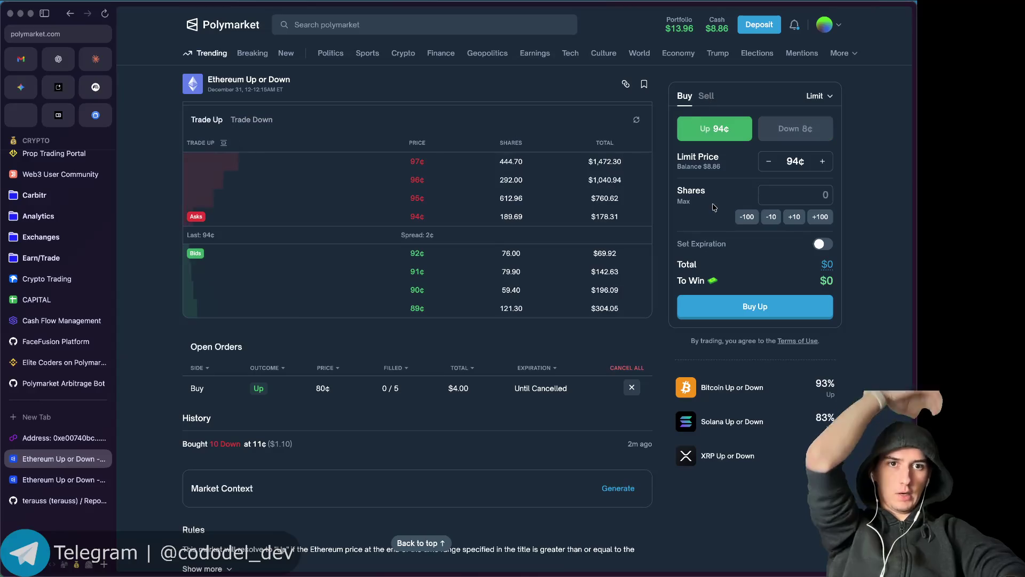
Work out 100-11 in the quick calculator, then close it.
{"action": "key", "text": "alt+space"}
{"action": "type", "text": "100-11"}
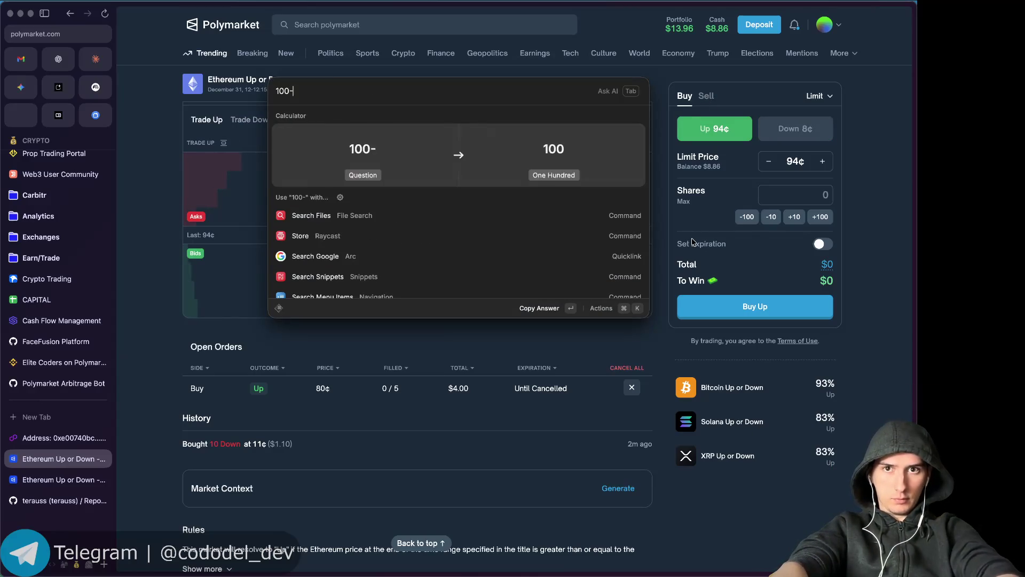
{"action": "key", "text": "Escape"}
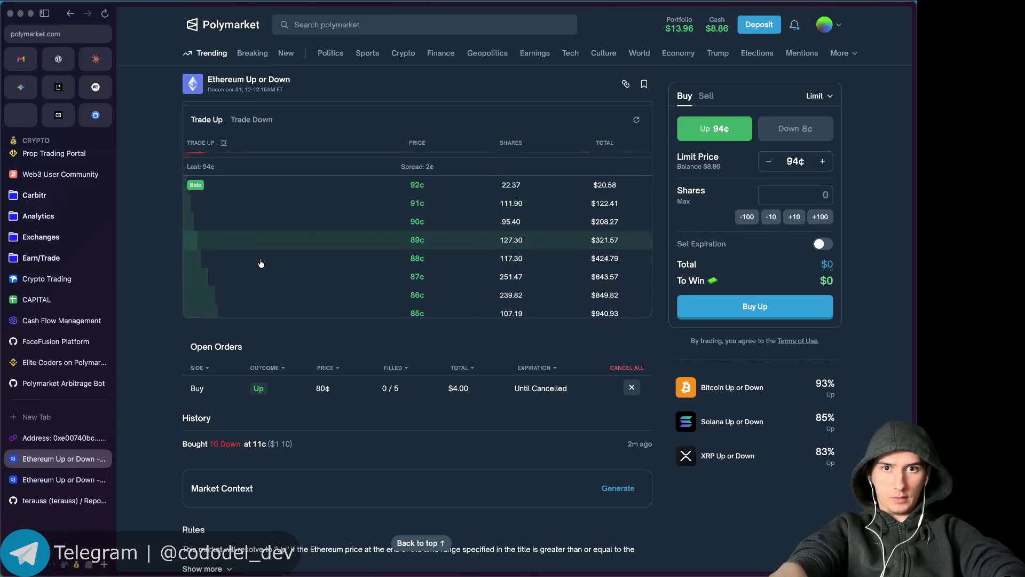
Set the Up order to 10 shares at 85¢, totalling $8.50 to win $10.
{"action": "scroll", "coordinate": [265, 267], "scroll_direction": "down", "scroll_amount": 3}
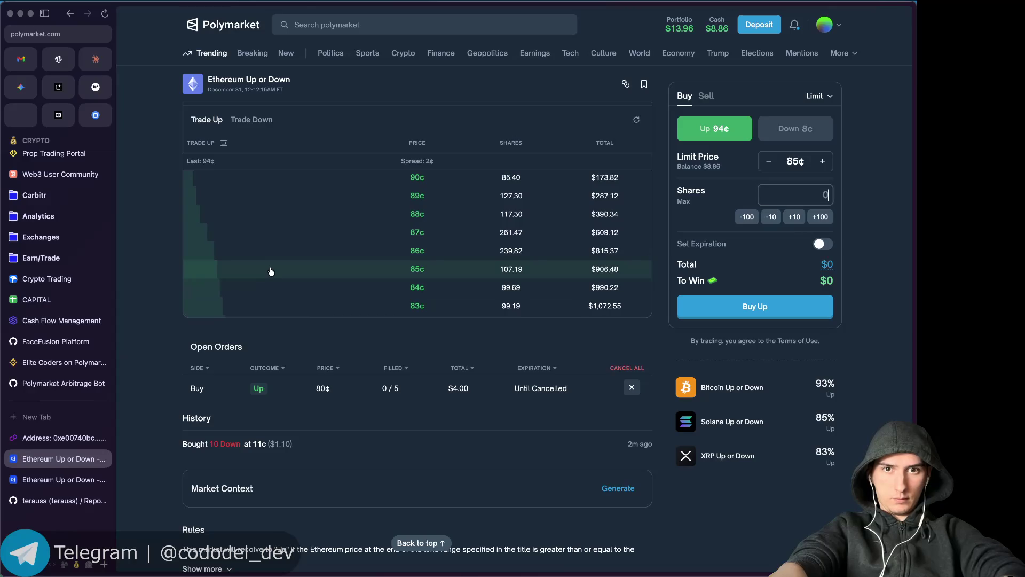
{"action": "scroll", "coordinate": [319, 451], "scroll_direction": "down", "scroll_amount": 2}
{"action": "left_click", "coordinate": [801, 195]}
{"action": "type", "text": "10"}
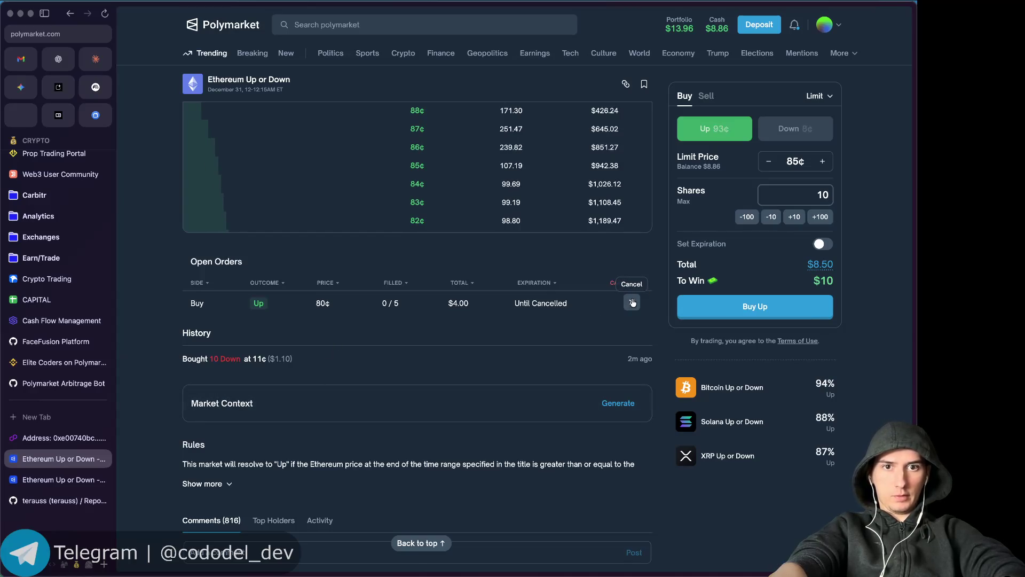
Clear the shares amount and change the limit price to 88¢.
{"action": "key", "text": "ctrl+a"}
{"action": "key", "text": "BackSpace"}
{"action": "left_click", "coordinate": [788, 163]}
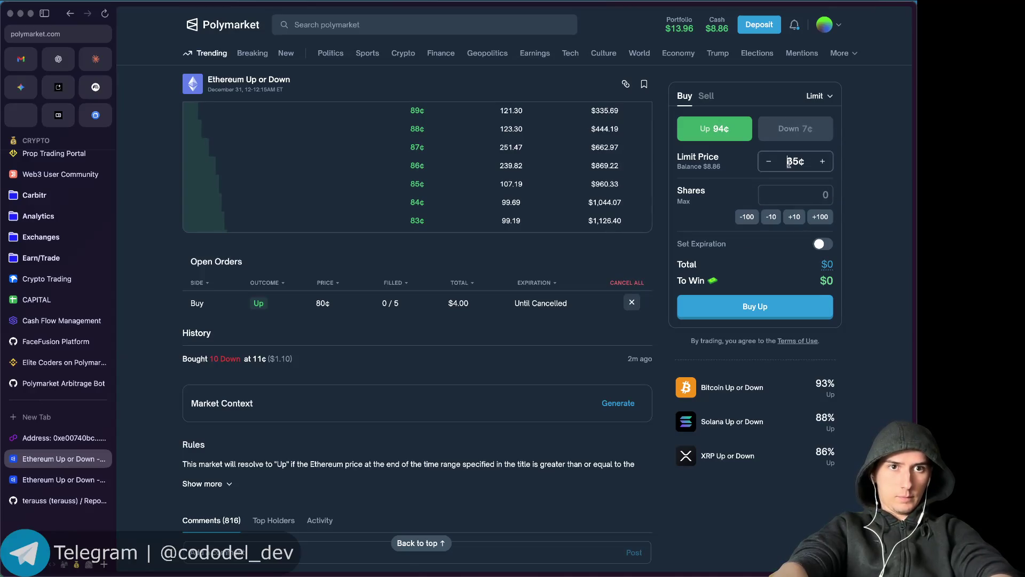
{"action": "key", "text": "BackSpace"}
{"action": "type", "text": "8"}
Keep the Limit order type, enter 5 shares and place the Buy Up order.
{"action": "left_click", "coordinate": [801, 191]}
{"action": "type", "text": "2"}
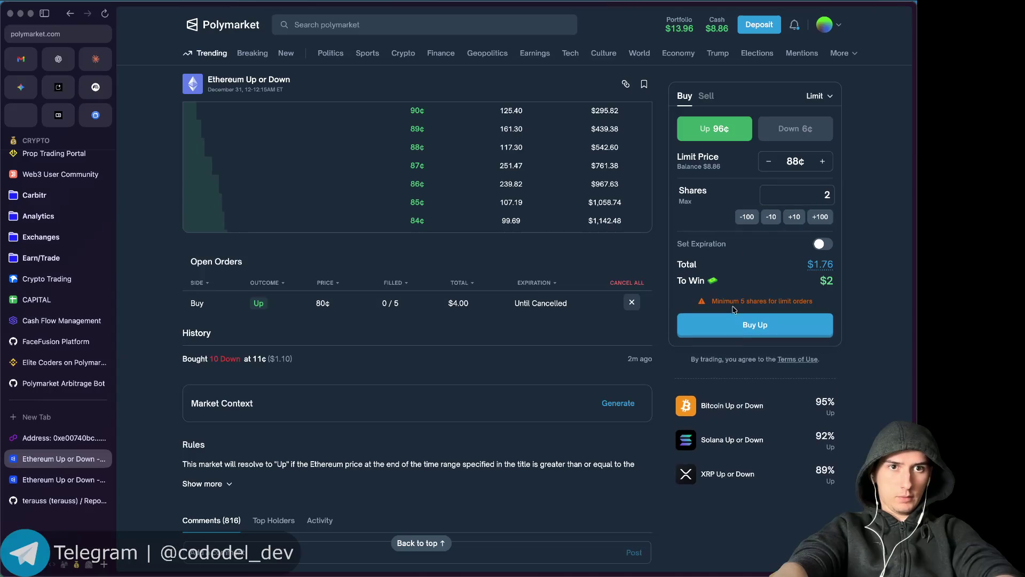
{"action": "left_click", "coordinate": [829, 99]}
{"action": "left_click", "coordinate": [798, 136]}
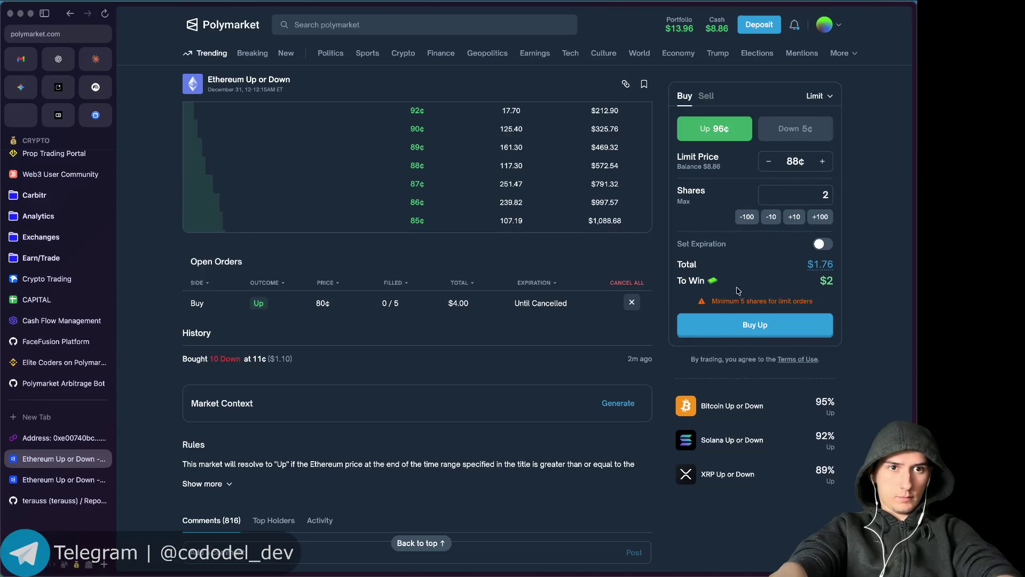
{"action": "left_click", "coordinate": [808, 192]}
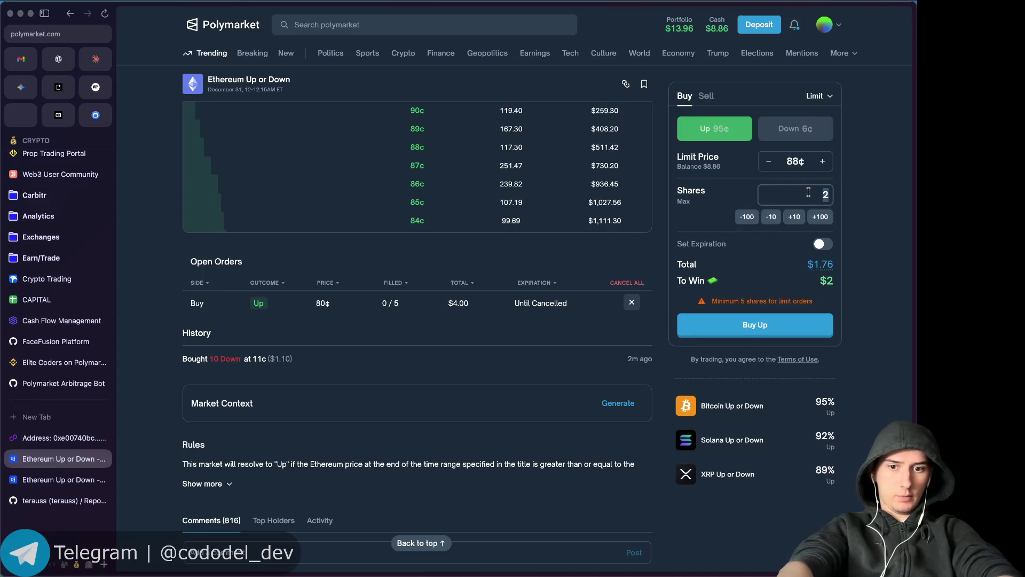
{"action": "type", "text": "5"}
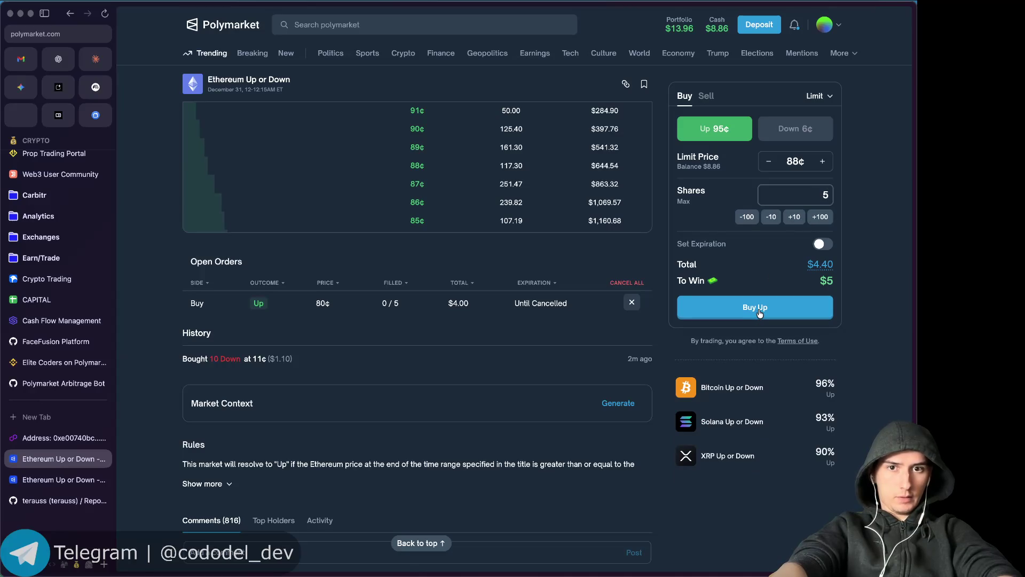
{"action": "left_click", "coordinate": [760, 312]}
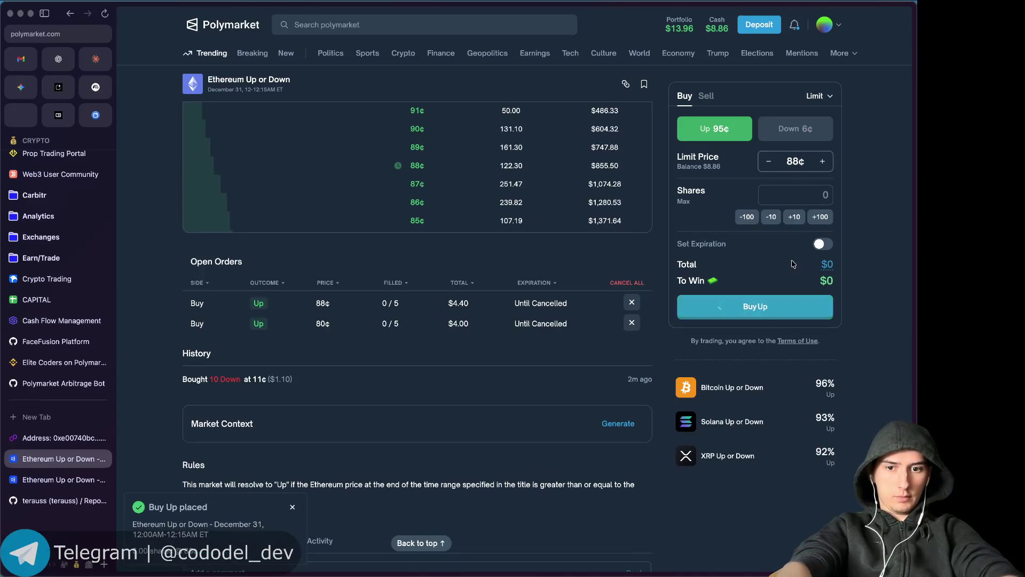
{"action": "left_click", "coordinate": [796, 161]}
{"action": "type", "text": "6"}
Try submitting a 5-share Up order.
{"action": "left_click", "coordinate": [808, 191]}
{"action": "type", "text": "5"}
{"action": "left_click", "coordinate": [751, 304]}
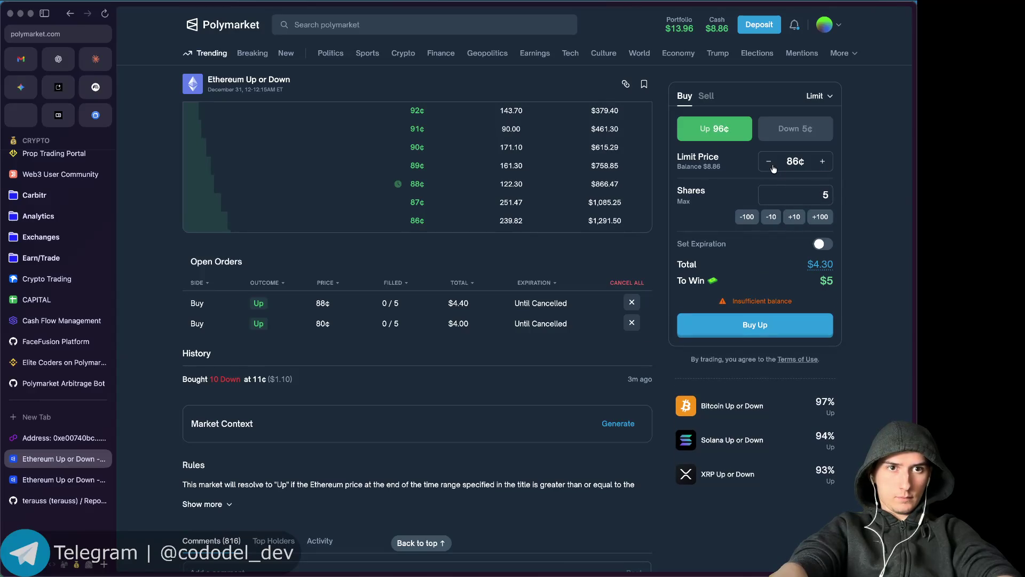
Retry the Up order at an 85¢ limit with 4 shares.
{"action": "double_click", "coordinate": [795, 161]}
{"action": "type", "text": "85"}
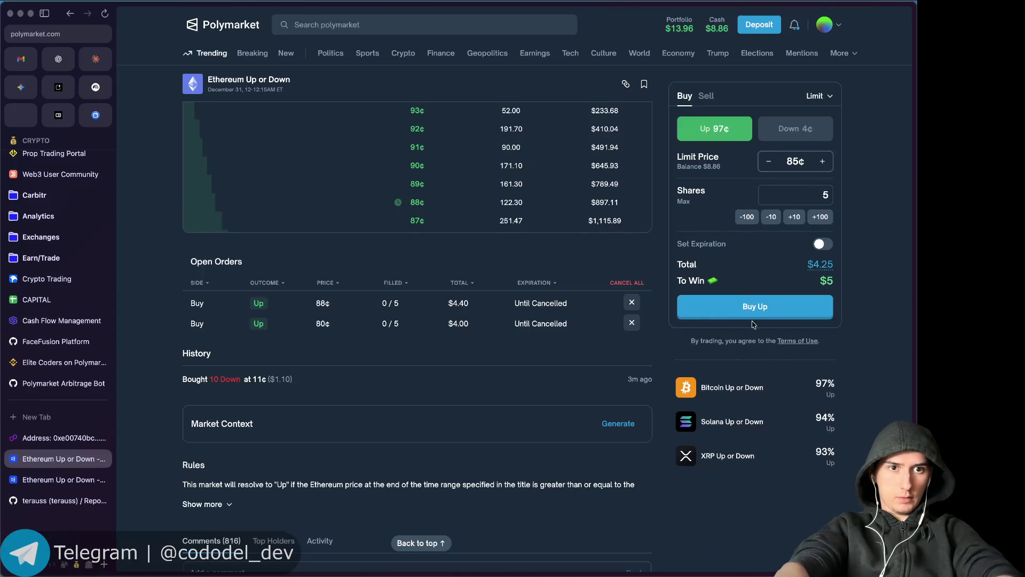
{"action": "left_click", "coordinate": [755, 308]}
{"action": "left_click", "coordinate": [816, 203]}
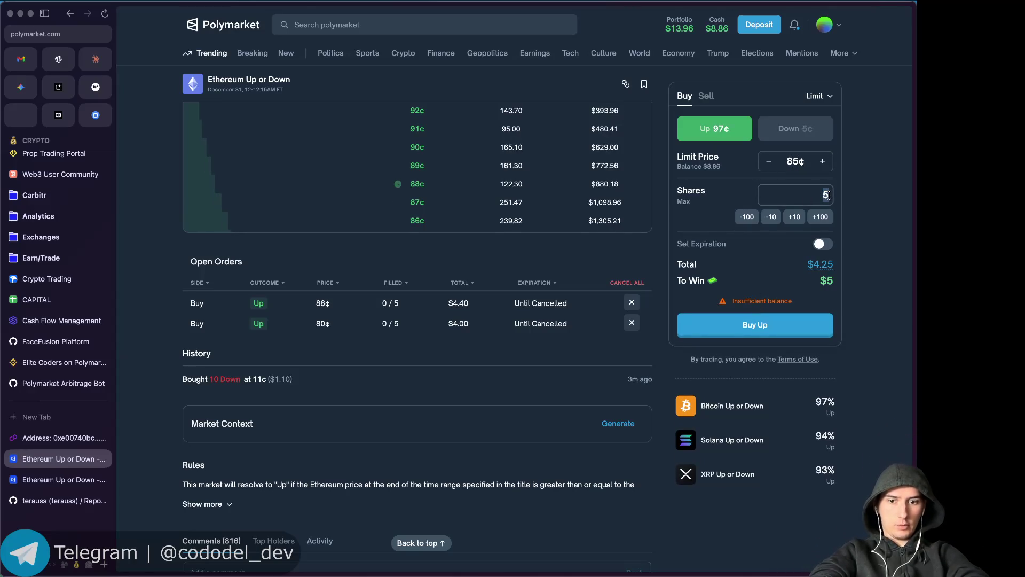
{"action": "key", "text": "BackSpace"}
{"action": "type", "text": "4"}
{"action": "left_click", "coordinate": [742, 305]}
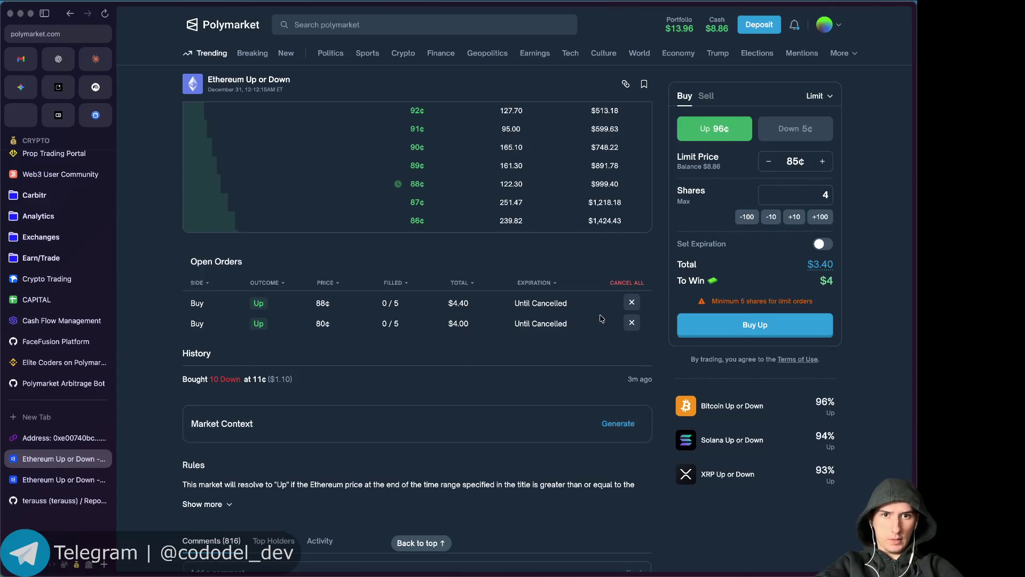
Cancel the 80¢ open order and place a 5-share Buy Up order at 86¢.
{"action": "left_click", "coordinate": [634, 328]}
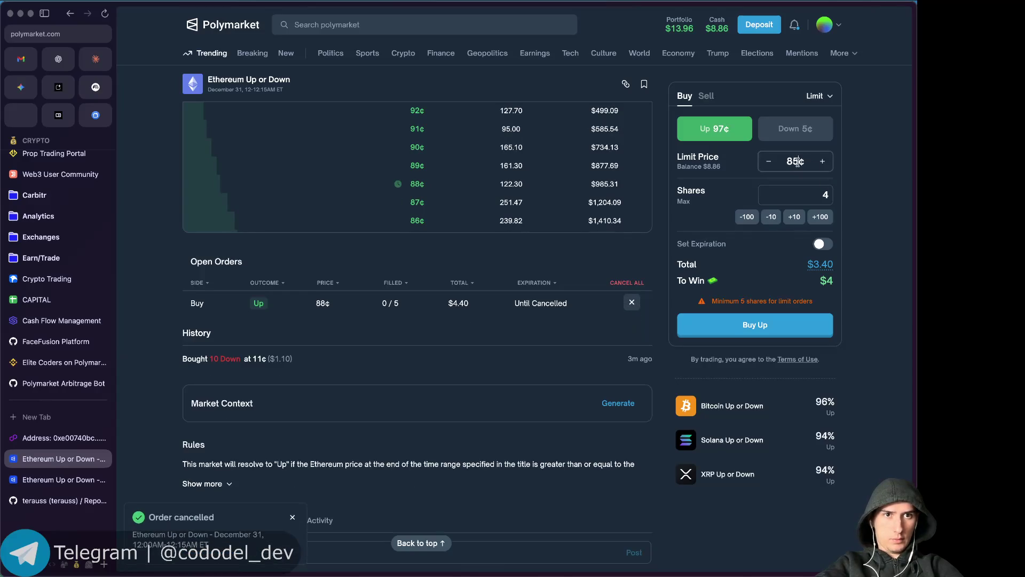
{"action": "key", "text": "Up"}
{"action": "left_click", "coordinate": [825, 191]}
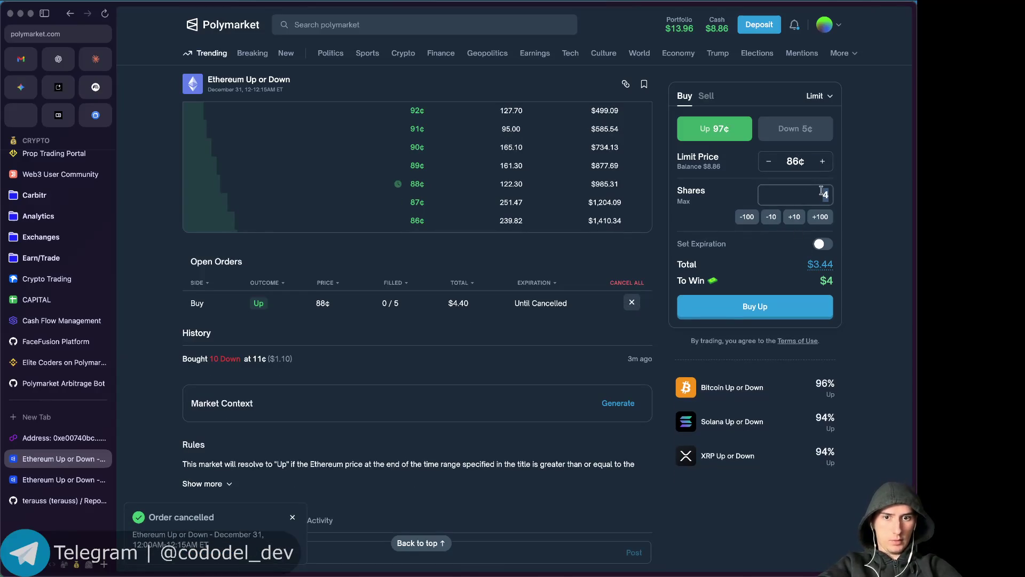
{"action": "left_click", "coordinate": [758, 307]}
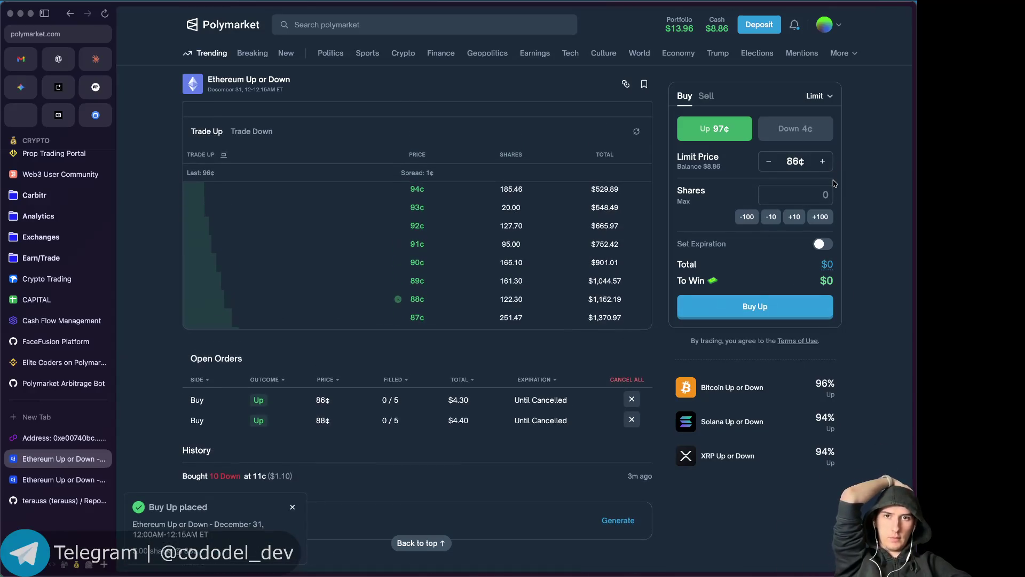
{"action": "scroll", "coordinate": [834, 183], "scroll_direction": "up", "scroll_amount": 5}
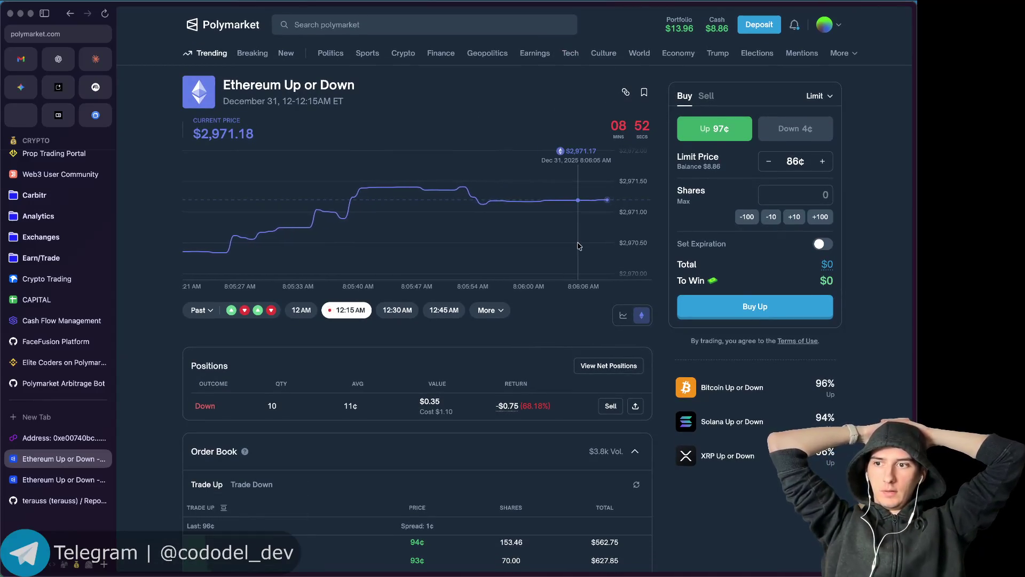
{"action": "key", "text": "super+Tab"}
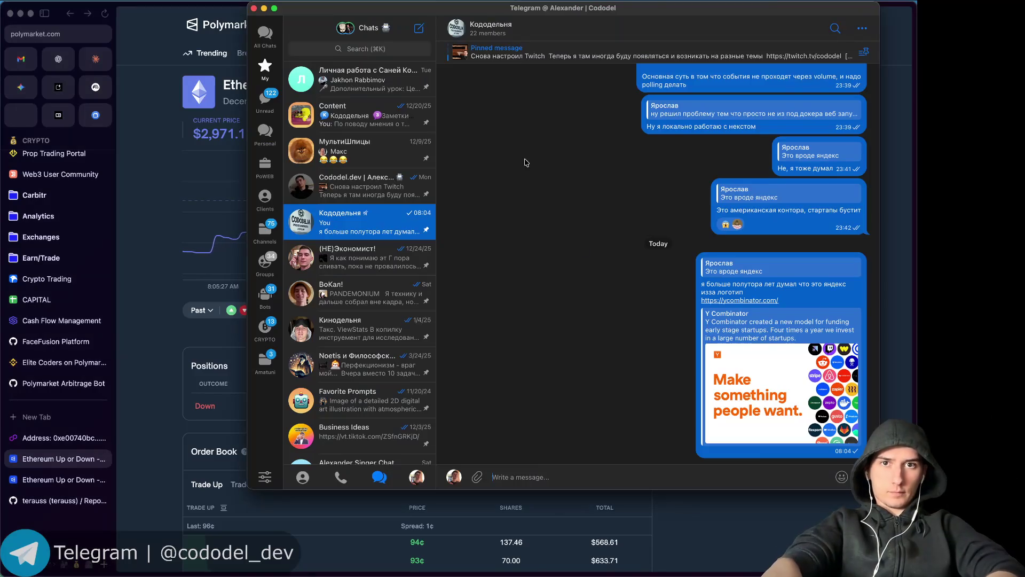
Open the Кодедельня chat from Telegram's starred folder, then hide Telegram.
{"action": "key", "text": "super+Tab"}
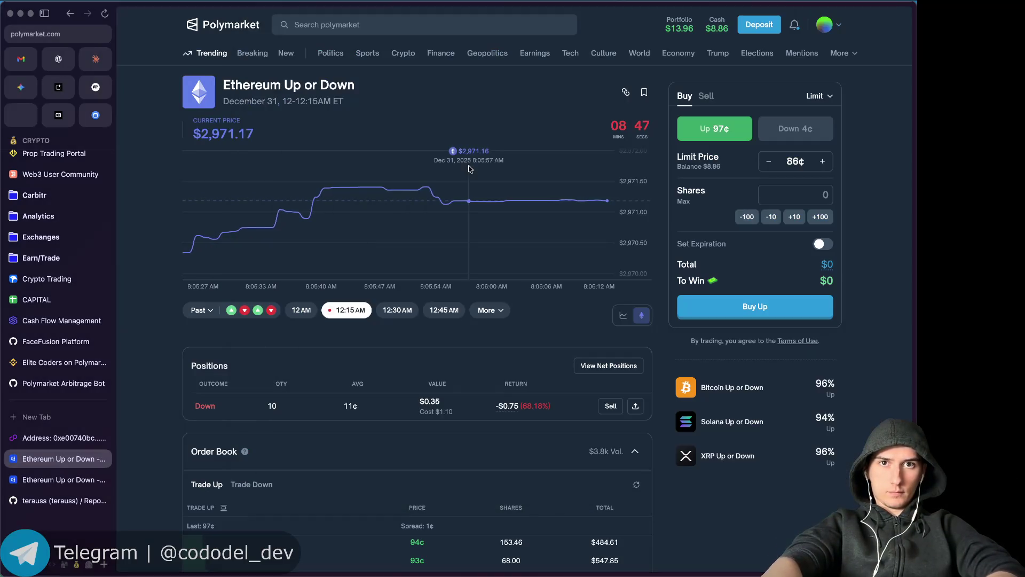
{"action": "key", "text": "super+Tab"}
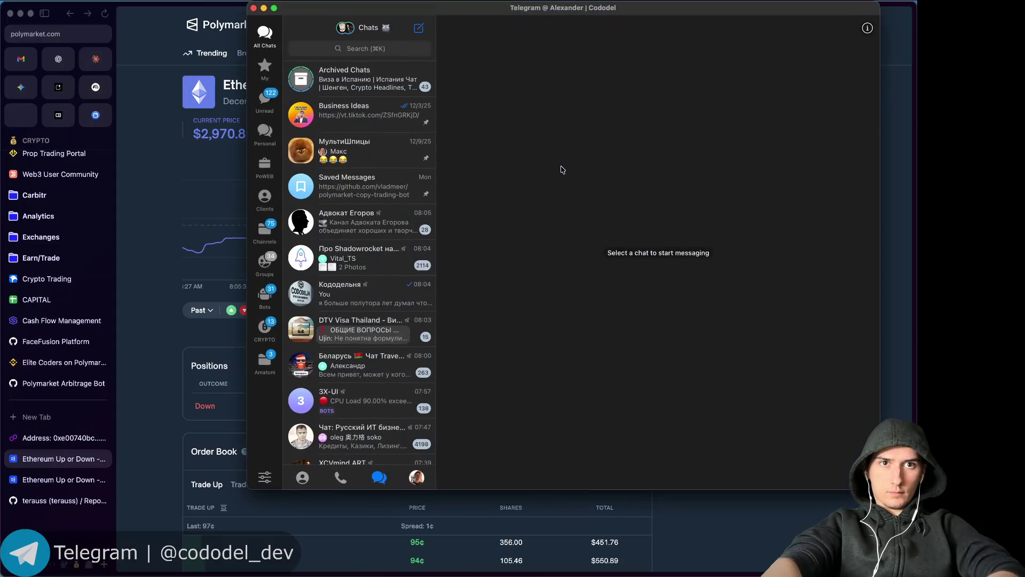
{"action": "left_click", "coordinate": [264, 132]}
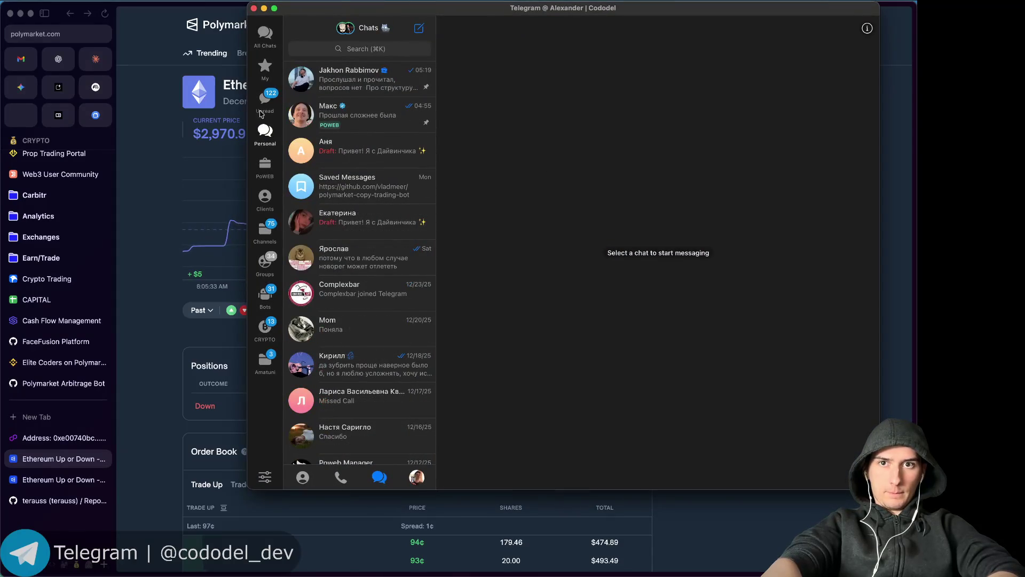
{"action": "left_click", "coordinate": [266, 76]}
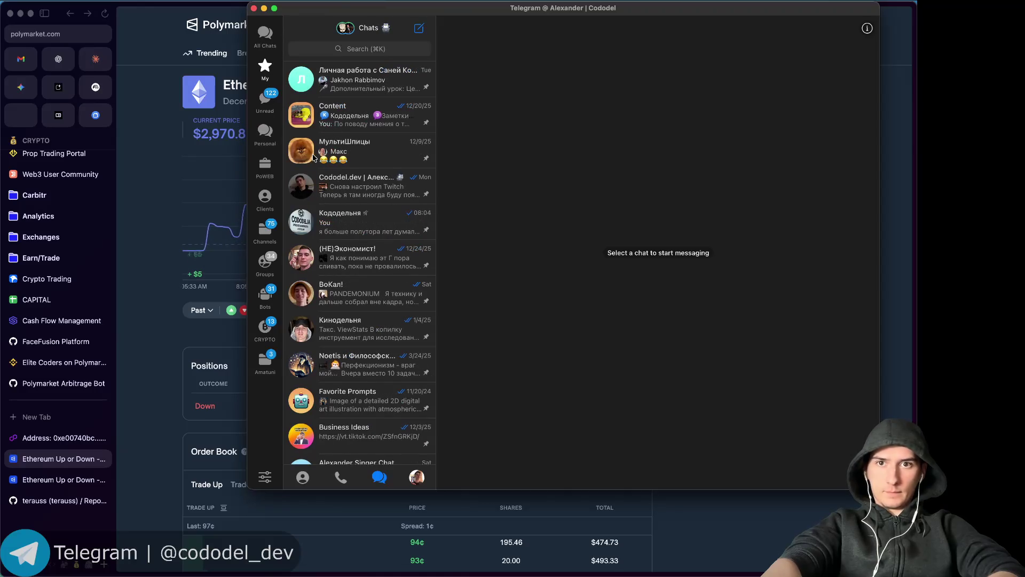
{"action": "left_click", "coordinate": [384, 218]}
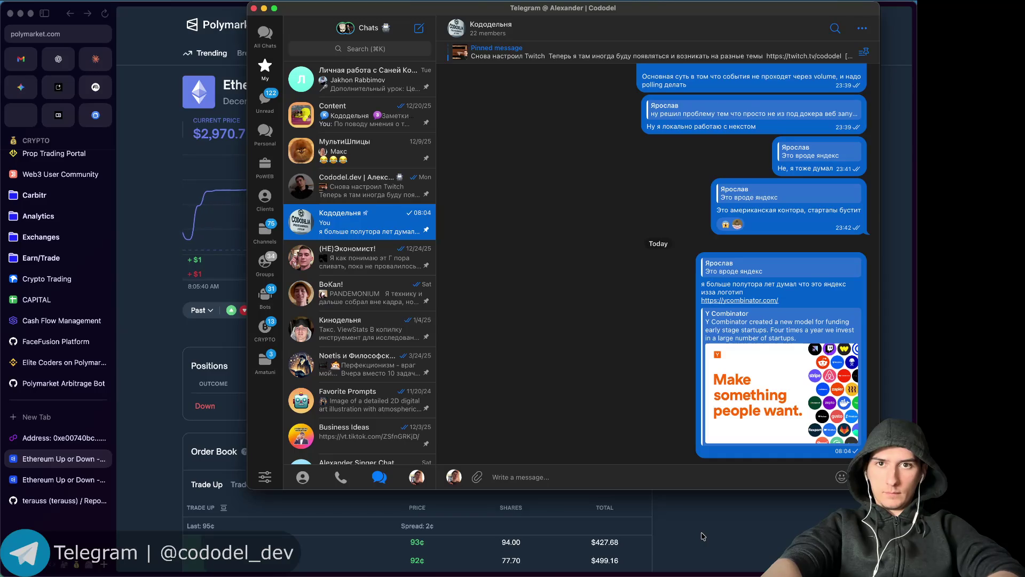
{"action": "left_click", "coordinate": [703, 536]}
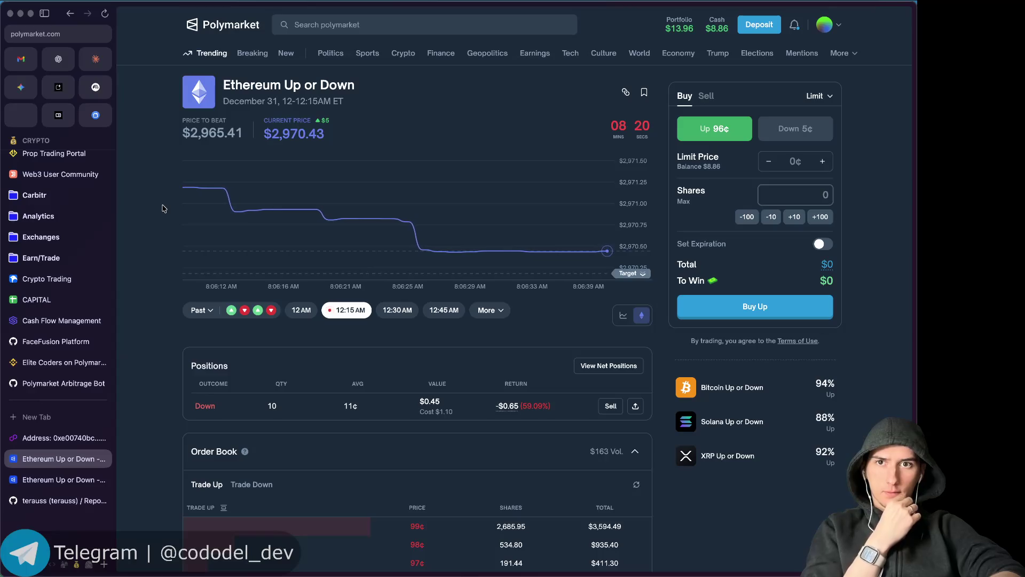
Scroll down to the order book, the 86¢ and 88¢ open orders and history, then reload.
{"action": "scroll", "coordinate": [142, 248], "scroll_direction": "down", "scroll_amount": 3}
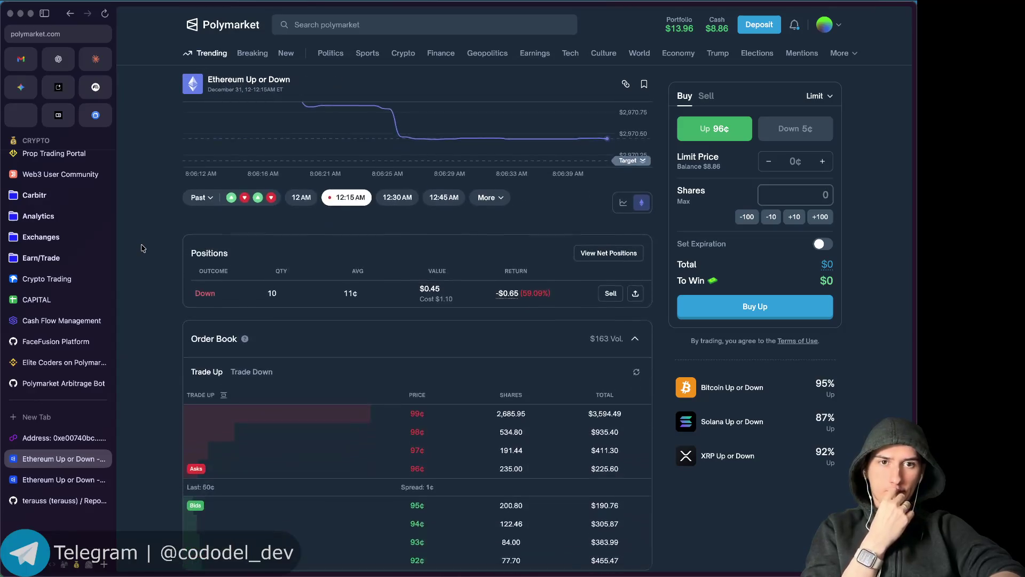
{"action": "scroll", "coordinate": [141, 247], "scroll_direction": "down", "scroll_amount": 1}
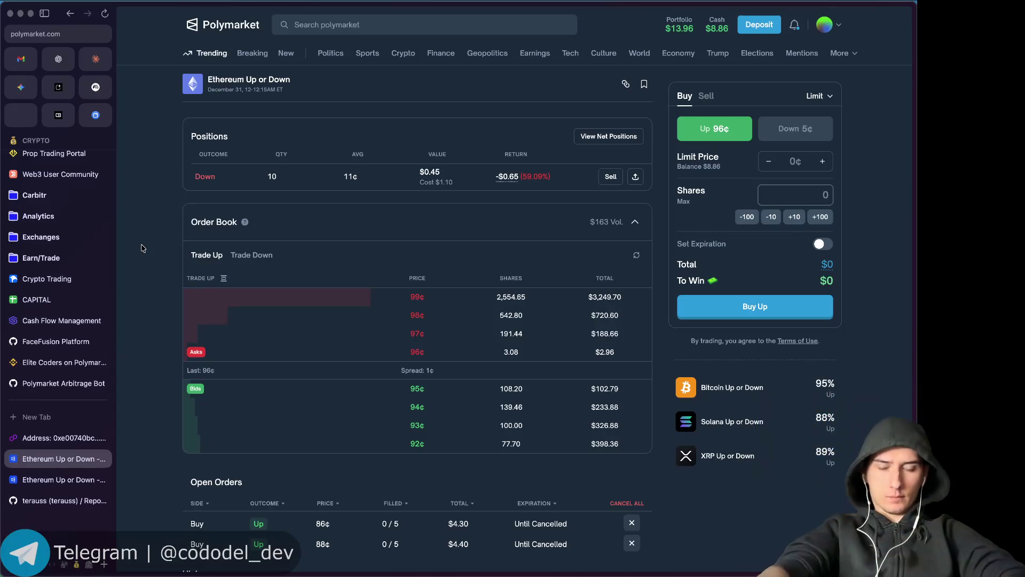
{"action": "scroll", "coordinate": [173, 345], "scroll_direction": "down", "scroll_amount": 3}
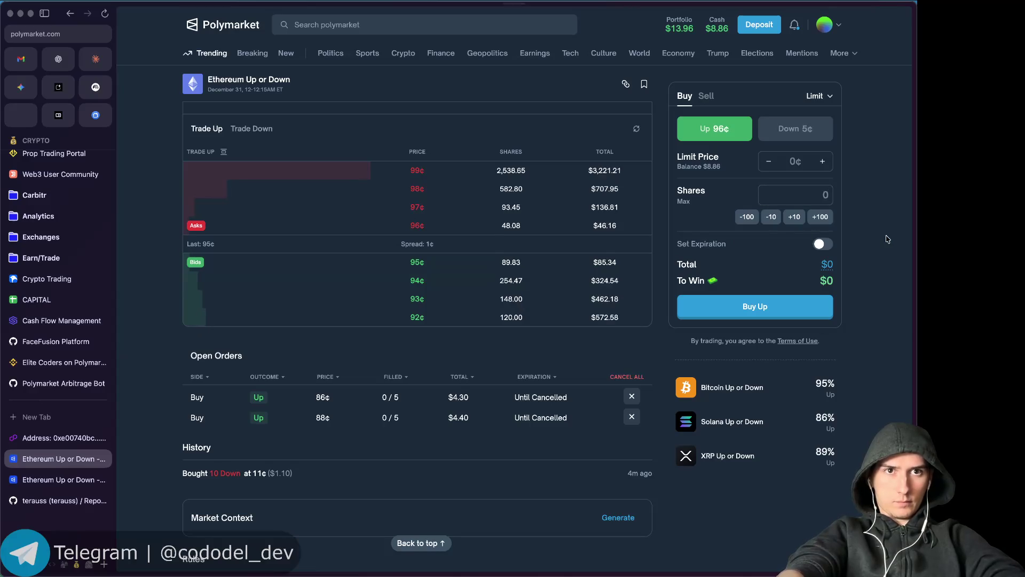
{"action": "key", "text": "super+r"}
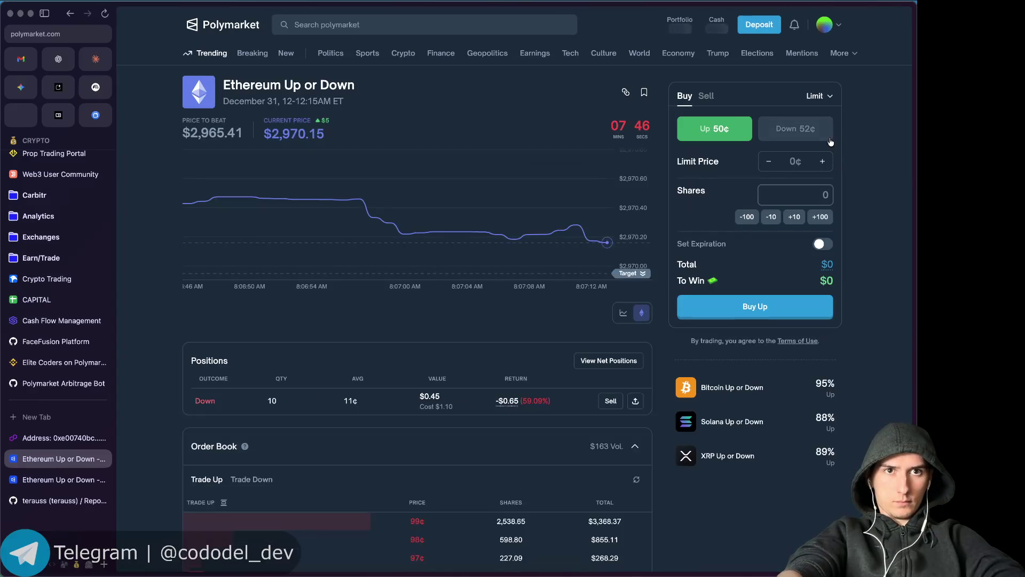
Open the Portfolio page showing the $13.96 balance and the Down position.
{"action": "left_click", "coordinate": [680, 27]}
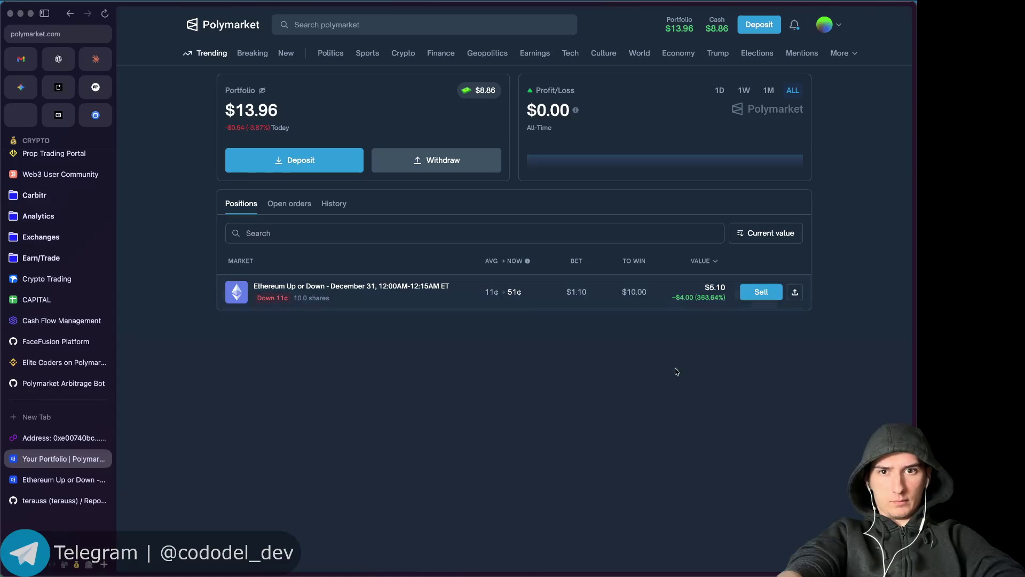
Swipe back to the Ethereum market and scroll to its order book and open orders.
{"action": "scroll", "coordinate": [653, 393], "scroll_direction": "left", "scroll_amount": 5}
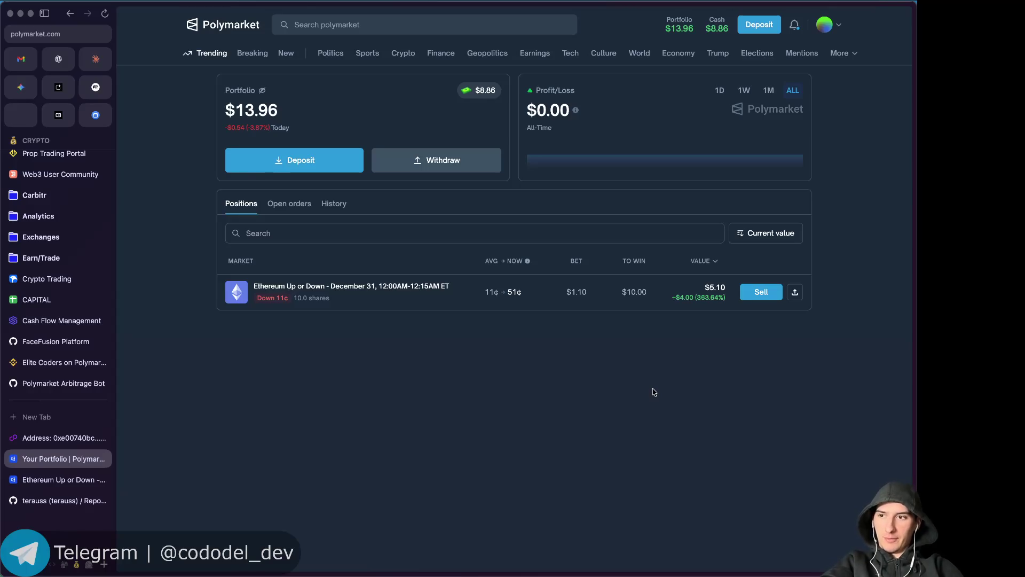
{"action": "key", "text": "super+Tab"}
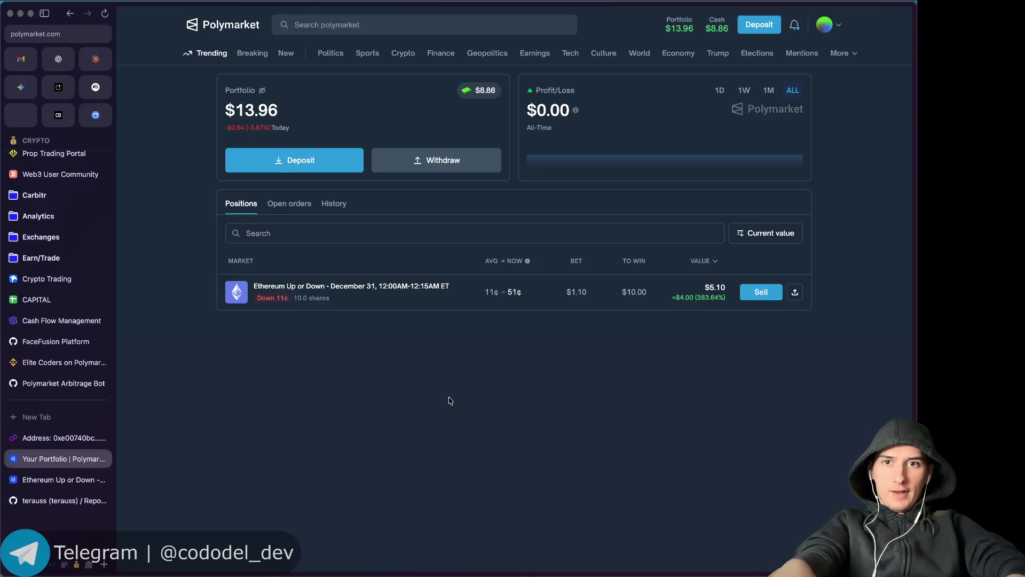
{"action": "scroll", "coordinate": [437, 389], "scroll_direction": "left", "scroll_amount": 5}
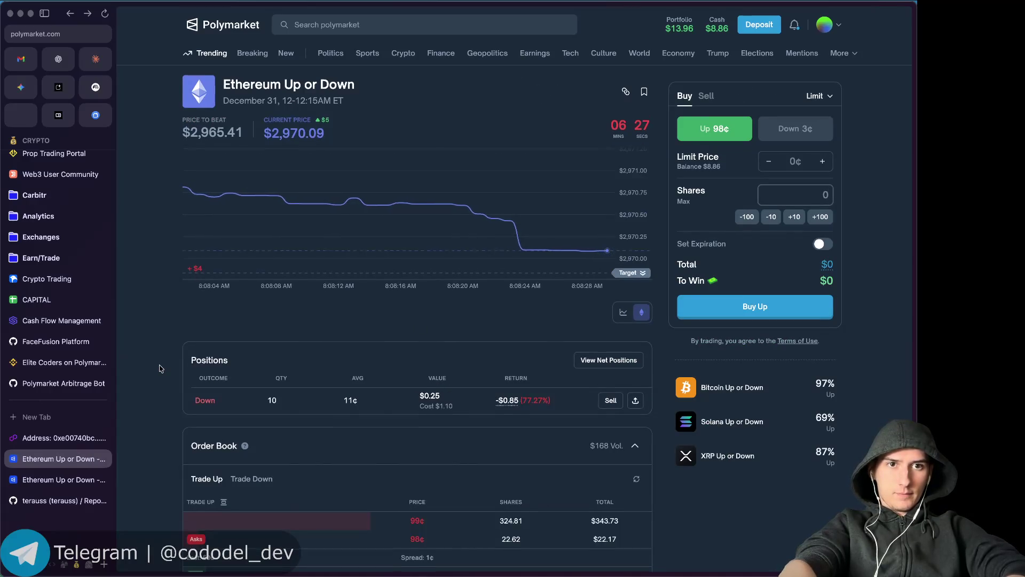
{"action": "scroll", "coordinate": [161, 368], "scroll_direction": "down", "scroll_amount": 2}
{"action": "scroll", "coordinate": [159, 369], "scroll_direction": "up", "scroll_amount": 1}
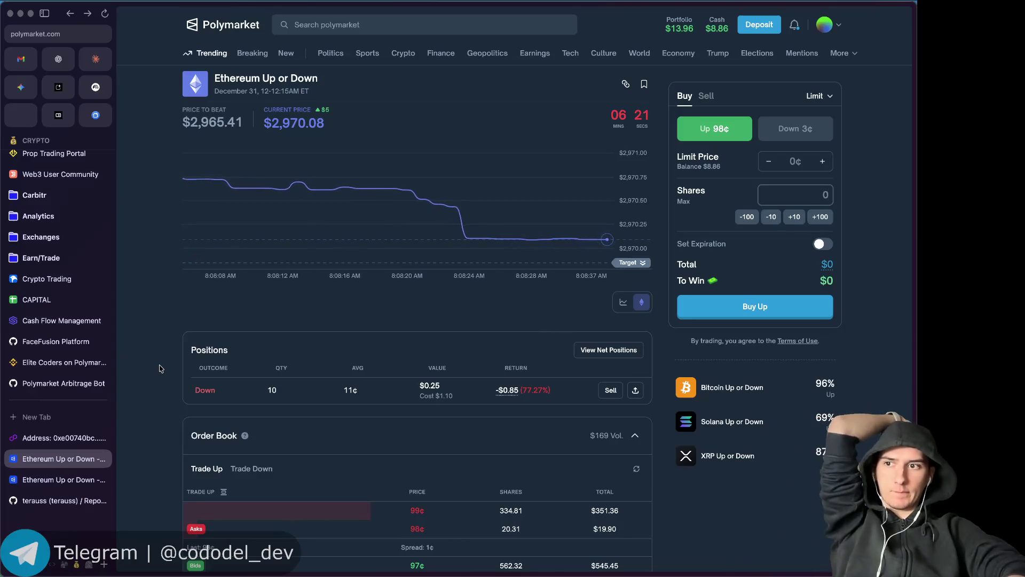
{"action": "scroll", "coordinate": [160, 368], "scroll_direction": "down", "scroll_amount": 5}
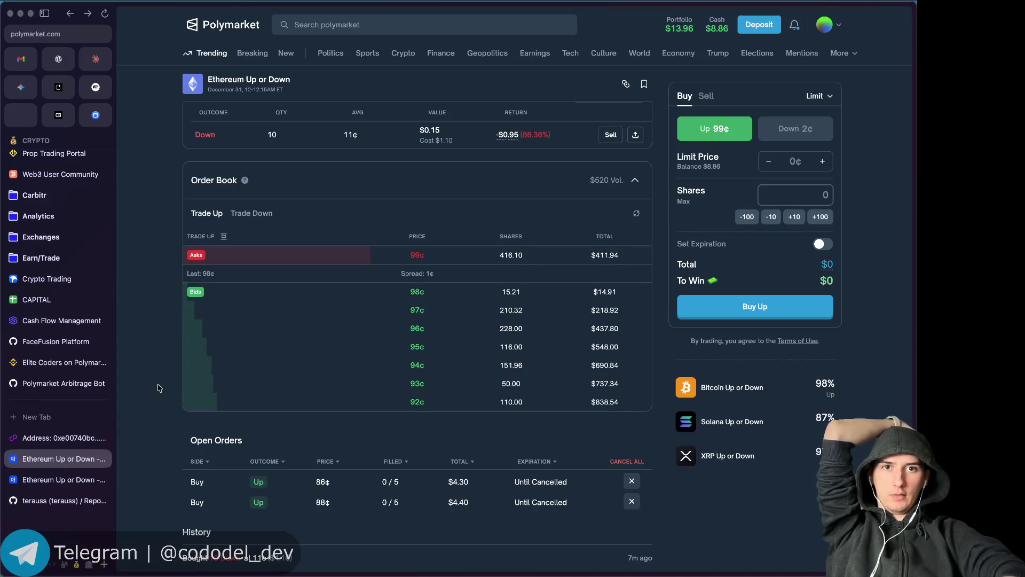
Scroll up to review the 10-share Down position on the Ethereum market.
{"action": "scroll", "coordinate": [152, 292], "scroll_direction": "up", "scroll_amount": 5}
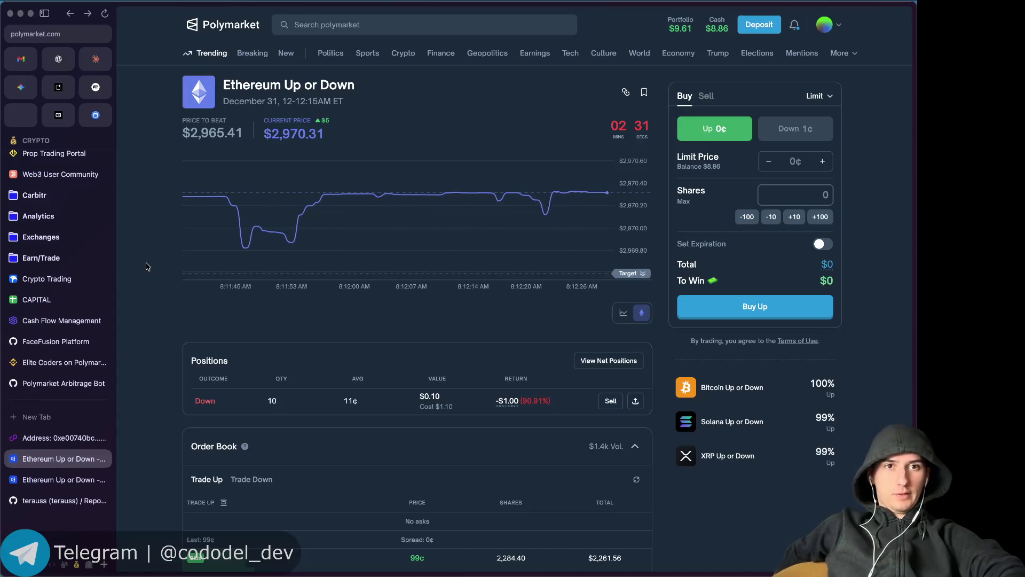
{"action": "scroll", "coordinate": [712, 538], "scroll_direction": "down", "scroll_amount": 2}
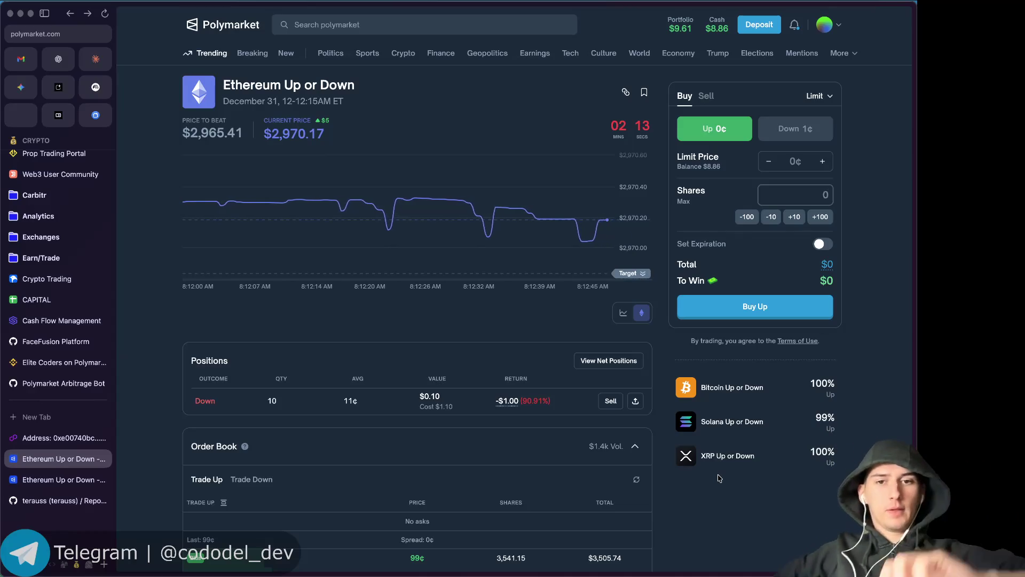
{"action": "scroll", "coordinate": [449, 314], "scroll_direction": "down", "scroll_amount": 4}
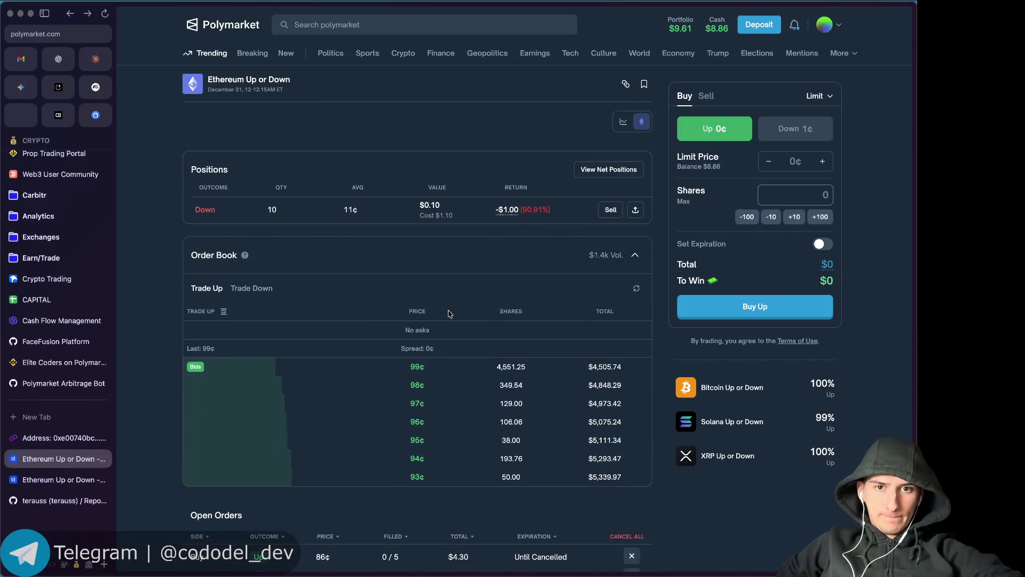
{"action": "scroll", "coordinate": [338, 373], "scroll_direction": "down", "scroll_amount": 3}
{"action": "scroll", "coordinate": [374, 381], "scroll_direction": "down", "scroll_amount": 1}
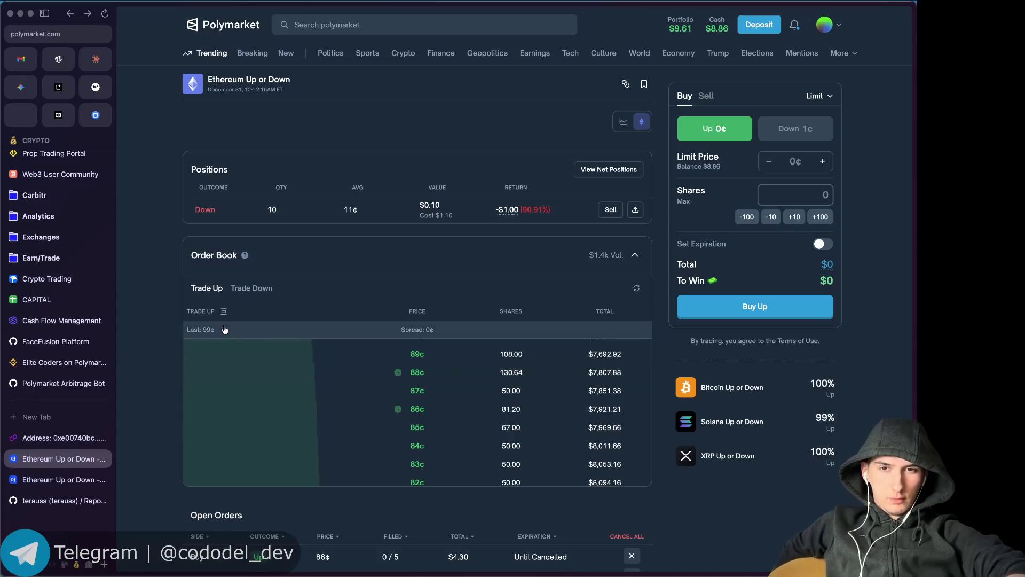
{"action": "scroll", "coordinate": [140, 354], "scroll_direction": "up", "scroll_amount": 3}
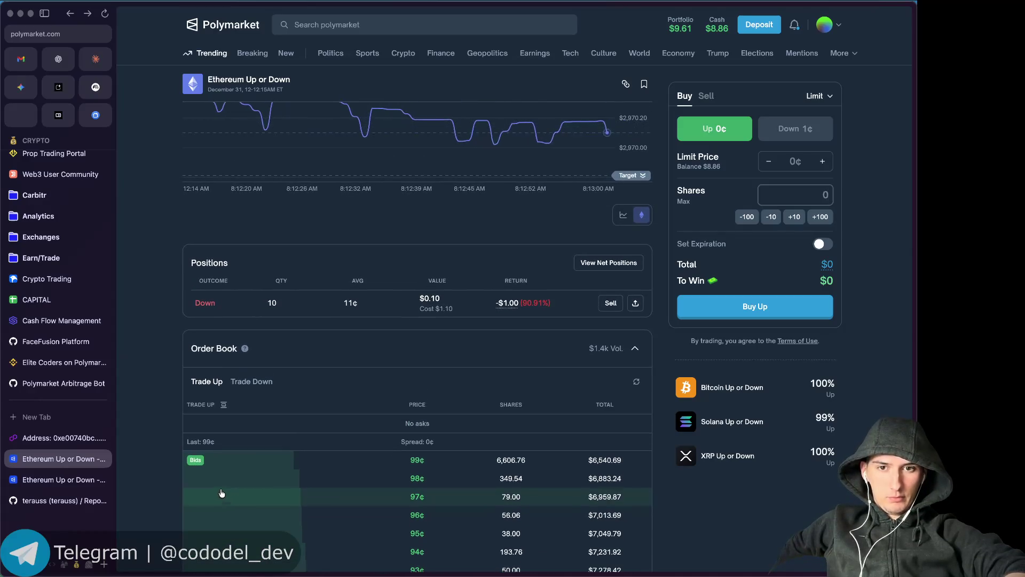
{"action": "scroll", "coordinate": [165, 434], "scroll_direction": "down", "scroll_amount": 1}
{"action": "scroll", "coordinate": [164, 434], "scroll_direction": "down", "scroll_amount": 1}
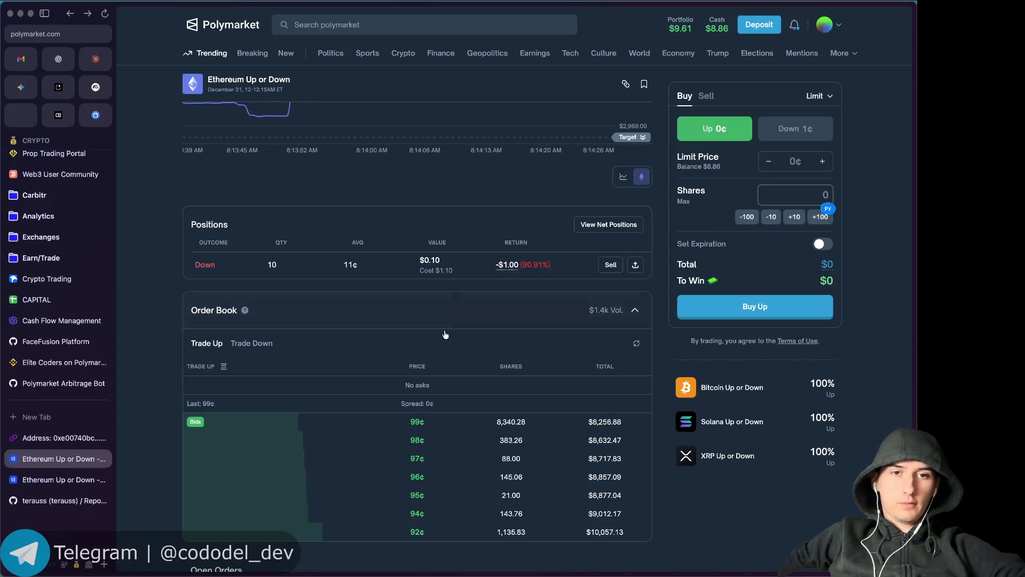
{"action": "scroll", "coordinate": [597, 300], "scroll_direction": "up", "scroll_amount": 3}
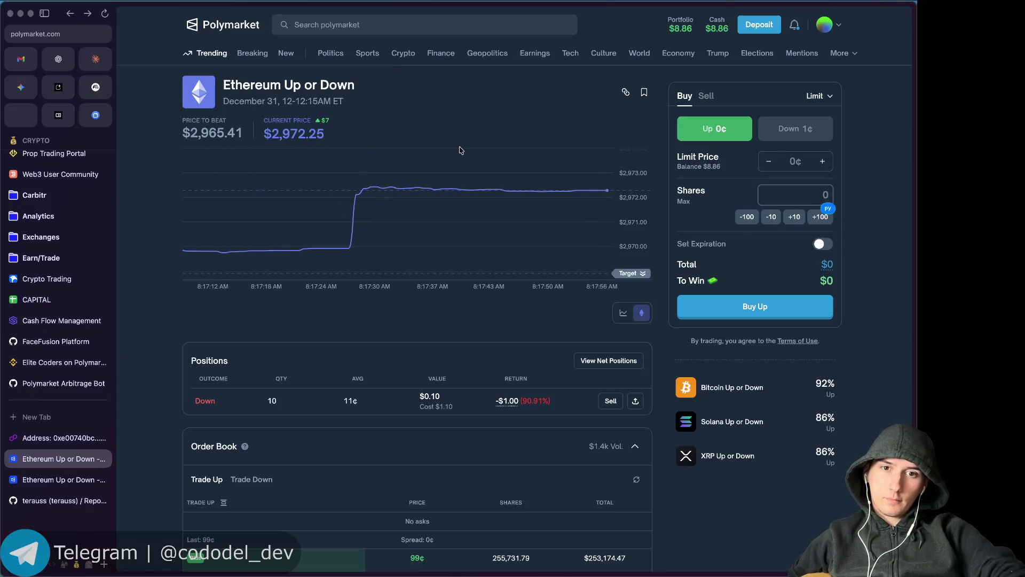
{"action": "left_click", "coordinate": [612, 403]}
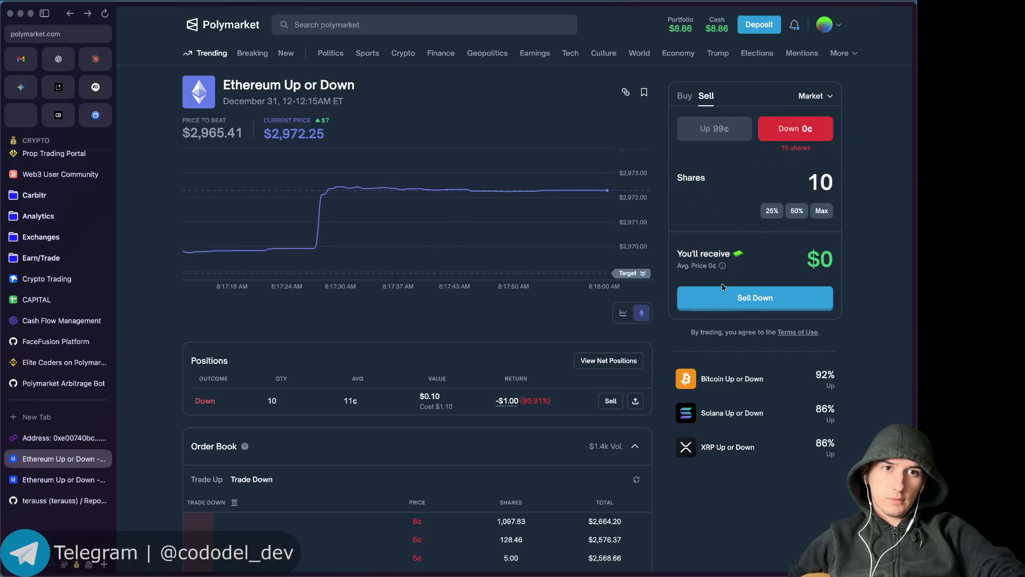
{"action": "left_click", "coordinate": [822, 214]}
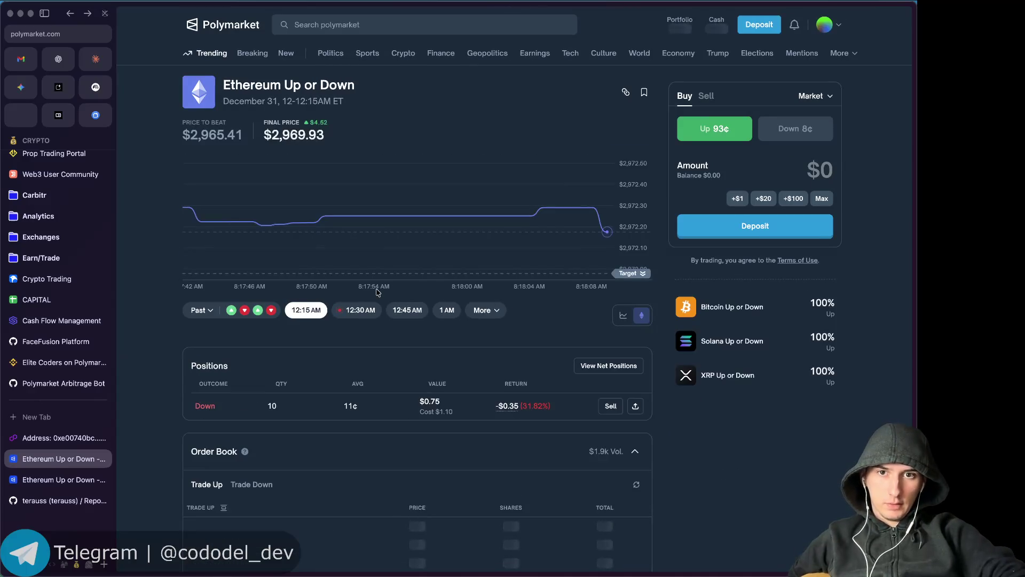
{"action": "left_click", "coordinate": [354, 311]}
{"action": "left_click", "coordinate": [310, 310]}
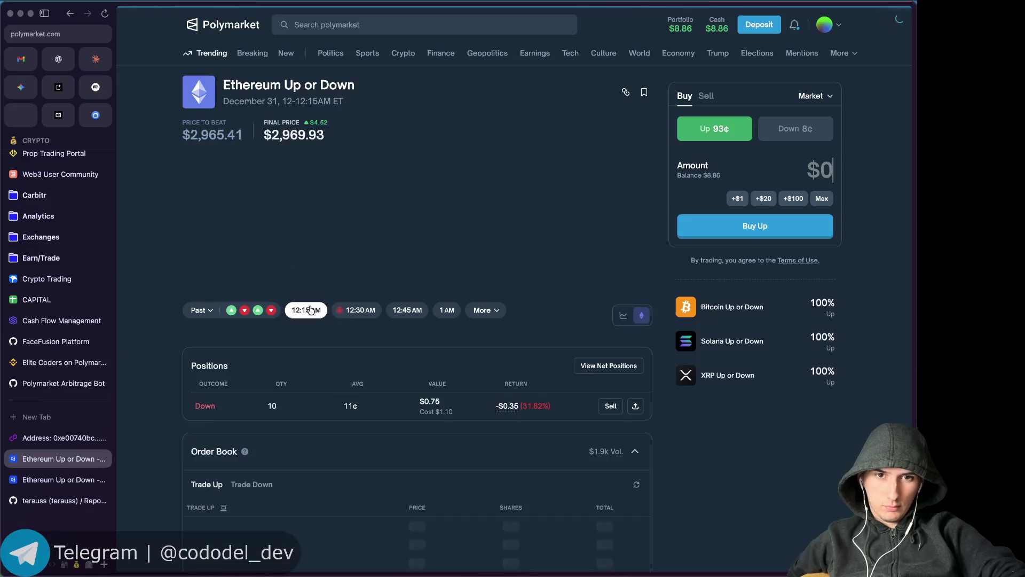
{"action": "left_click", "coordinate": [608, 407]}
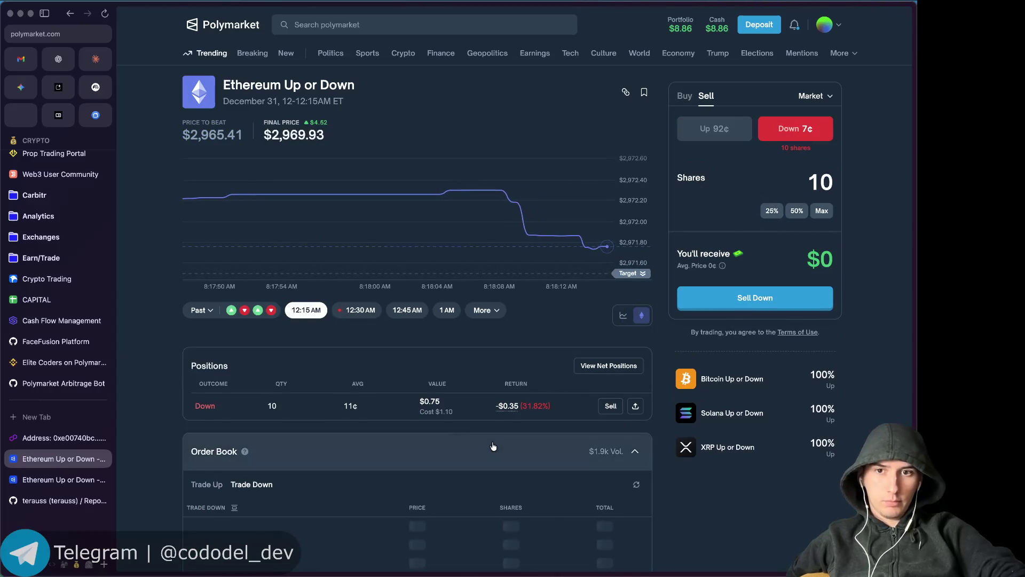
{"action": "scroll", "coordinate": [326, 443], "scroll_direction": "down", "scroll_amount": 6}
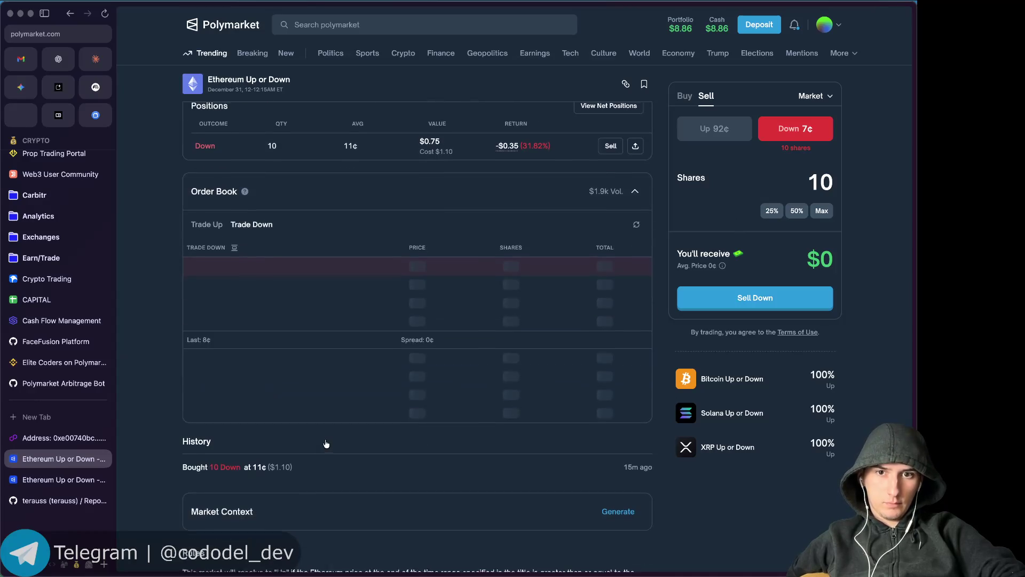
{"action": "scroll", "coordinate": [325, 443], "scroll_direction": "down", "scroll_amount": 2}
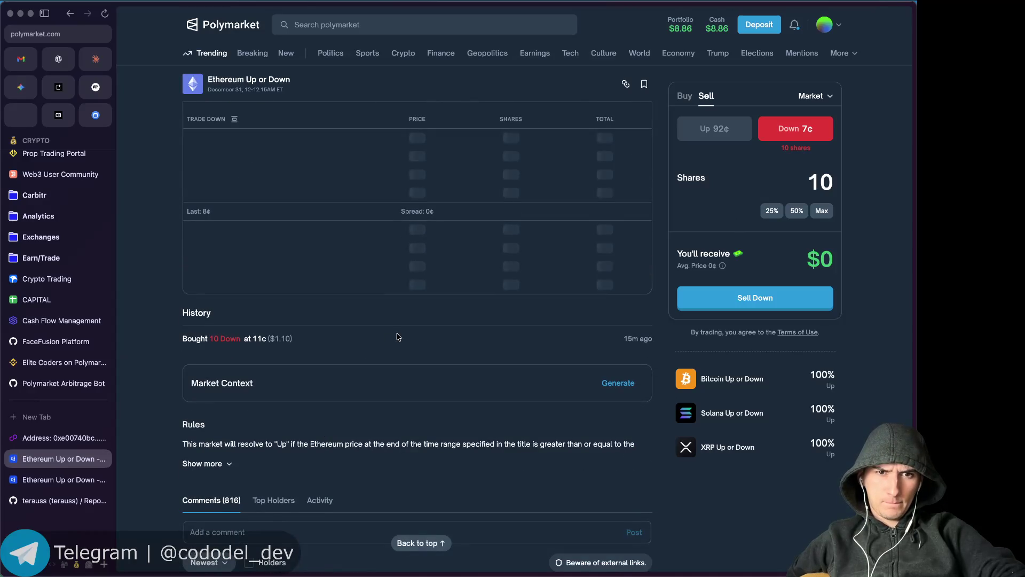
{"action": "scroll", "coordinate": [397, 336], "scroll_direction": "up", "scroll_amount": 4}
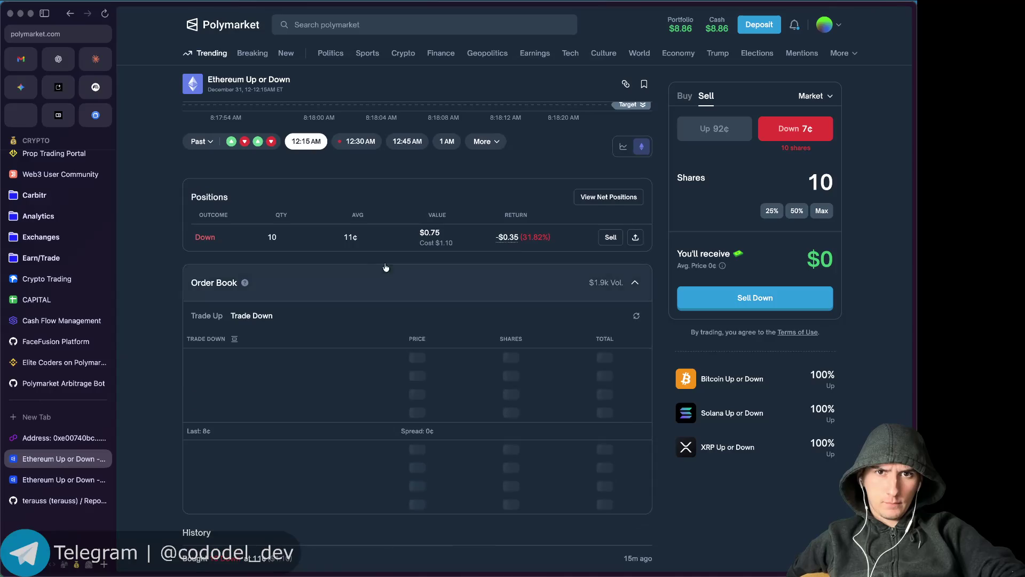
{"action": "scroll", "coordinate": [386, 267], "scroll_direction": "up", "scroll_amount": 3}
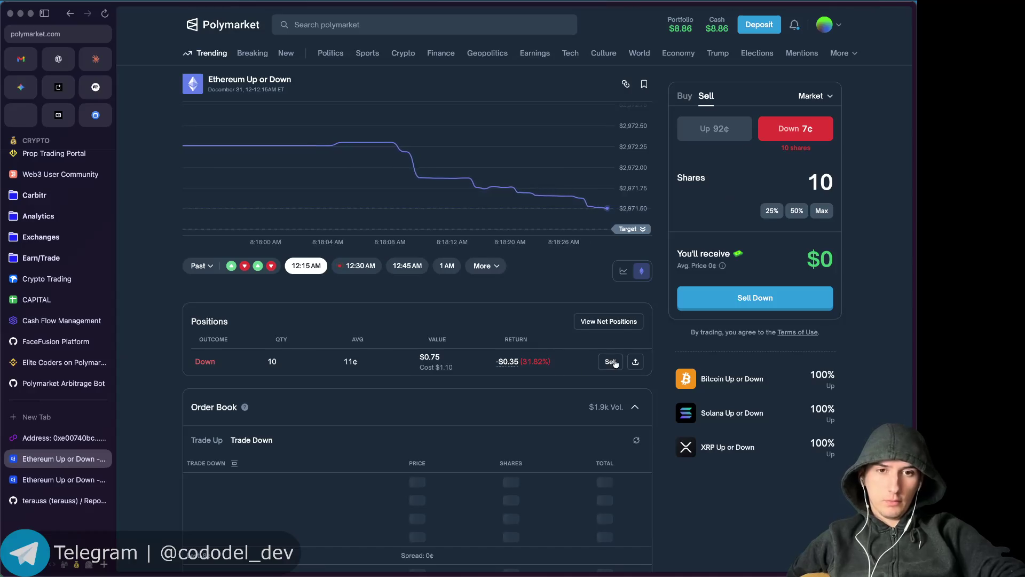
{"action": "left_click", "coordinate": [356, 265]}
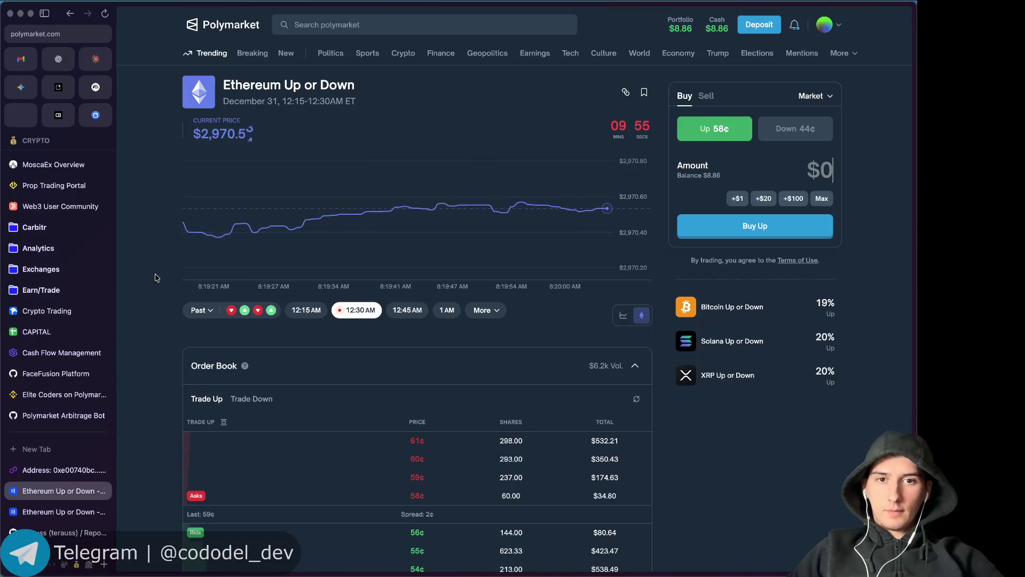
Scroll down the 12:15–12:30AM Ethereum market to its order book and rules.
{"action": "scroll", "coordinate": [156, 279], "scroll_direction": "down", "scroll_amount": 1}
{"action": "scroll", "coordinate": [155, 277], "scroll_direction": "down", "scroll_amount": 5}
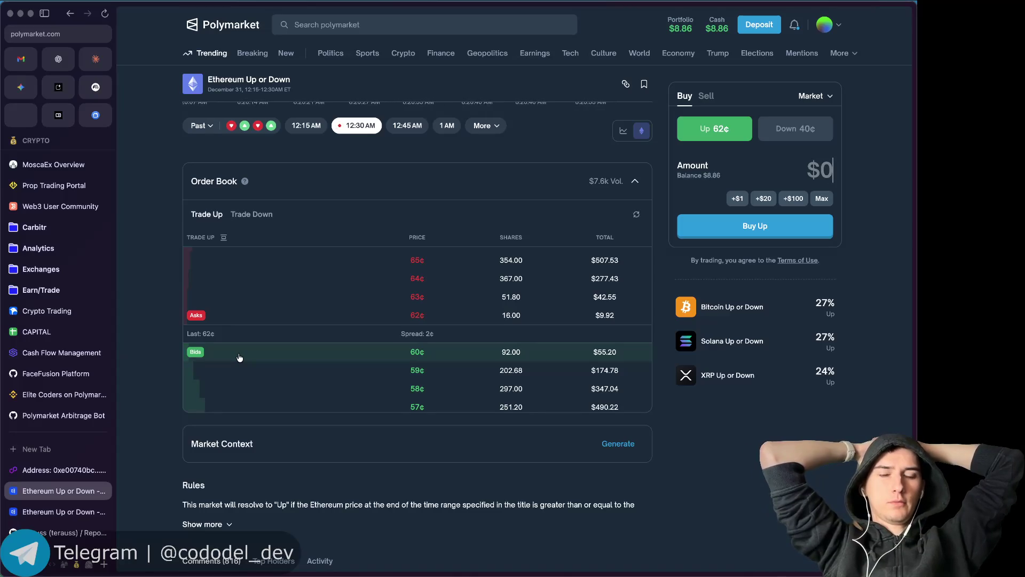
Read Gemini's Merge profit answer, then close the duplicate Ethereum market tab.
{"action": "left_click", "coordinate": [20, 90]}
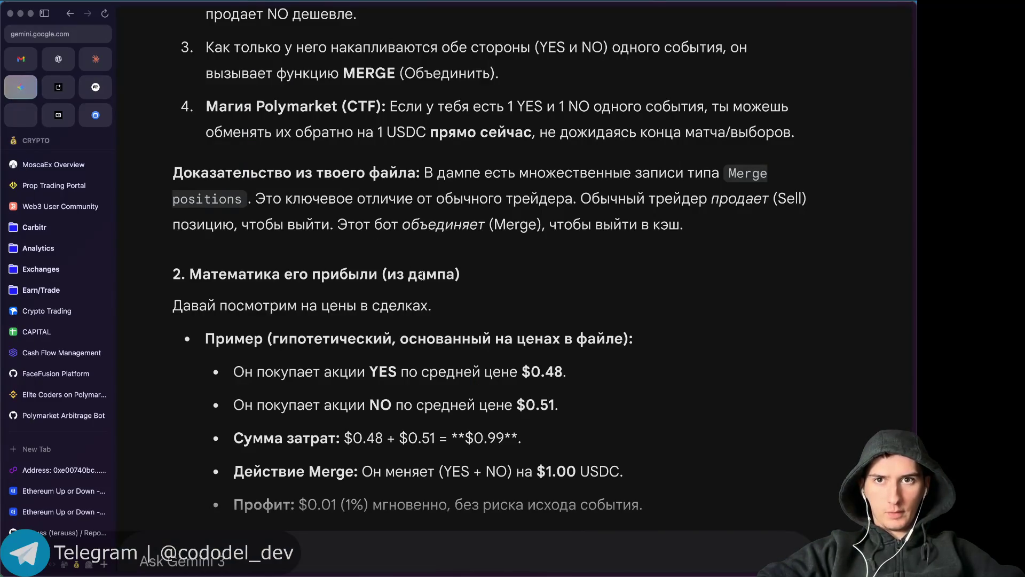
{"action": "scroll", "coordinate": [422, 275], "scroll_direction": "up", "scroll_amount": 1}
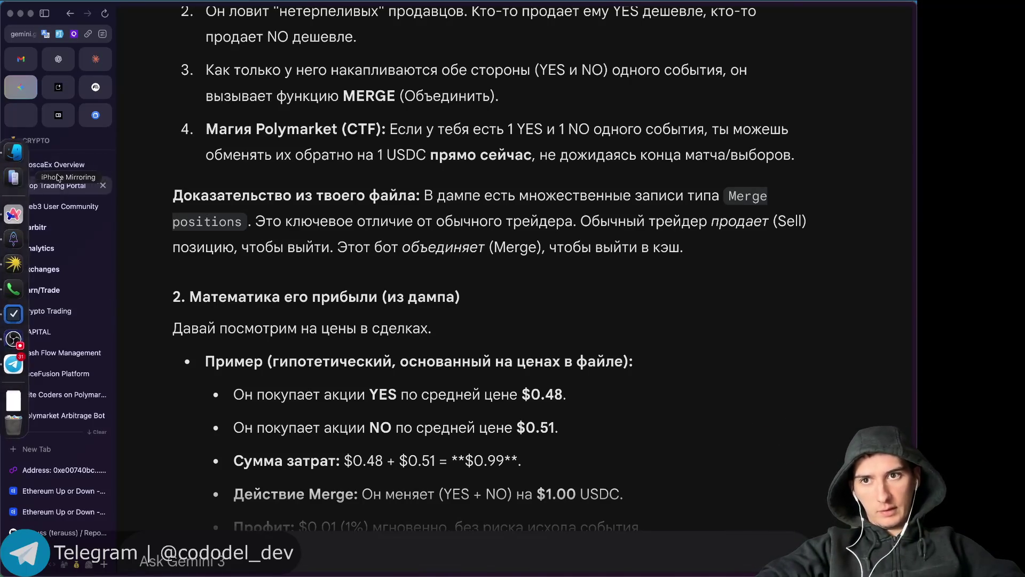
{"action": "left_click", "coordinate": [36, 472]}
{"action": "left_click", "coordinate": [42, 490]}
{"action": "left_click", "coordinate": [51, 510]}
{"action": "key", "text": "super+w"}
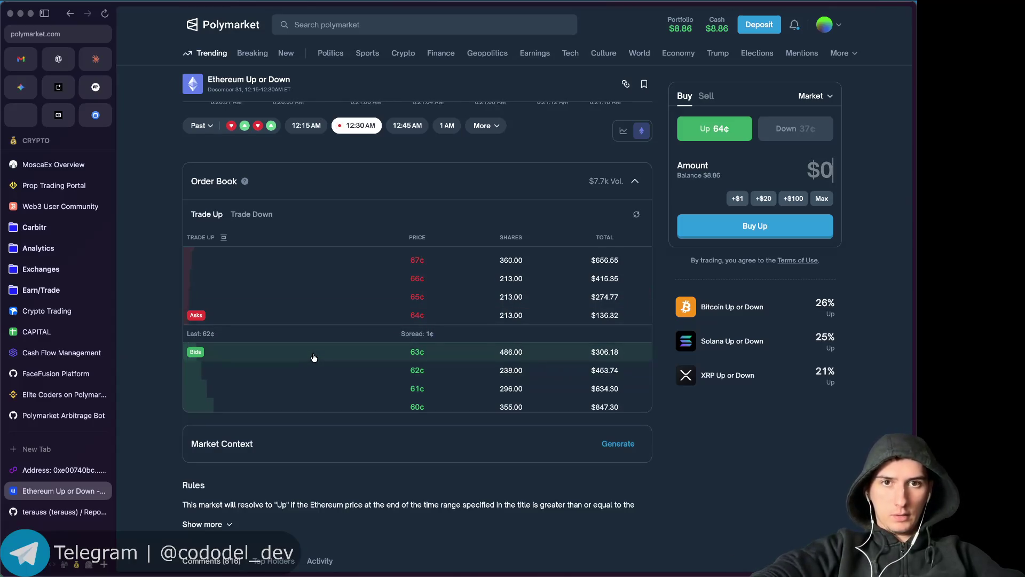
Make the Up buy a 65¢ limit order from the order book, then switch to Telegram.
{"action": "scroll", "coordinate": [166, 246], "scroll_direction": "up", "scroll_amount": 5}
{"action": "scroll", "coordinate": [231, 231], "scroll_direction": "down", "scroll_amount": 6}
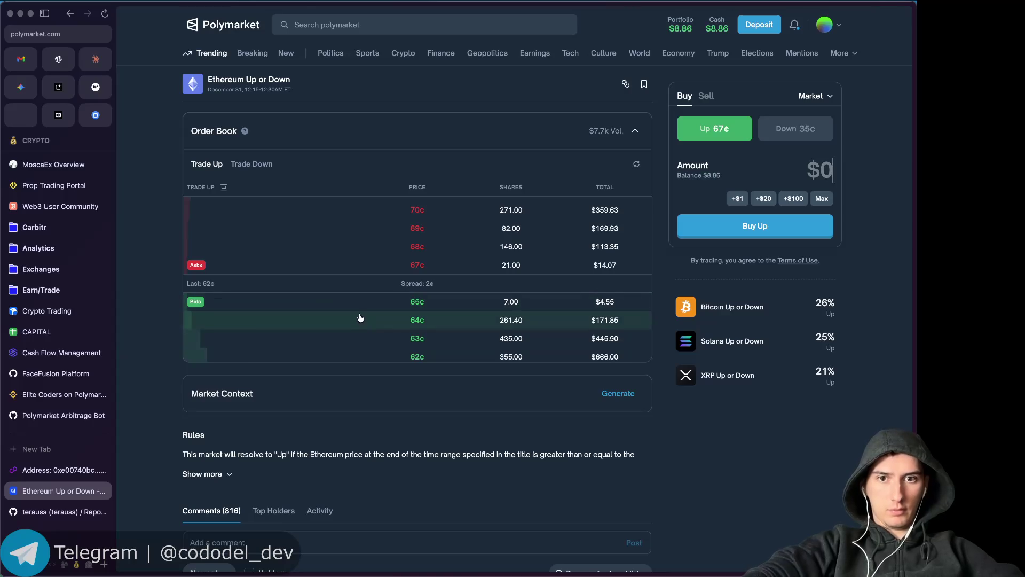
{"action": "left_click", "coordinate": [359, 304]}
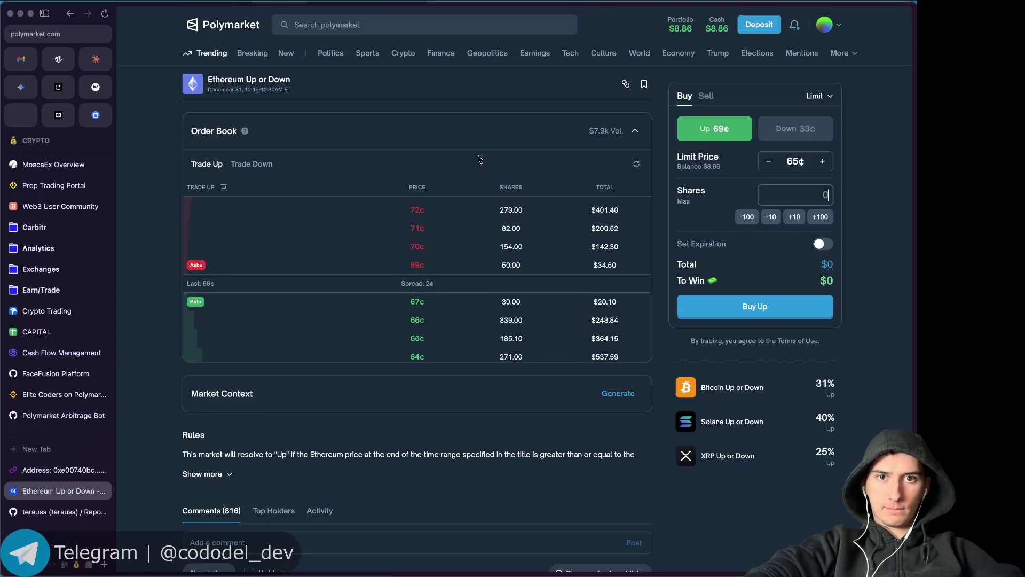
{"action": "key", "text": "super+Tab"}
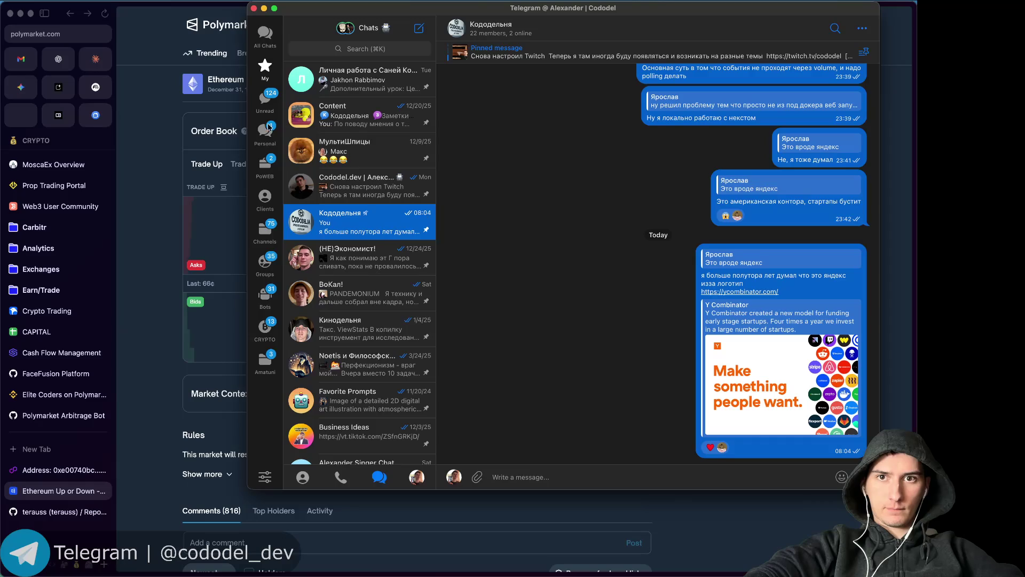
Open the AFKpay group chat in Telegram's POWEB folder.
{"action": "left_click", "coordinate": [269, 127]}
{"action": "left_click", "coordinate": [351, 119]}
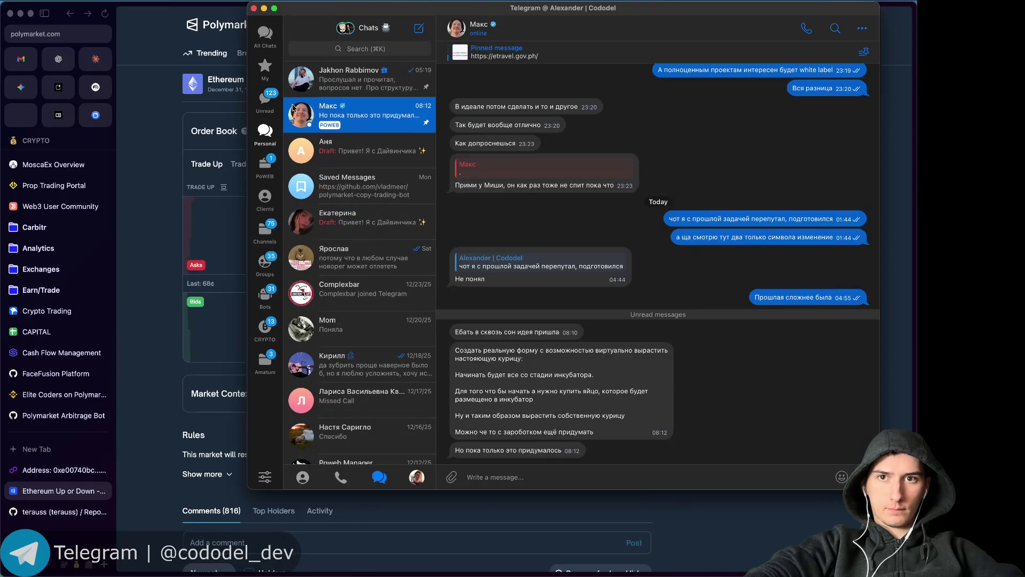
{"action": "left_click", "coordinate": [265, 166]}
{"action": "left_click", "coordinate": [348, 150]}
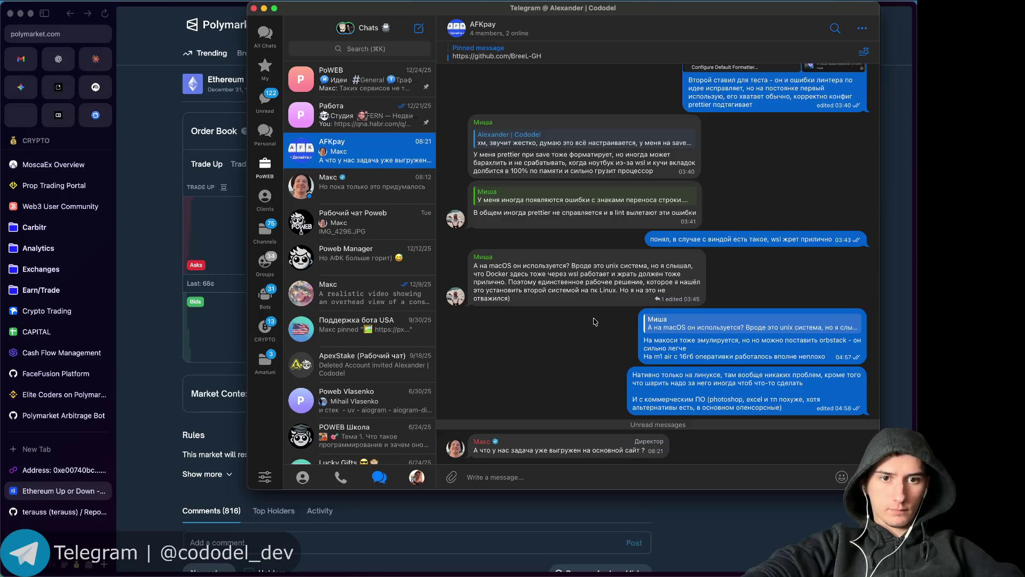
Reply 'да' to the latest question, then return to Polymarket.
{"action": "double_click", "coordinate": [583, 450]}
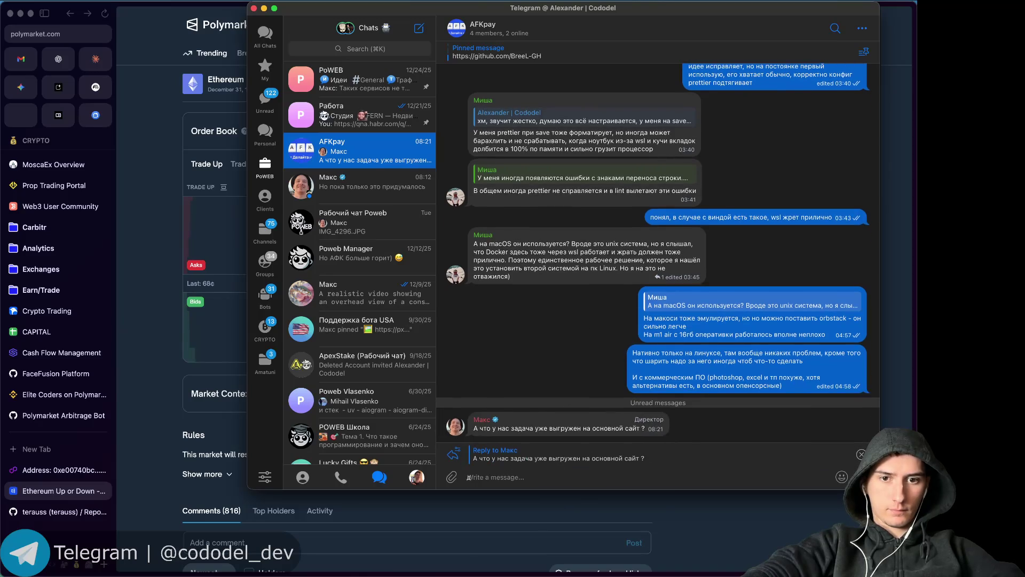
{"action": "type", "text": "да"}
{"action": "key", "text": "Return"}
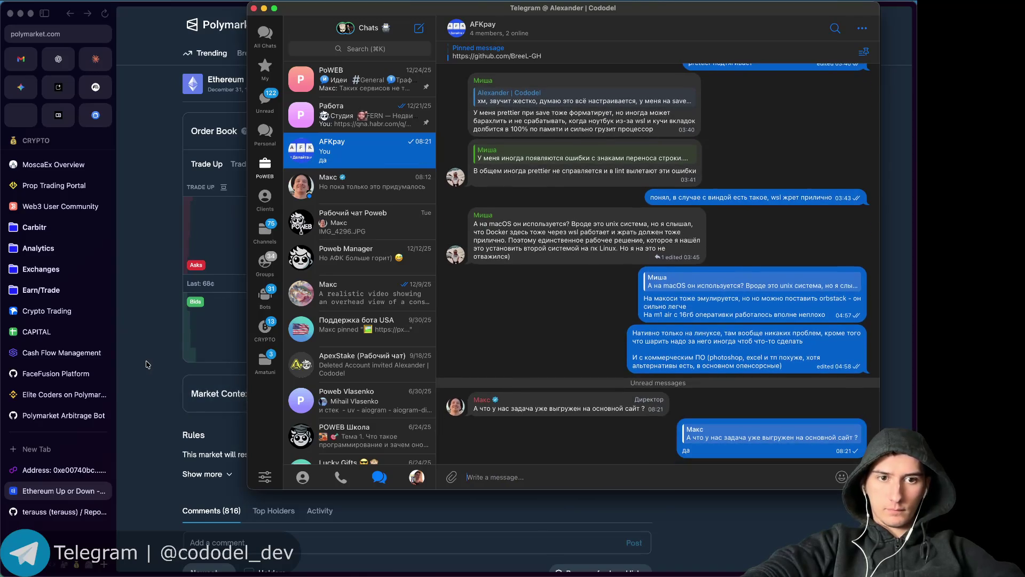
{"action": "left_click", "coordinate": [147, 365]}
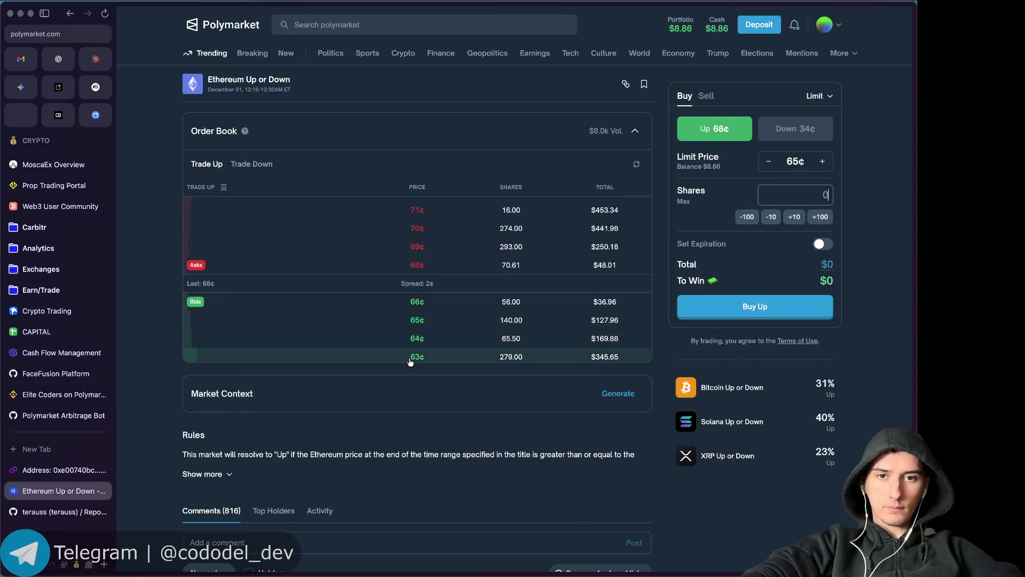
Adjust the Up limit order to 5 shares, moving the price from 66¢ to 69¢.
{"action": "left_click", "coordinate": [367, 310]}
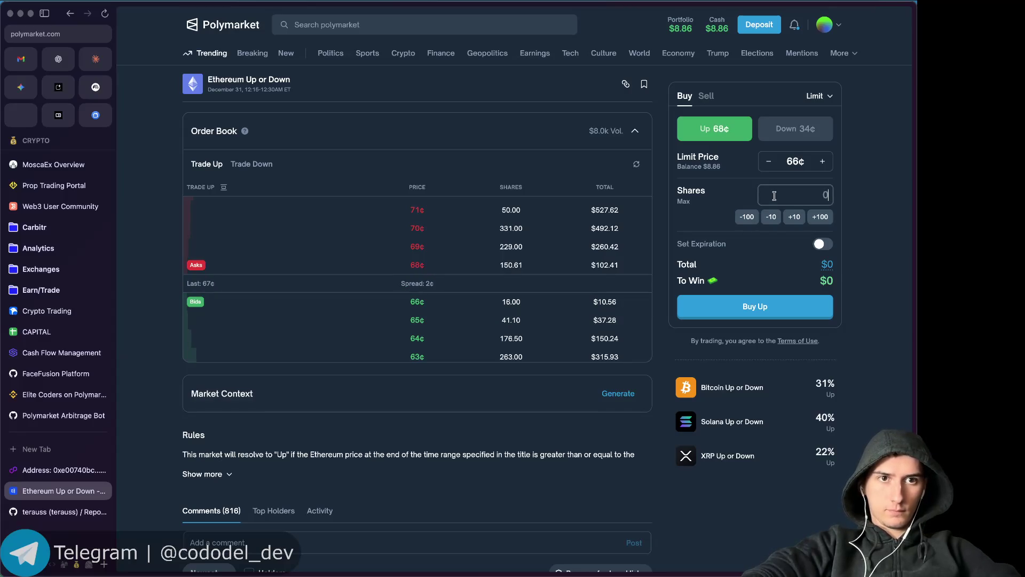
{"action": "type", "text": "10"}
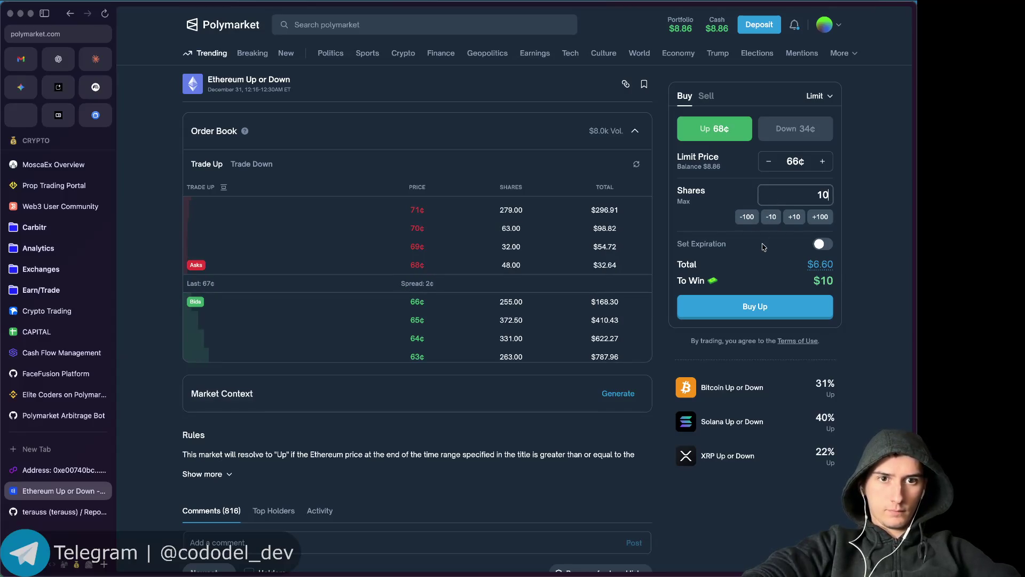
{"action": "key", "text": "BackSpace"}
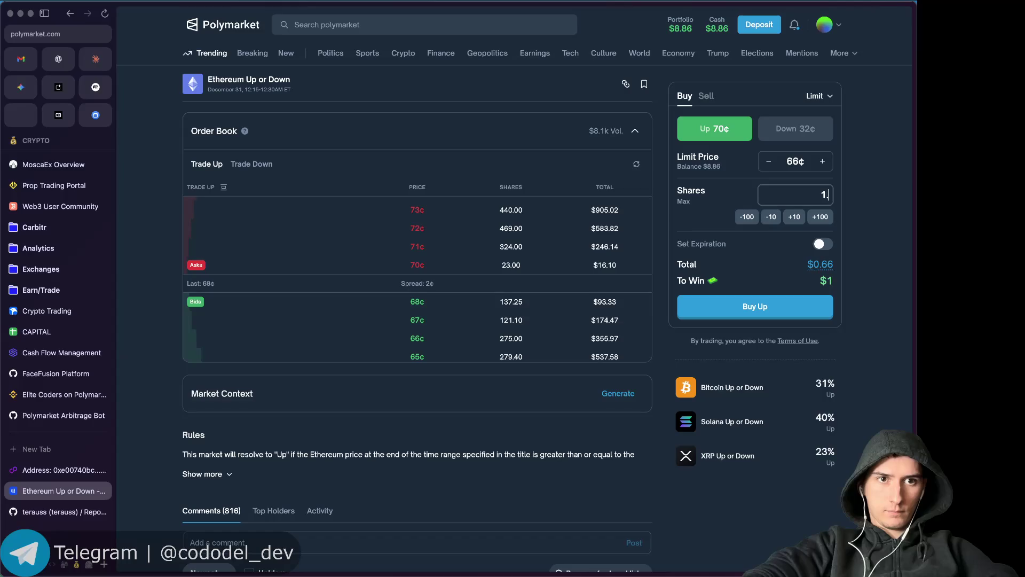
{"action": "type", "text": ".4"}
{"action": "key", "text": "BackSpace"}
{"action": "type", "text": "5"}
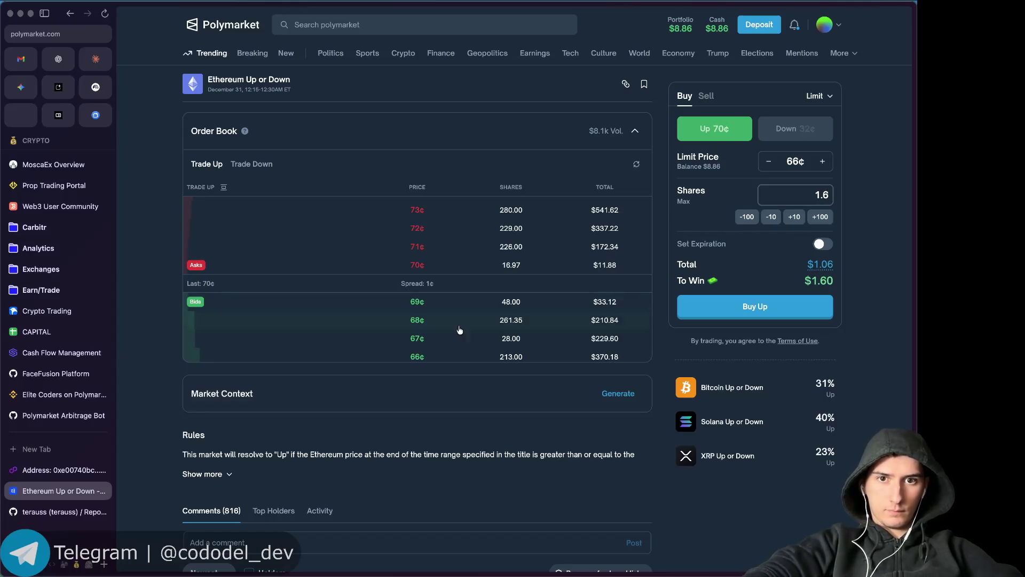
{"action": "left_click", "coordinate": [447, 310]}
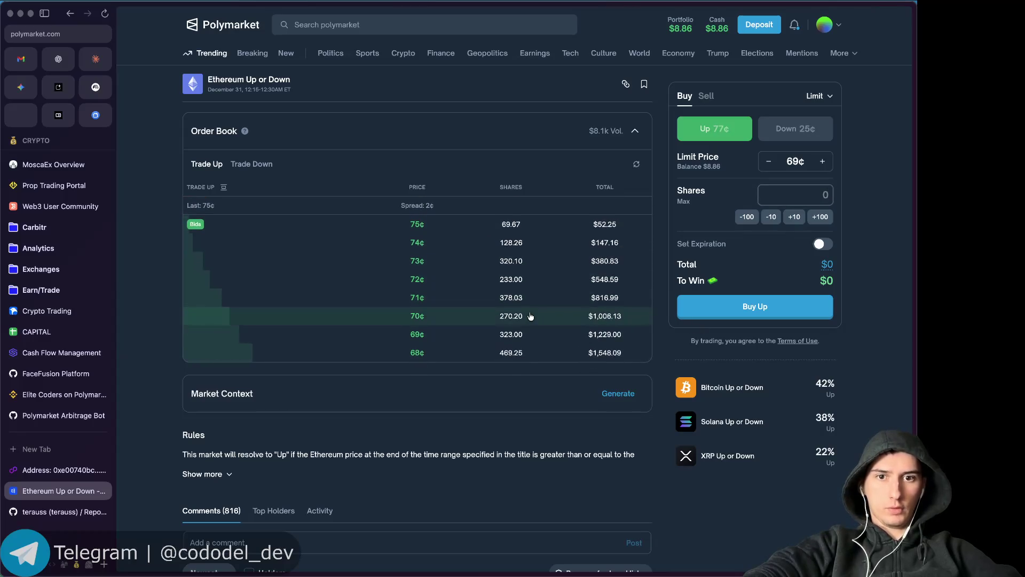
Look over the market page, then go to Polymarket's Crypto market category.
{"action": "scroll", "coordinate": [566, 290], "scroll_direction": "up", "scroll_amount": 5}
{"action": "scroll", "coordinate": [658, 240], "scroll_direction": "down", "scroll_amount": 3}
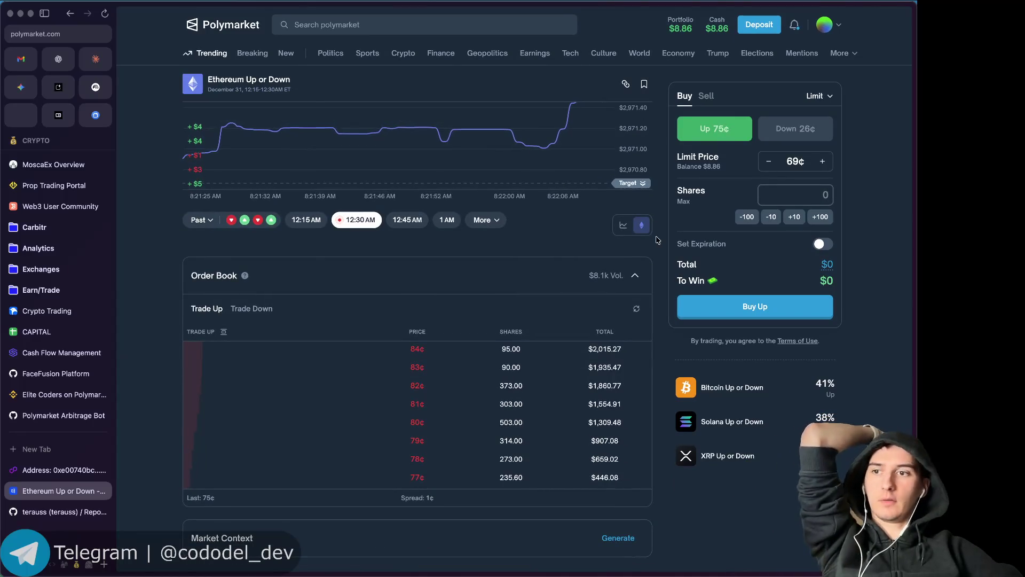
{"action": "scroll", "coordinate": [659, 286], "scroll_direction": "down", "scroll_amount": 3}
{"action": "scroll", "coordinate": [661, 290], "scroll_direction": "up", "scroll_amount": 5}
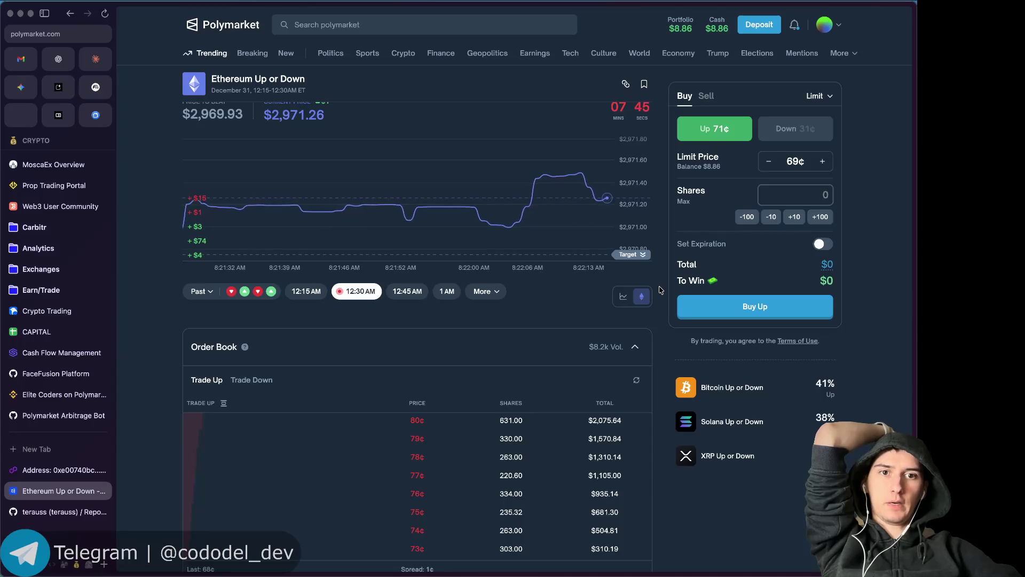
{"action": "scroll", "coordinate": [661, 290], "scroll_direction": "down", "scroll_amount": 1}
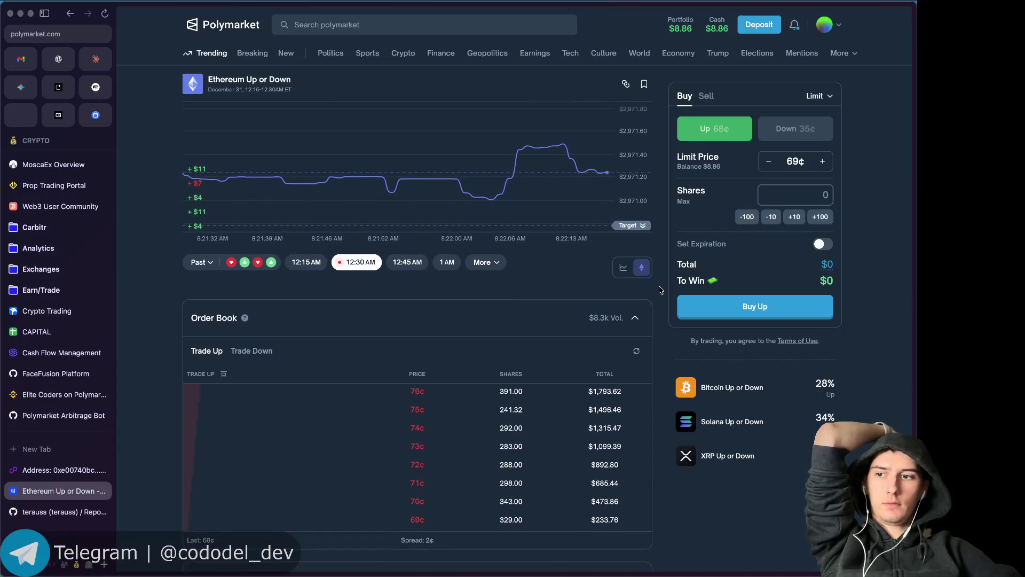
{"action": "scroll", "coordinate": [661, 290], "scroll_direction": "down", "scroll_amount": 9}
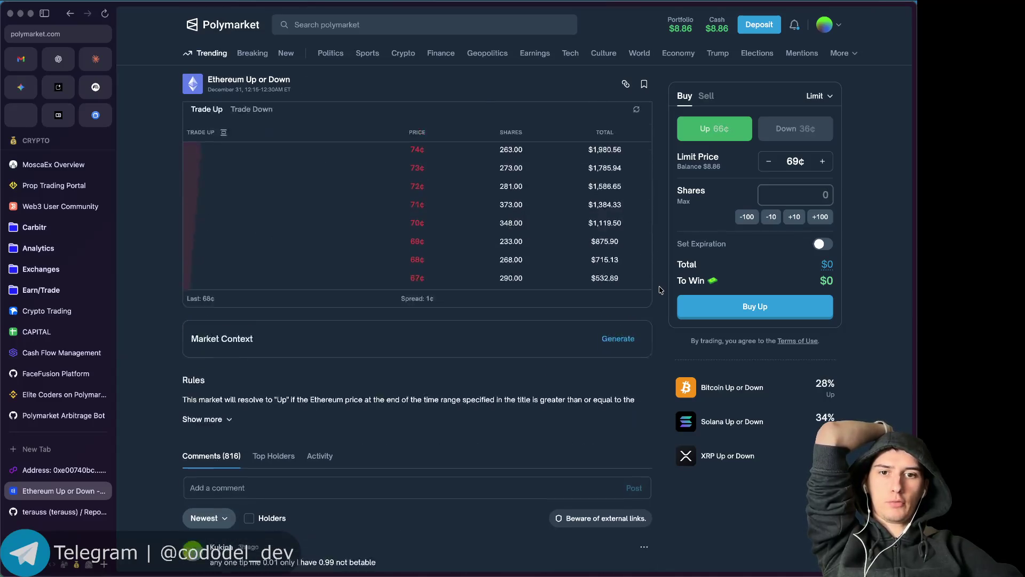
{"action": "scroll", "coordinate": [660, 290], "scroll_direction": "down", "scroll_amount": 1}
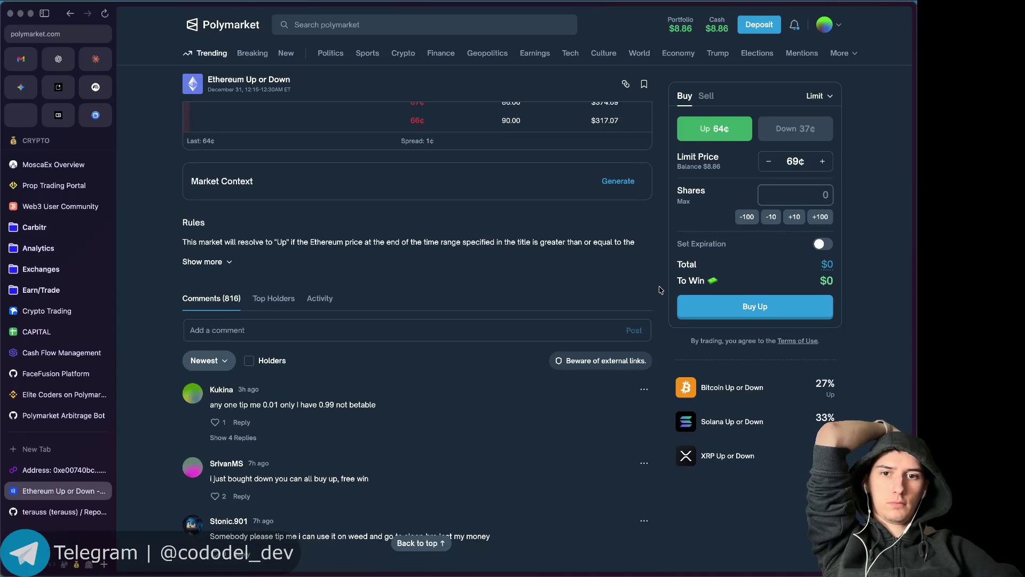
{"action": "scroll", "coordinate": [660, 290], "scroll_direction": "up", "scroll_amount": 2}
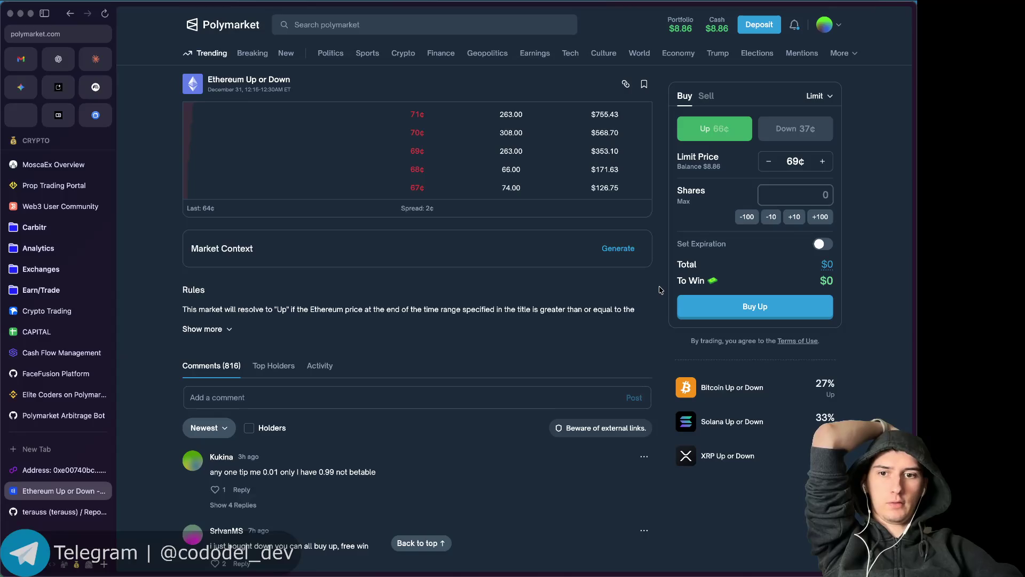
{"action": "scroll", "coordinate": [660, 290], "scroll_direction": "up", "scroll_amount": 8}
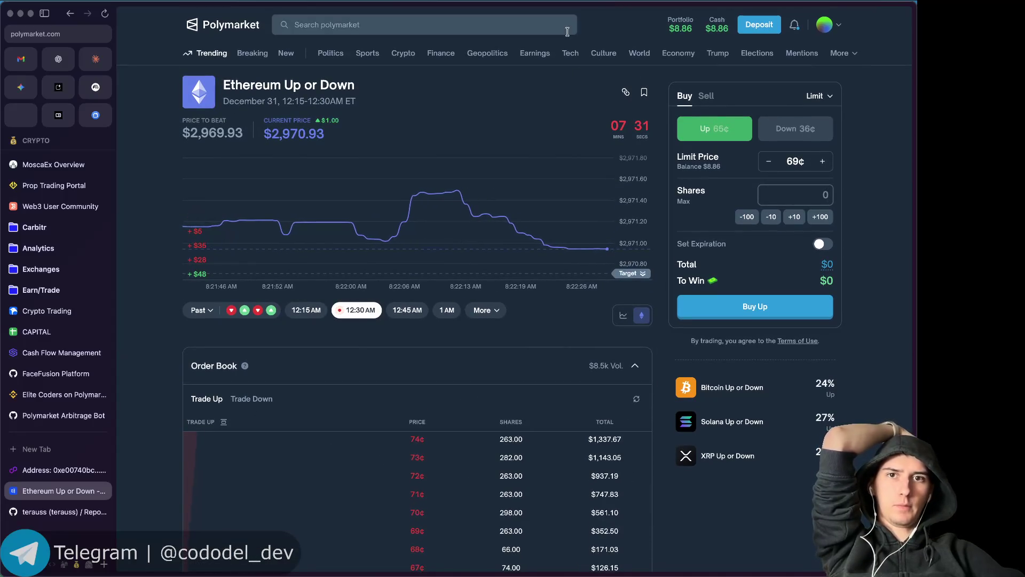
{"action": "scroll", "coordinate": [352, 160], "scroll_direction": "left", "scroll_amount": 5}
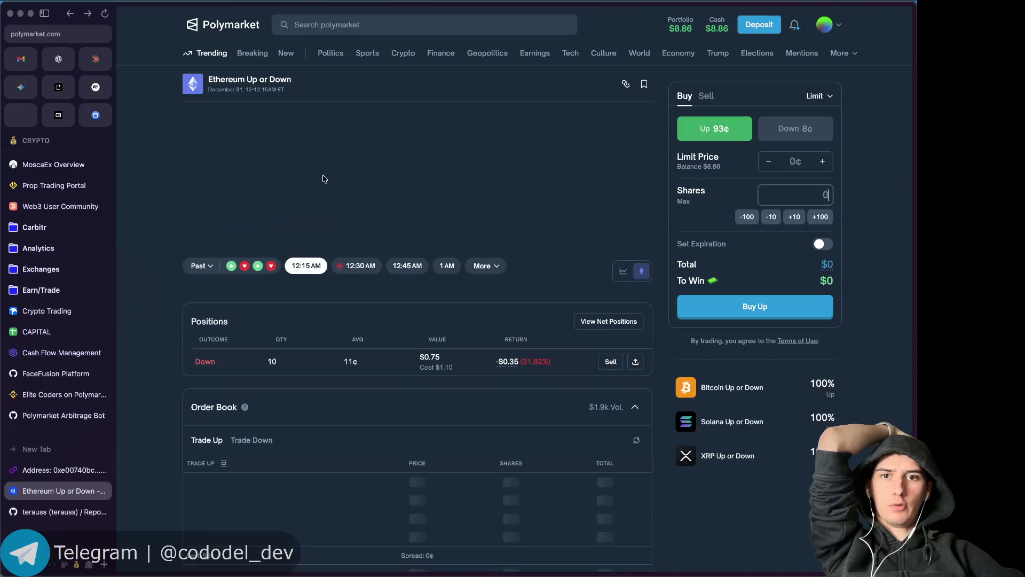
{"action": "scroll", "coordinate": [359, 80], "scroll_direction": "left", "scroll_amount": 5}
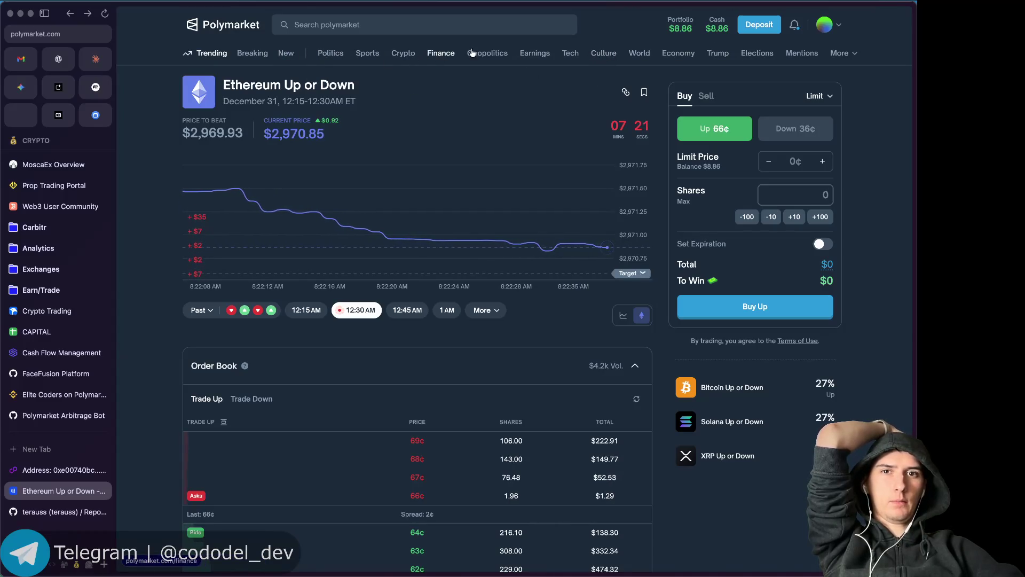
{"action": "left_click", "coordinate": [403, 53]}
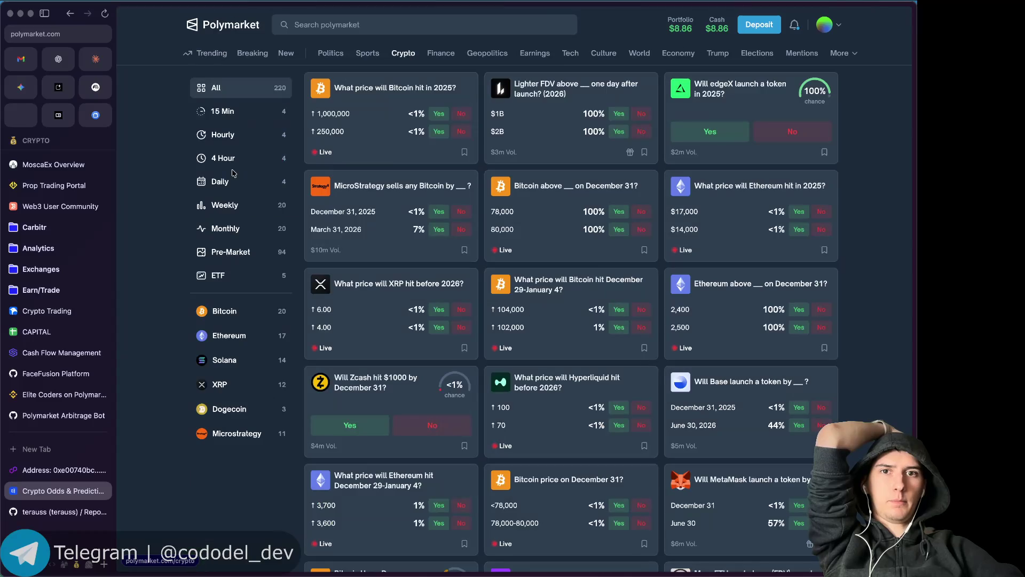
Filter to hourly crypto markets and set a Bitcoin Up limit at 68¢ for 5 shares.
{"action": "left_click", "coordinate": [236, 138]}
{"action": "left_click", "coordinate": [390, 90]}
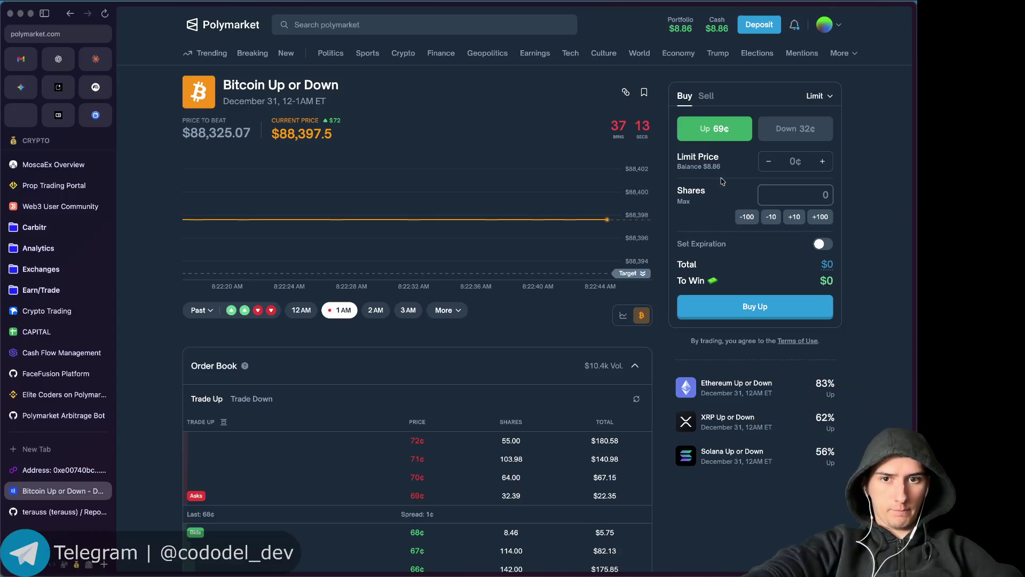
{"action": "left_click", "coordinate": [431, 531]}
{"action": "type", "text": "1"}
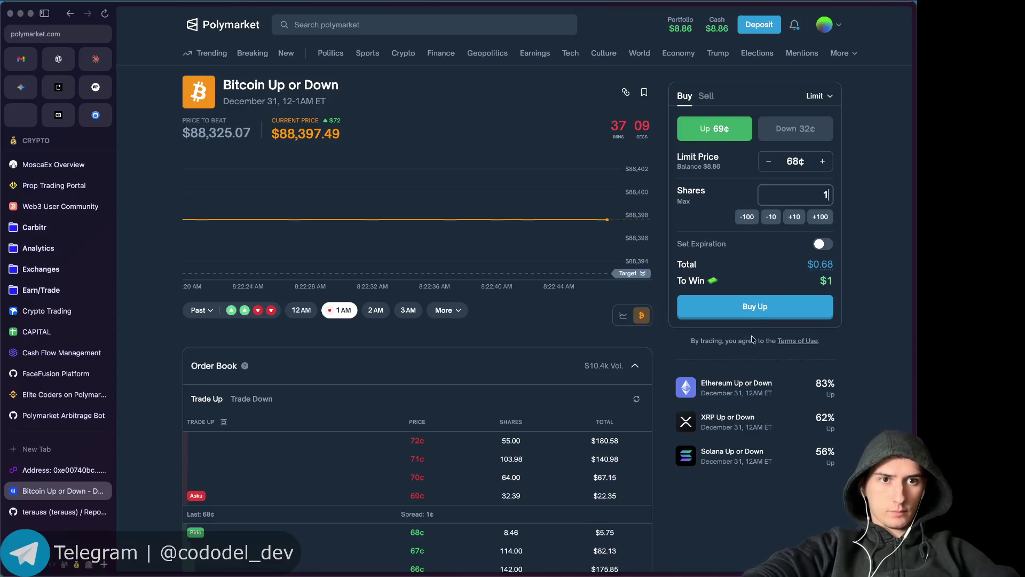
{"action": "left_click", "coordinate": [751, 315]}
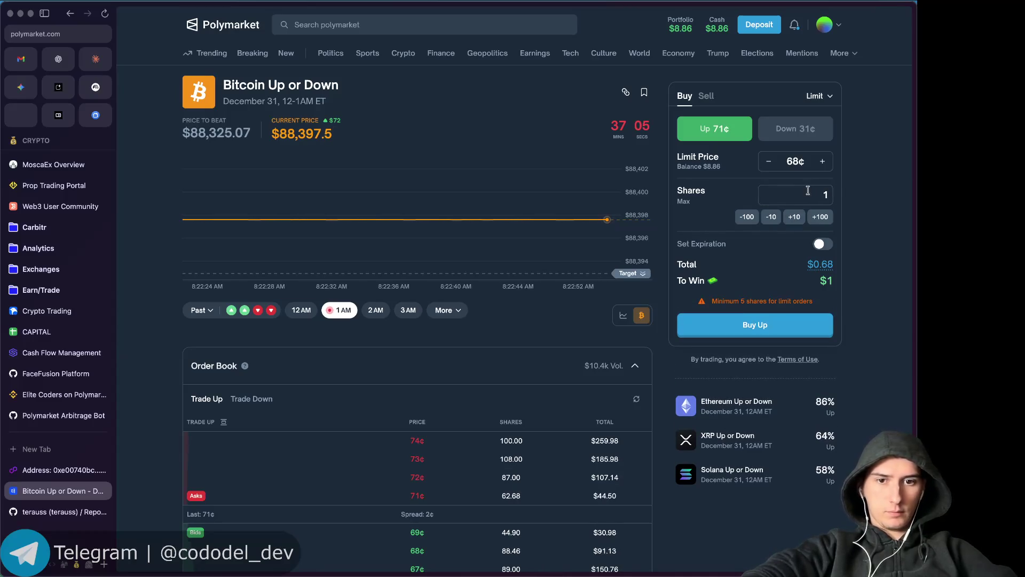
{"action": "key", "text": "BackSpace"}
{"action": "type", "text": "5"}
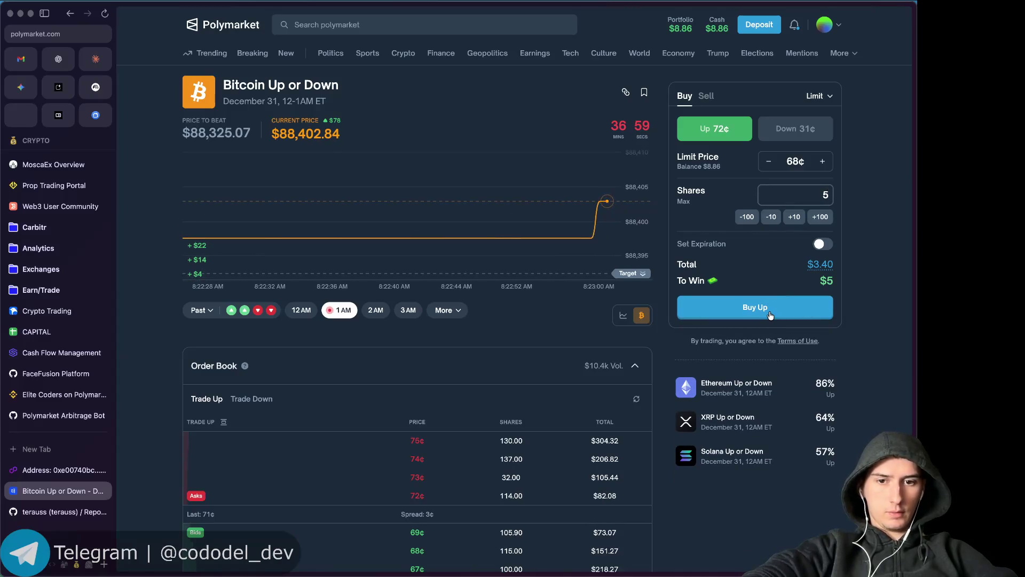
Leave Bitcoin unordered and open the hourly Solana Up or Down market.
{"action": "left_click", "coordinate": [834, 161]}
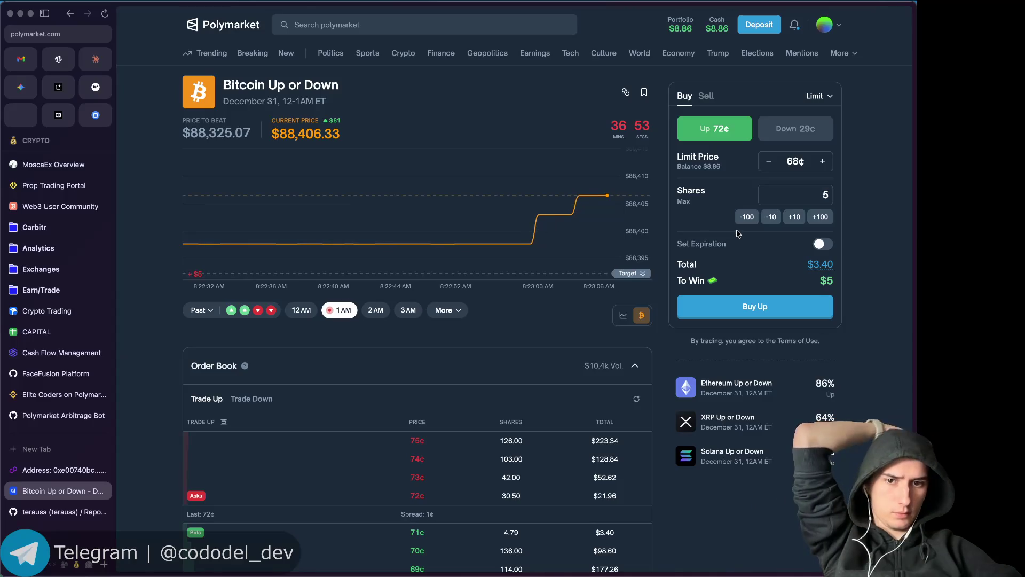
{"action": "scroll", "coordinate": [674, 234], "scroll_direction": "left", "scroll_amount": 5}
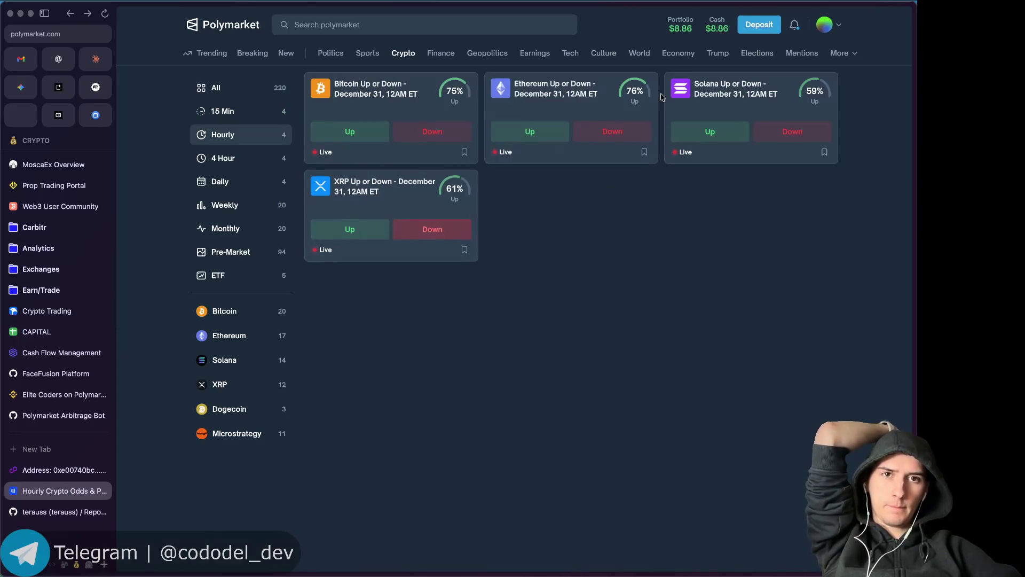
{"action": "left_click", "coordinate": [731, 94]}
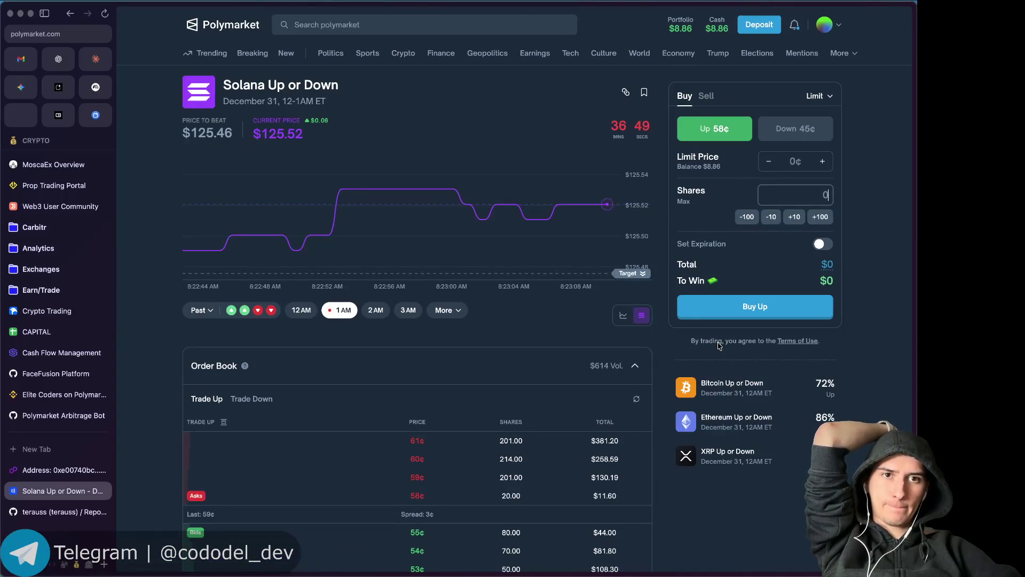
Buy 5 Solana Down shares at 41¢.
{"action": "scroll", "coordinate": [718, 345], "scroll_direction": "down", "scroll_amount": 1}
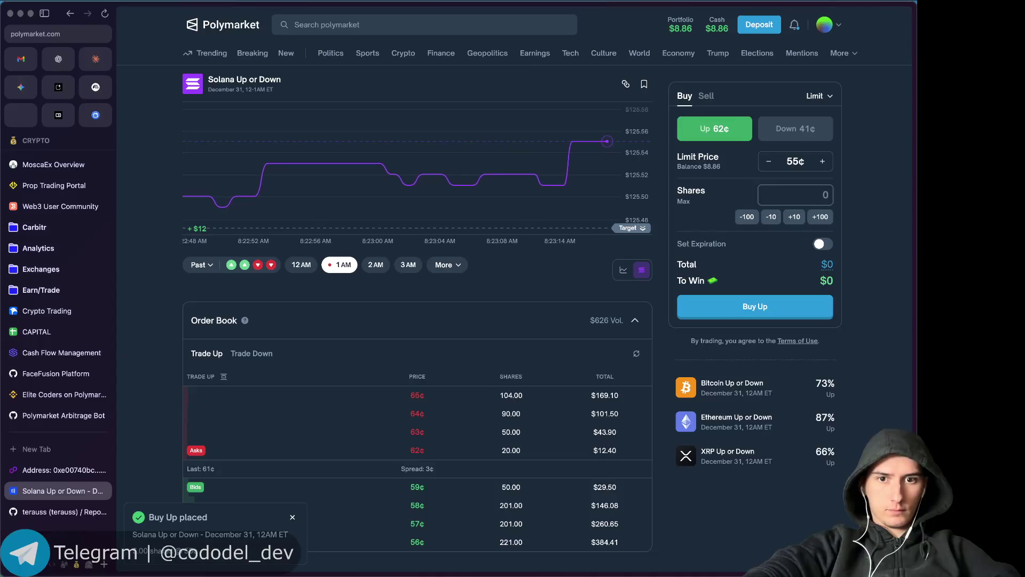
{"action": "left_click", "coordinate": [790, 139]}
{"action": "left_click", "coordinate": [811, 191]}
{"action": "type", "text": "50"}
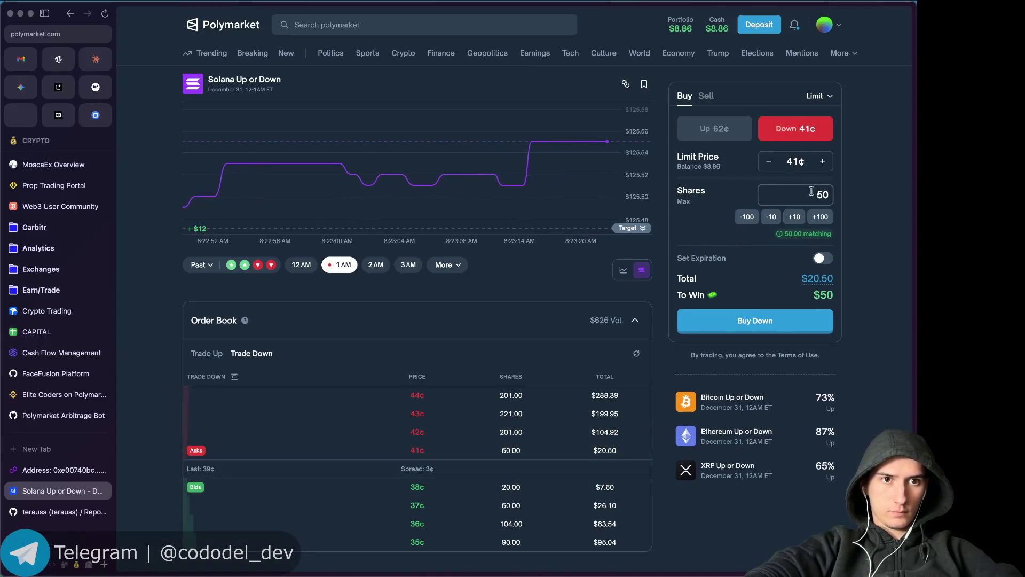
{"action": "key", "text": "BackSpace"}
{"action": "left_click", "coordinate": [761, 323]}
Bring the Telegram window to the front and scroll through the chat.
{"action": "scroll", "coordinate": [699, 368], "scroll_direction": "down", "scroll_amount": 3}
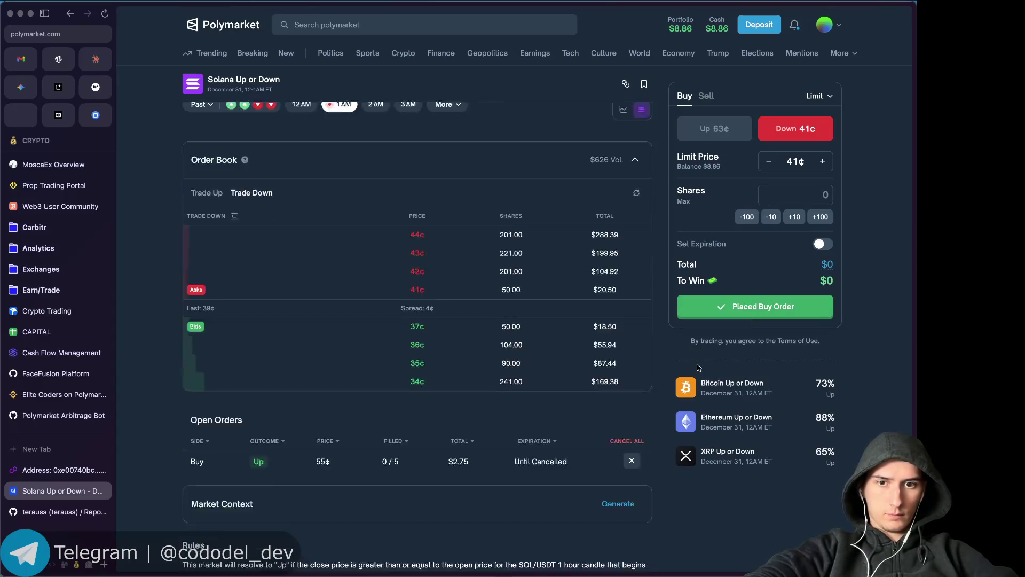
{"action": "scroll", "coordinate": [698, 368], "scroll_direction": "down", "scroll_amount": 2}
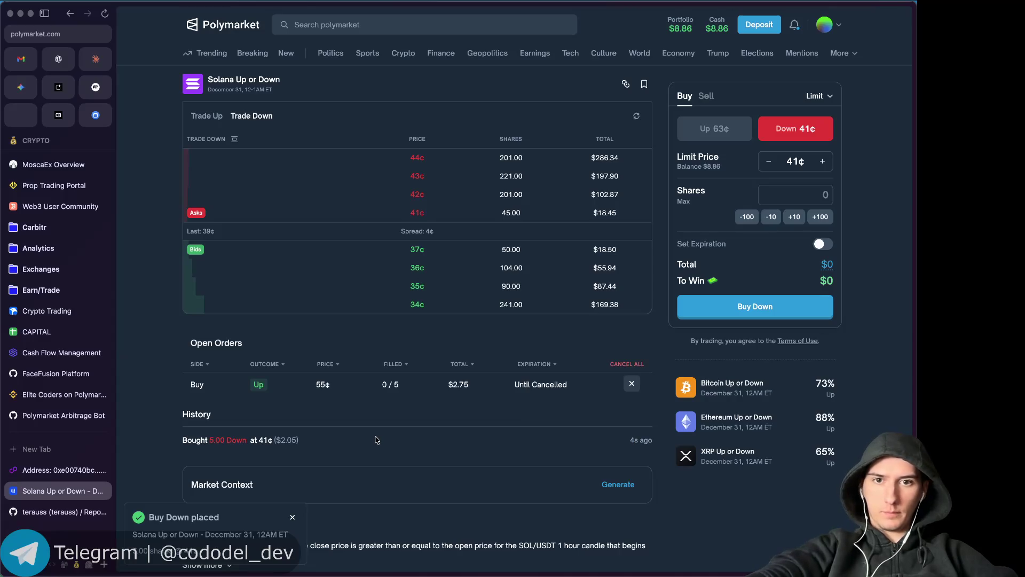
{"action": "key", "text": "super+Tab"}
{"action": "key", "text": "super+Tab"}
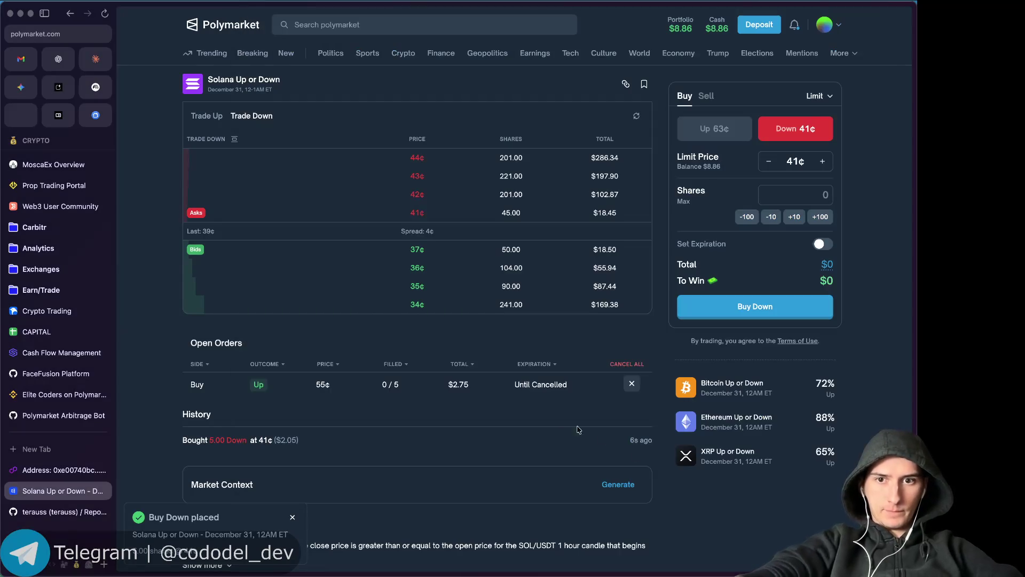
{"action": "scroll", "coordinate": [401, 320], "scroll_direction": "up", "scroll_amount": 1}
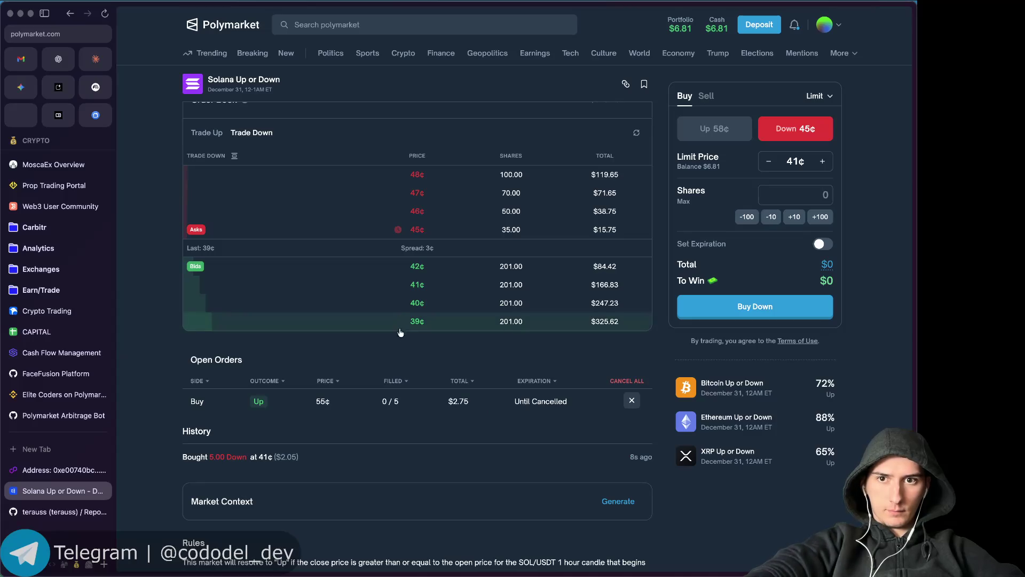
{"action": "scroll", "coordinate": [403, 347], "scroll_direction": "up", "scroll_amount": 1}
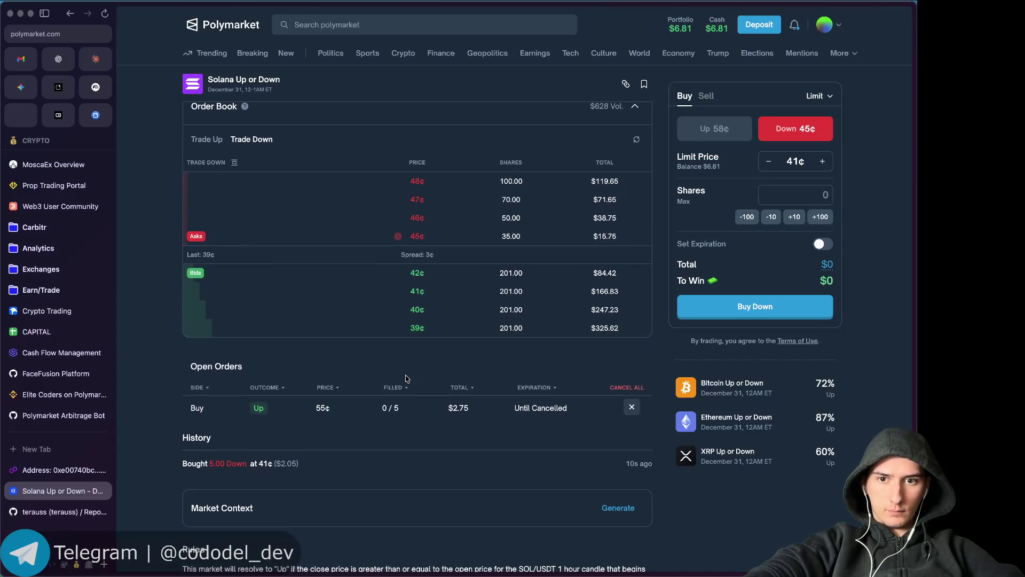
Set up a 5-share Up buy at 57¢ and cancel the 55¢ Up order.
{"action": "left_click", "coordinate": [714, 128]}
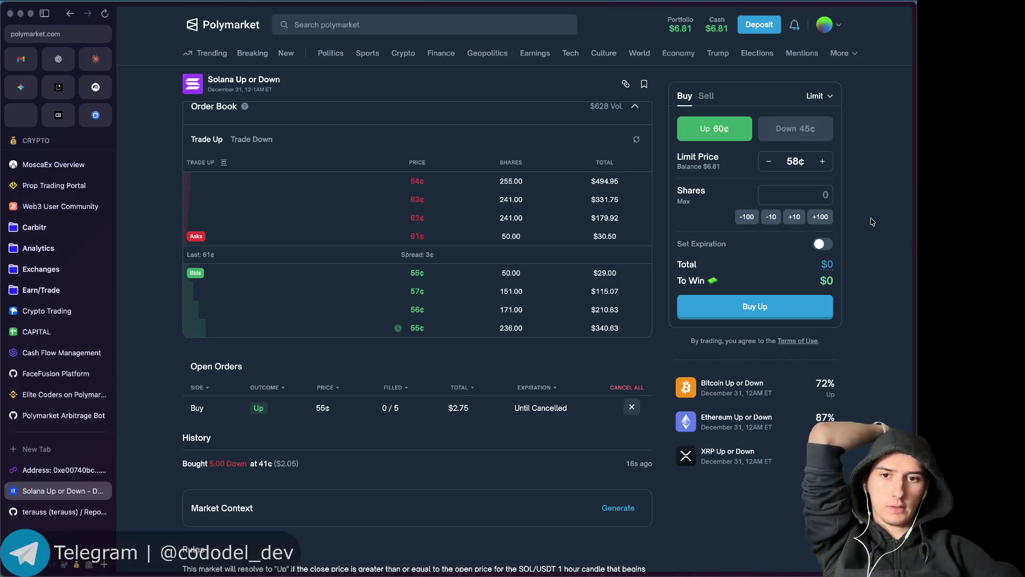
{"action": "scroll", "coordinate": [875, 211], "scroll_direction": "up", "scroll_amount": 3}
{"action": "scroll", "coordinate": [875, 211], "scroll_direction": "up", "scroll_amount": 2}
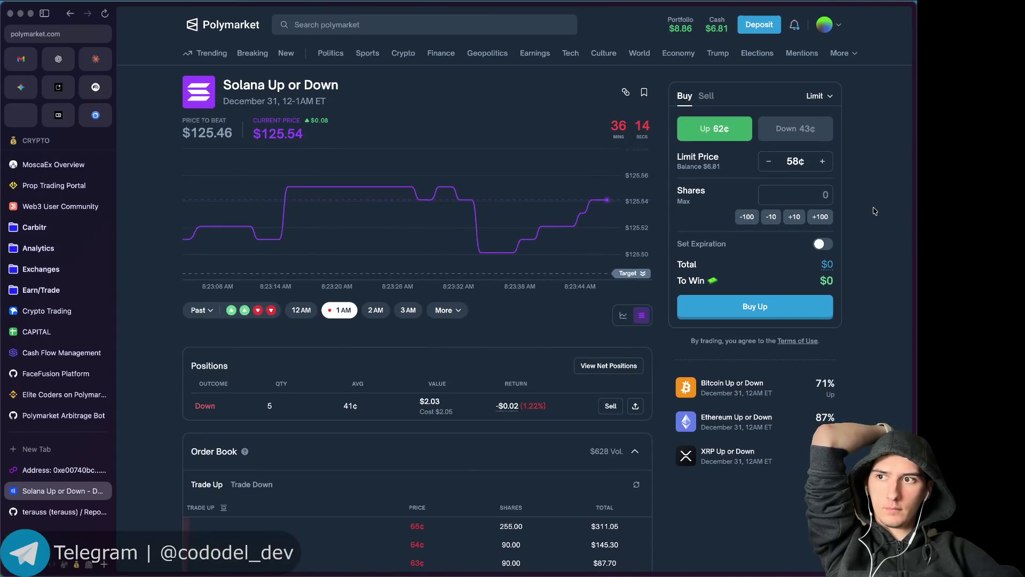
{"action": "scroll", "coordinate": [874, 211], "scroll_direction": "down", "scroll_amount": 2}
{"action": "scroll", "coordinate": [875, 211], "scroll_direction": "down", "scroll_amount": 1}
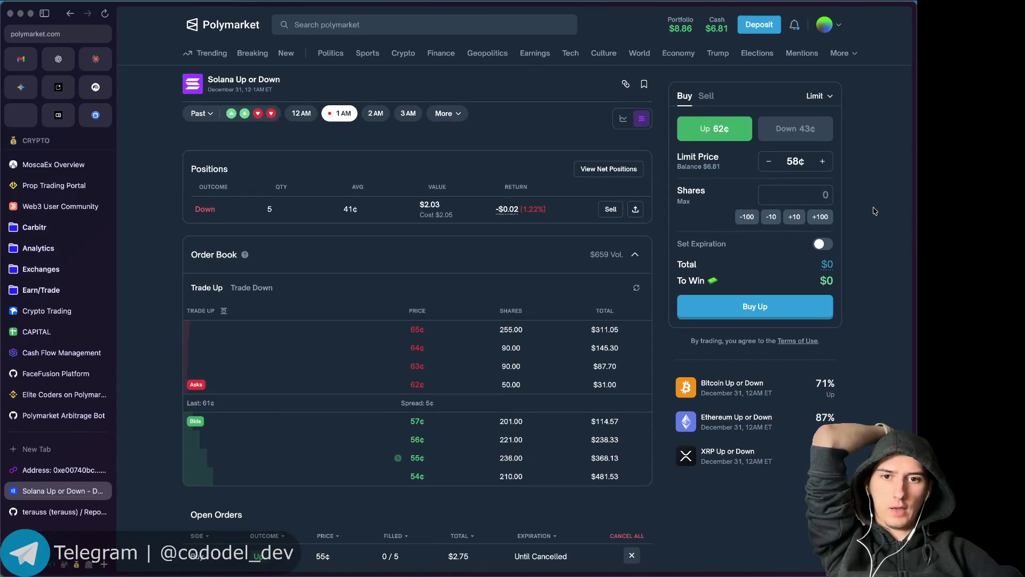
{"action": "scroll", "coordinate": [847, 255], "scroll_direction": "down", "scroll_amount": 4}
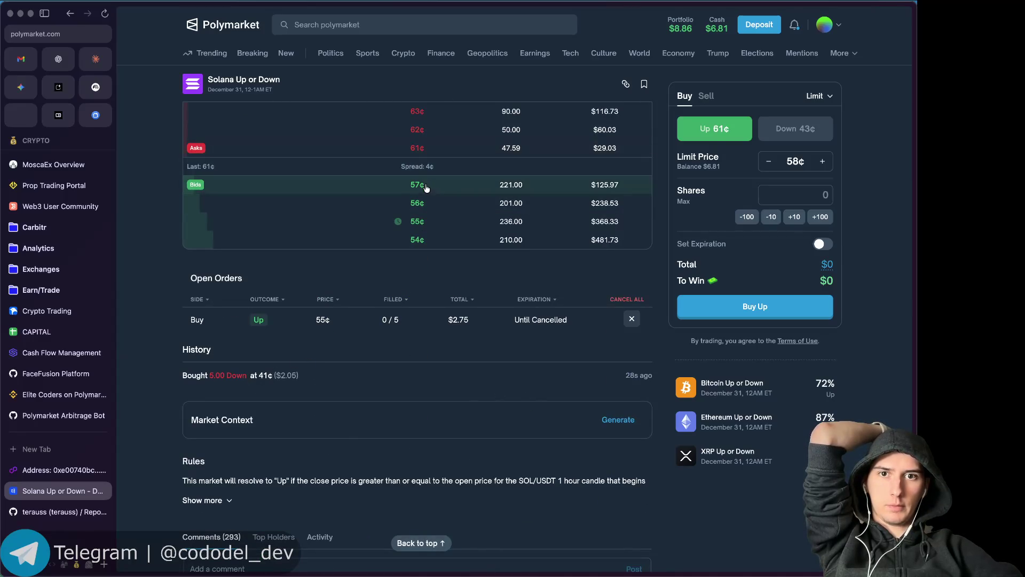
{"action": "type", "text": "5"}
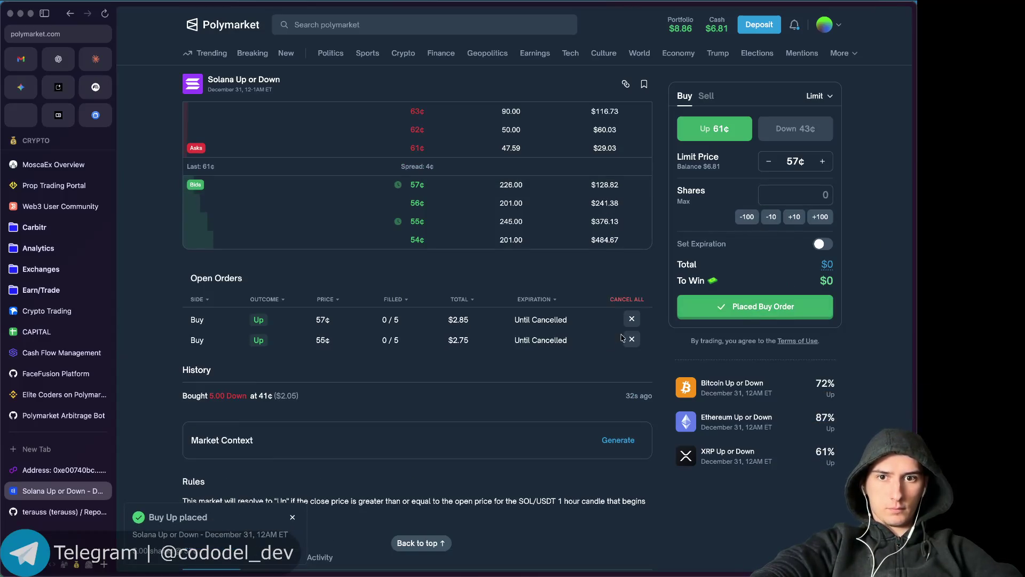
{"action": "left_click", "coordinate": [632, 340]}
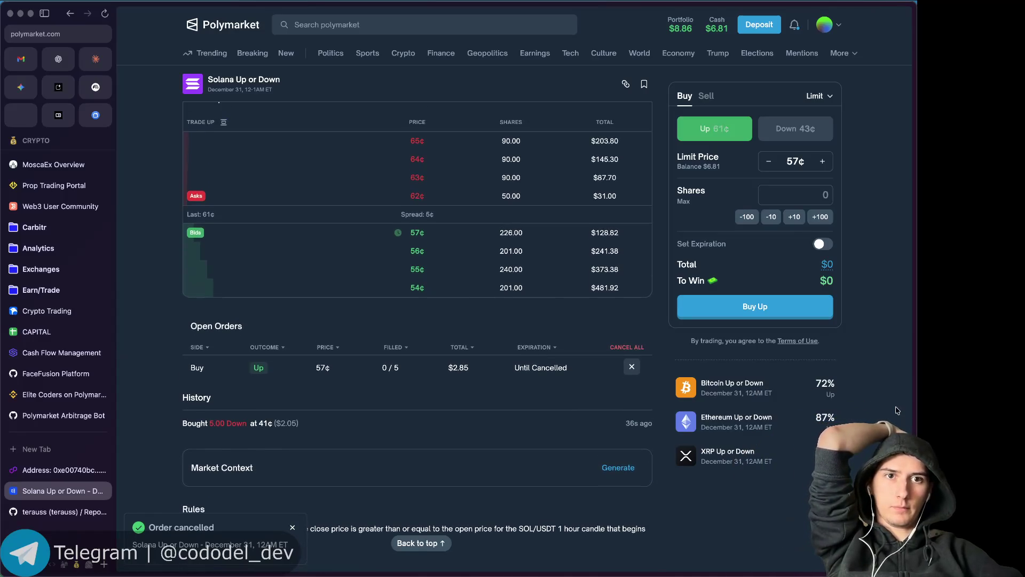
{"action": "scroll", "coordinate": [897, 410], "scroll_direction": "down", "scroll_amount": 2}
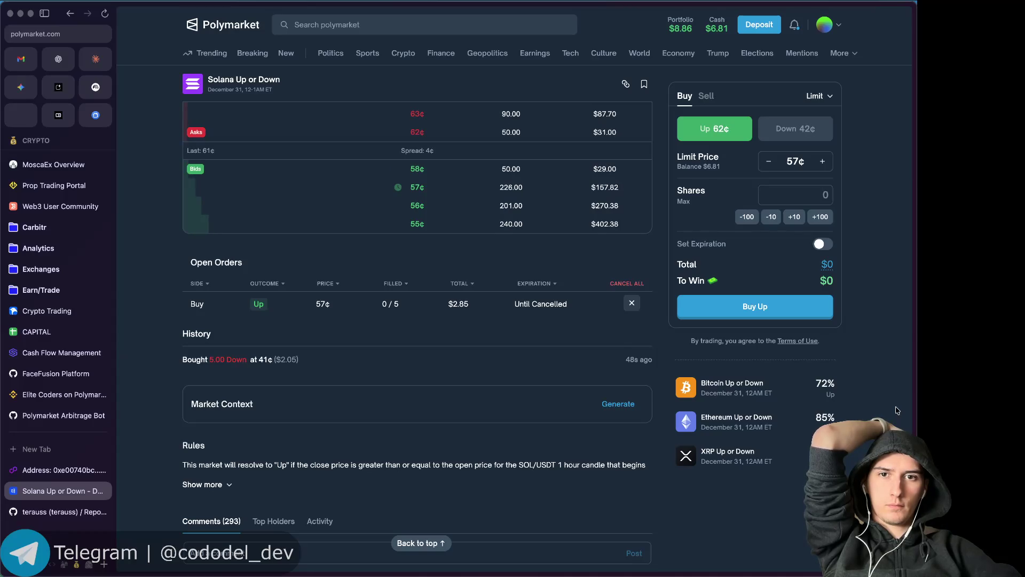
{"action": "scroll", "coordinate": [897, 410], "scroll_direction": "up", "scroll_amount": 1}
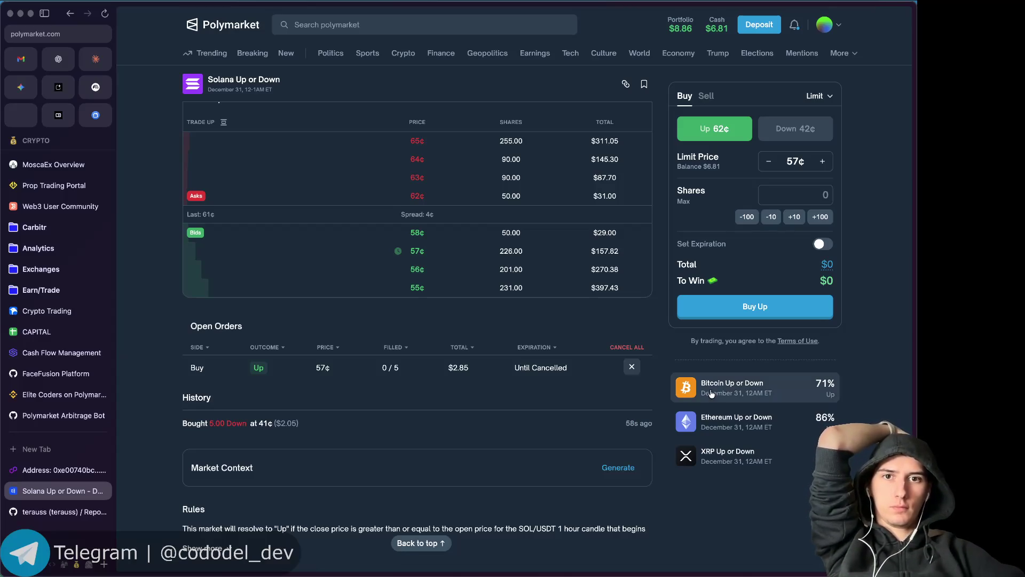
{"action": "scroll", "coordinate": [889, 251], "scroll_direction": "up", "scroll_amount": 3}
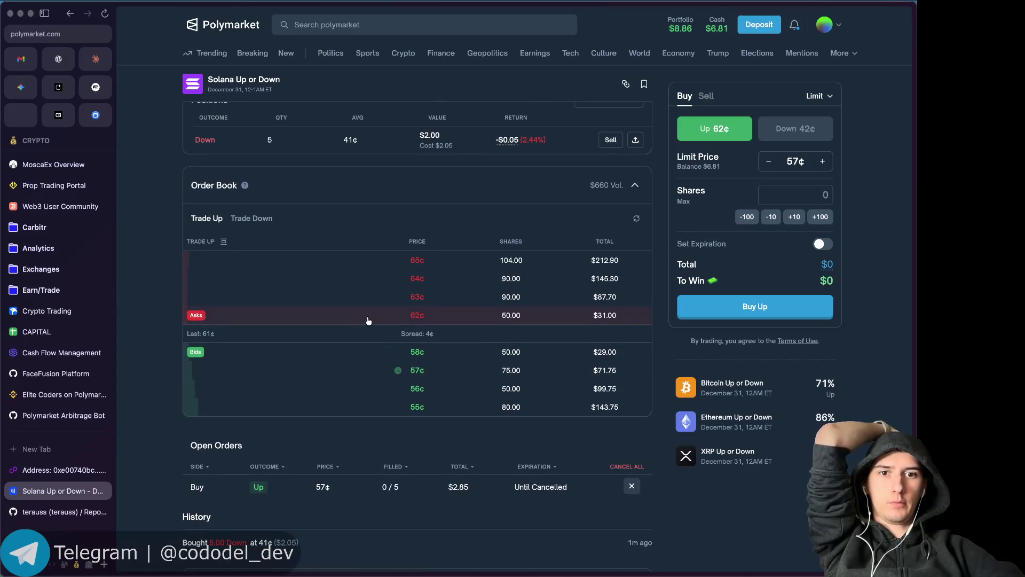
{"action": "scroll", "coordinate": [776, 406], "scroll_direction": "up", "scroll_amount": 6}
{"action": "scroll", "coordinate": [776, 405], "scroll_direction": "down", "scroll_amount": 10}
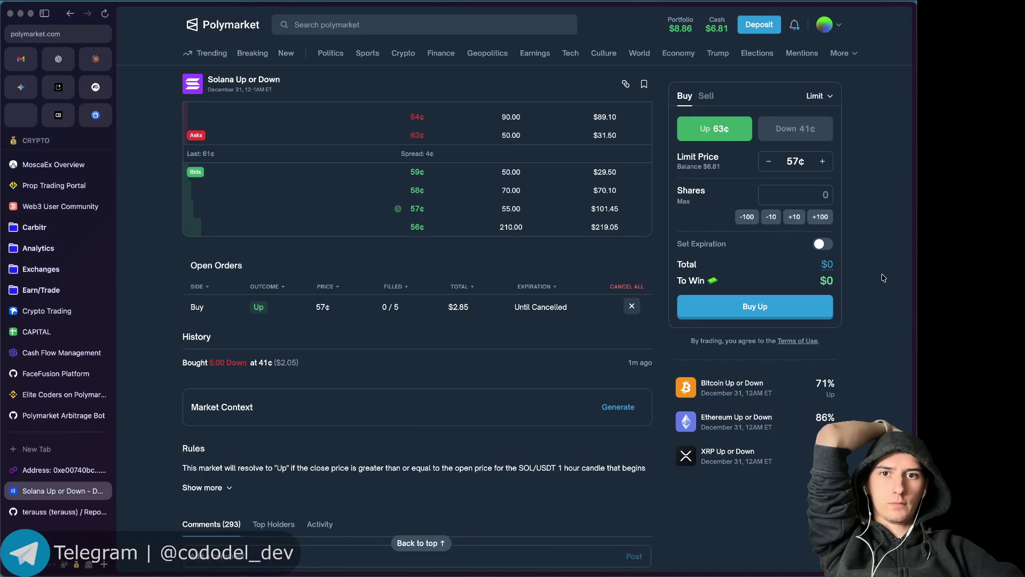
{"action": "scroll", "coordinate": [884, 278], "scroll_direction": "up", "scroll_amount": 10}
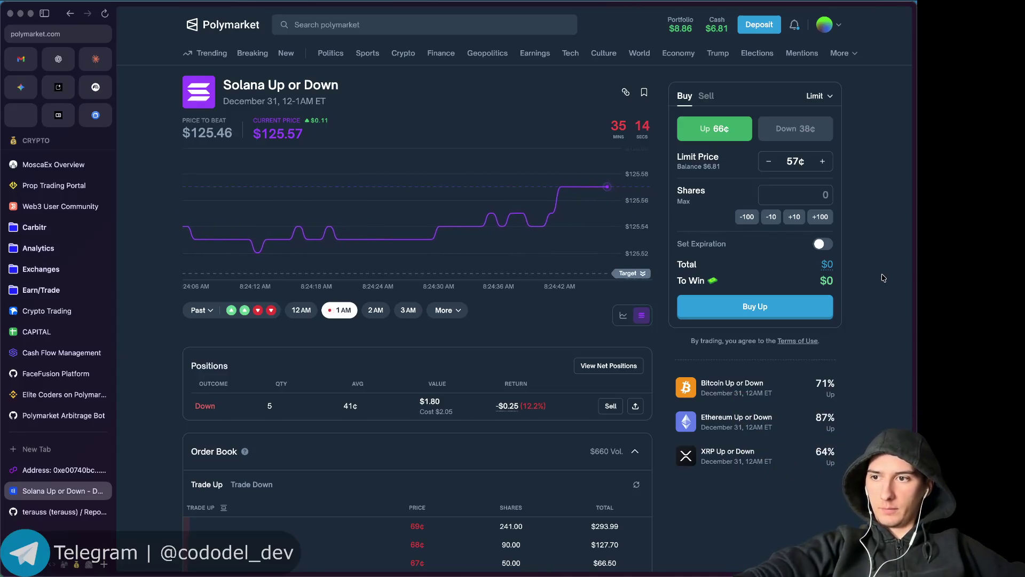
{"action": "scroll", "coordinate": [883, 278], "scroll_direction": "down", "scroll_amount": 10}
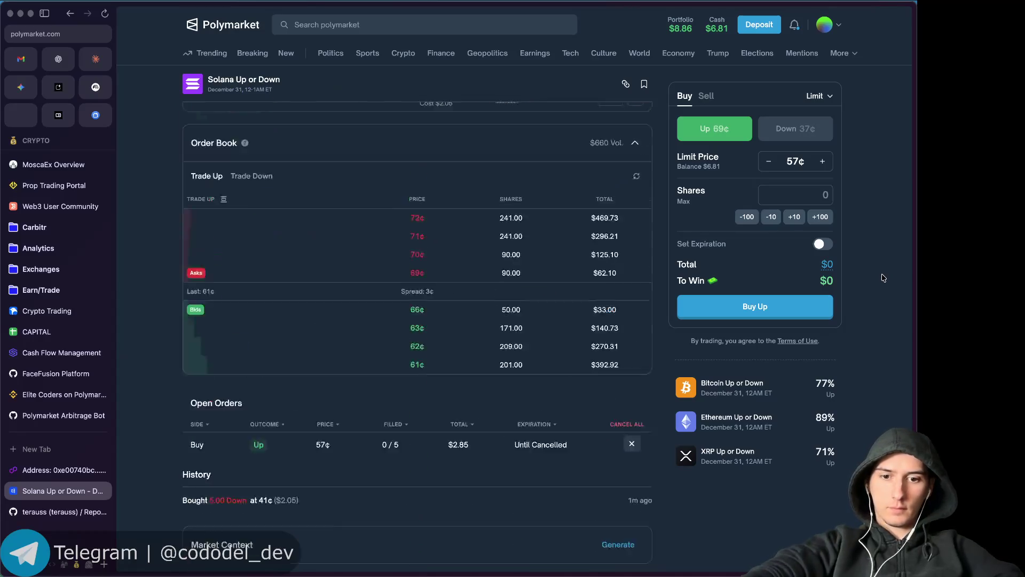
{"action": "key", "text": "super+space"}
{"action": "type", "text": "health"}
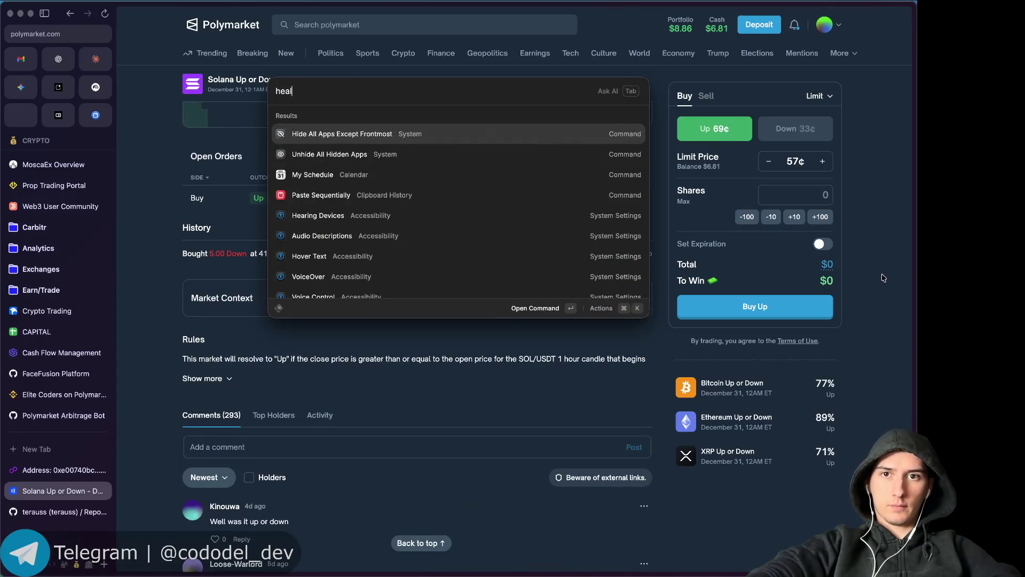
{"action": "key", "text": "Escape"}
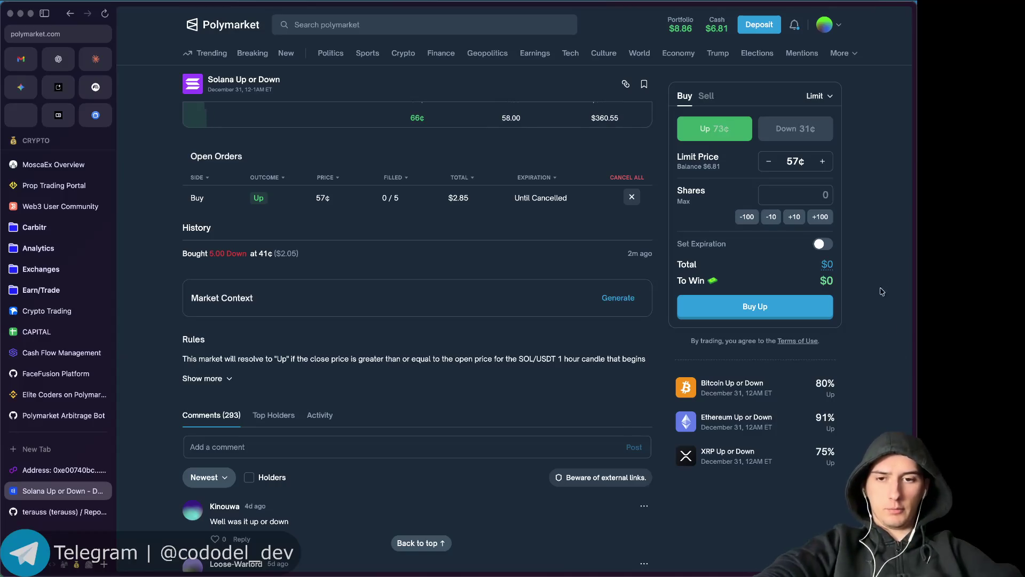
{"action": "scroll", "coordinate": [597, 241], "scroll_direction": "up", "scroll_amount": 2}
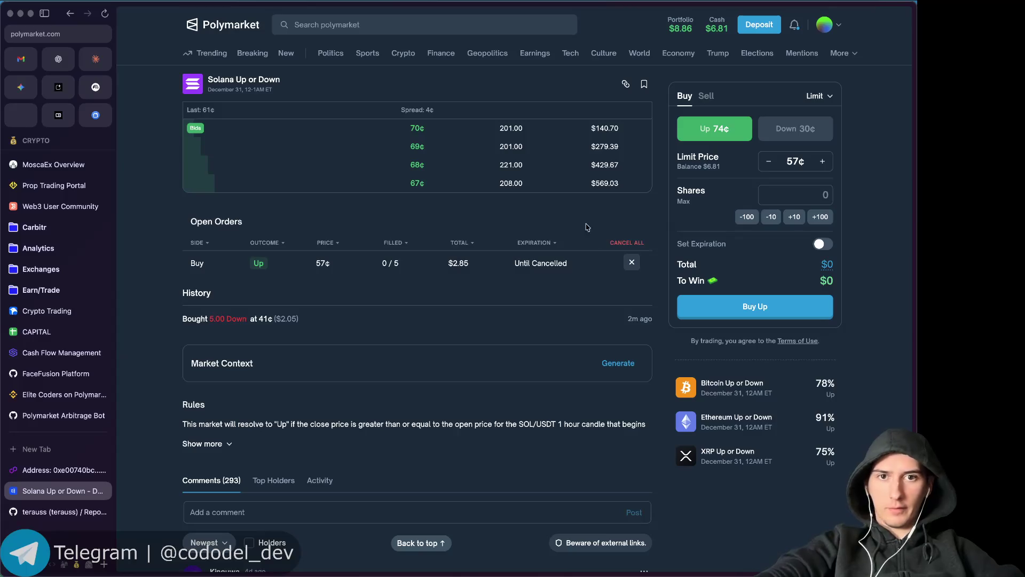
{"action": "scroll", "coordinate": [587, 227], "scroll_direction": "up", "scroll_amount": 5}
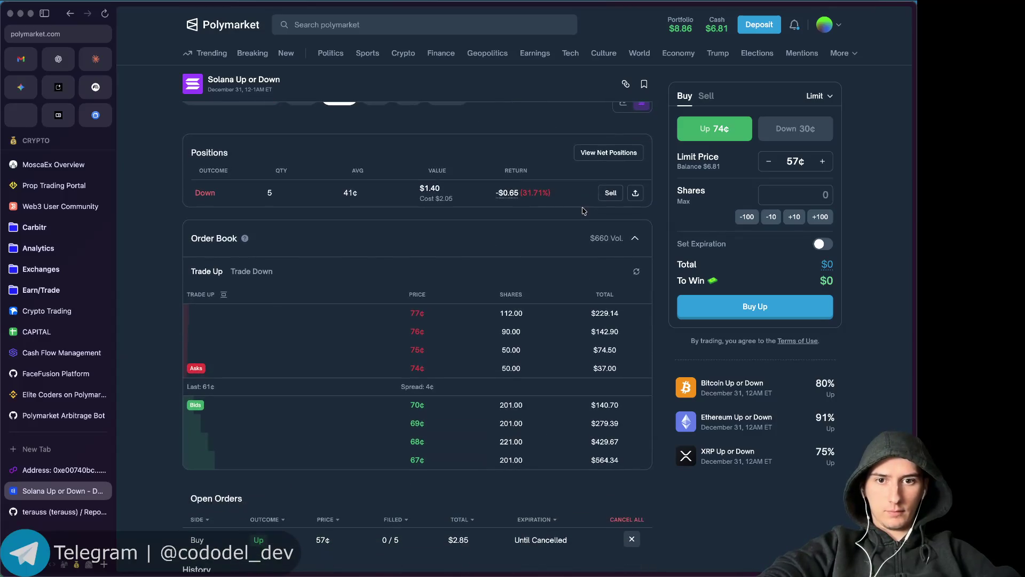
{"action": "scroll", "coordinate": [667, 326], "scroll_direction": "up", "scroll_amount": 5}
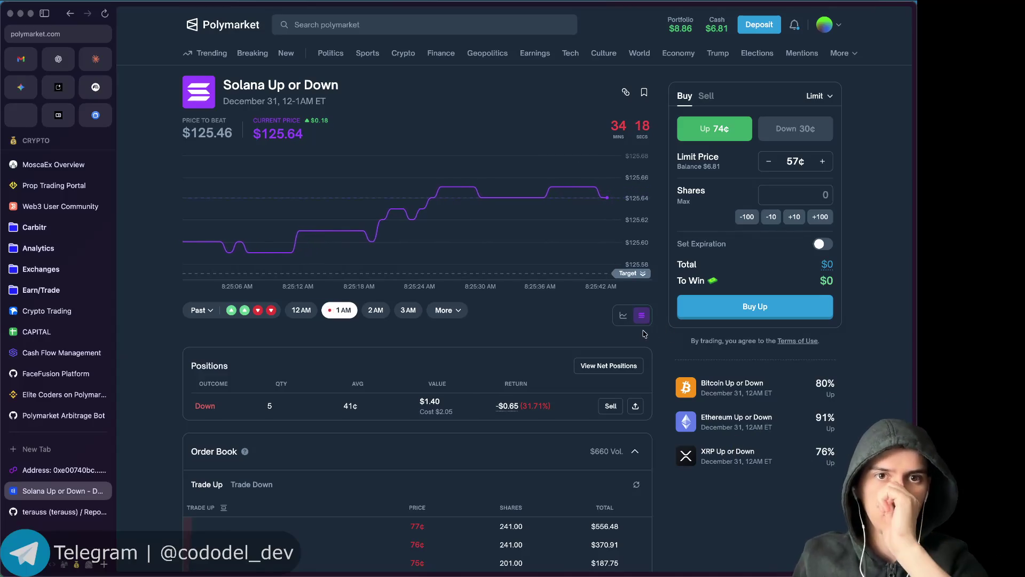
{"action": "scroll", "coordinate": [604, 379], "scroll_direction": "down", "scroll_amount": 4}
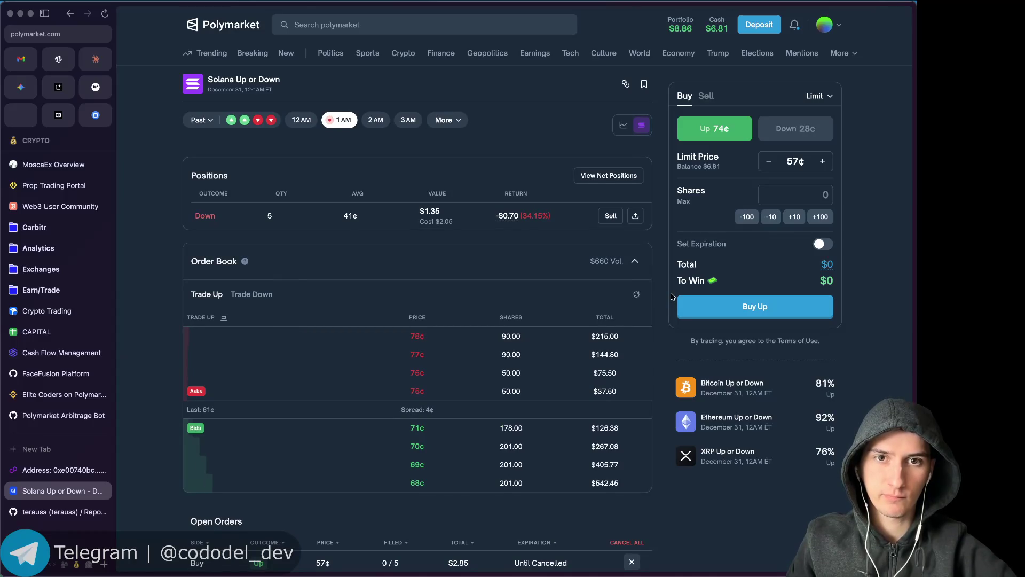
{"action": "scroll", "coordinate": [672, 296], "scroll_direction": "down", "scroll_amount": 1}
{"action": "scroll", "coordinate": [640, 310], "scroll_direction": "down", "scroll_amount": 1}
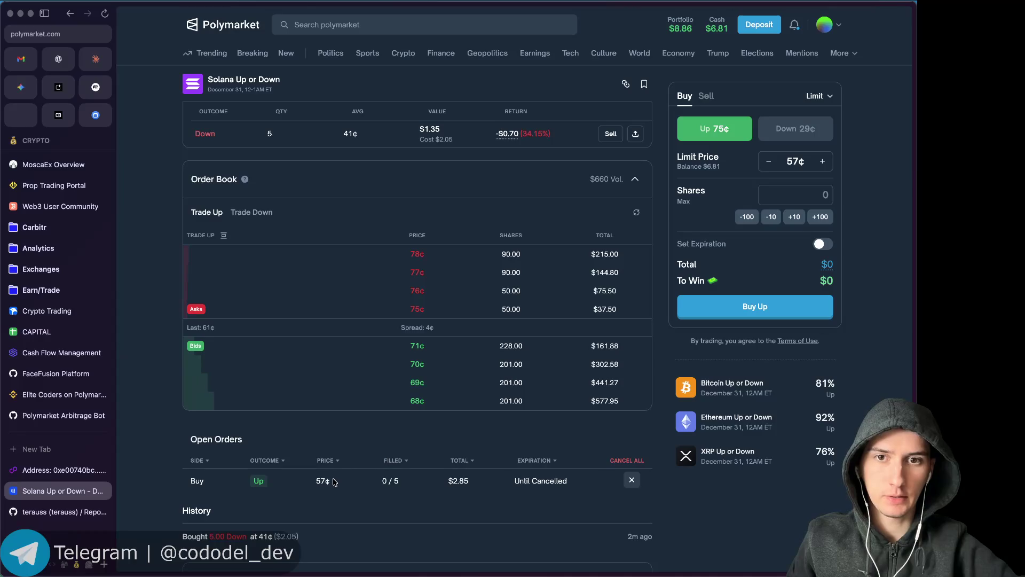
{"action": "scroll", "coordinate": [311, 485], "scroll_direction": "down", "scroll_amount": 2}
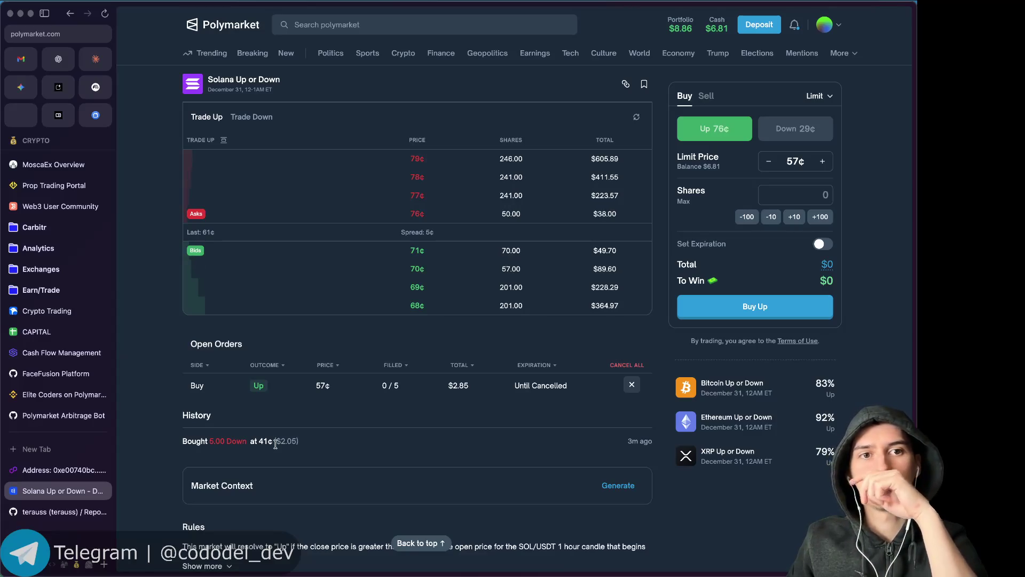
Buy 5 Down shares at 28¢ ($1.40), then switch the order form back to Up.
{"action": "left_click", "coordinate": [779, 136]}
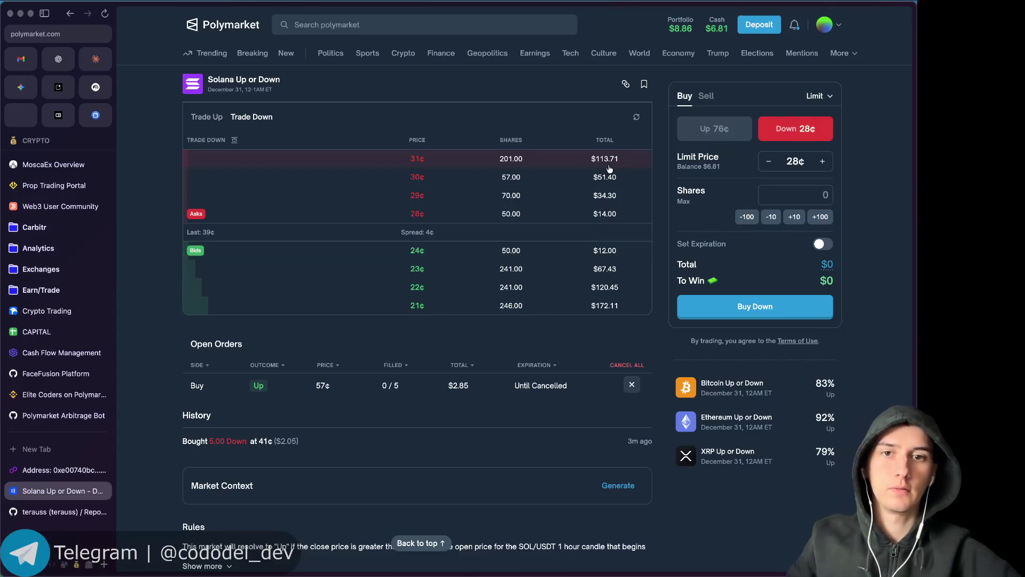
{"action": "left_click", "coordinate": [438, 212]}
{"action": "mouse_move", "coordinate": [770, 244]}
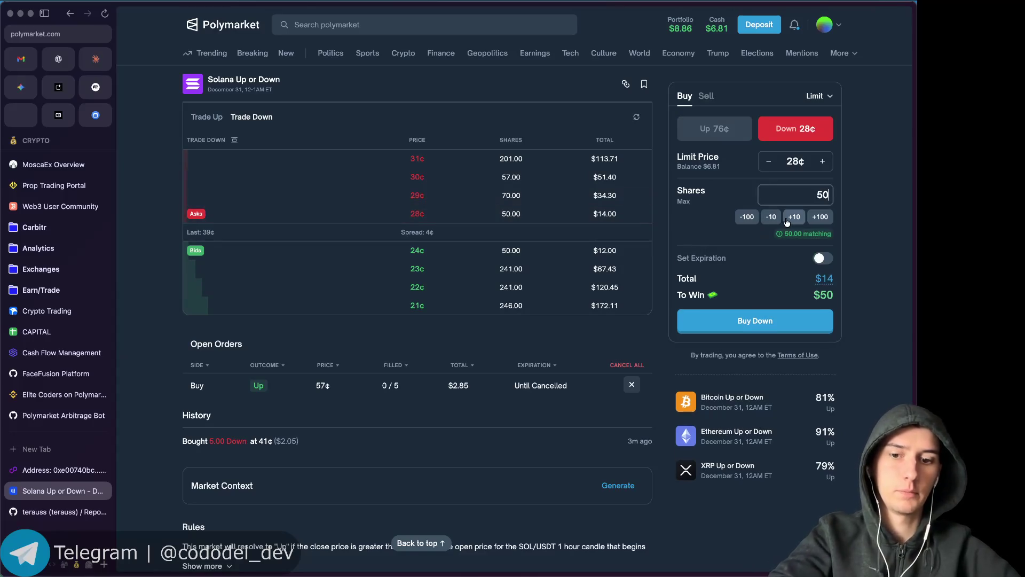
{"action": "type", "text": "0"}
{"action": "key", "text": "BackSpace"}
{"action": "key", "text": "BackSpace"}
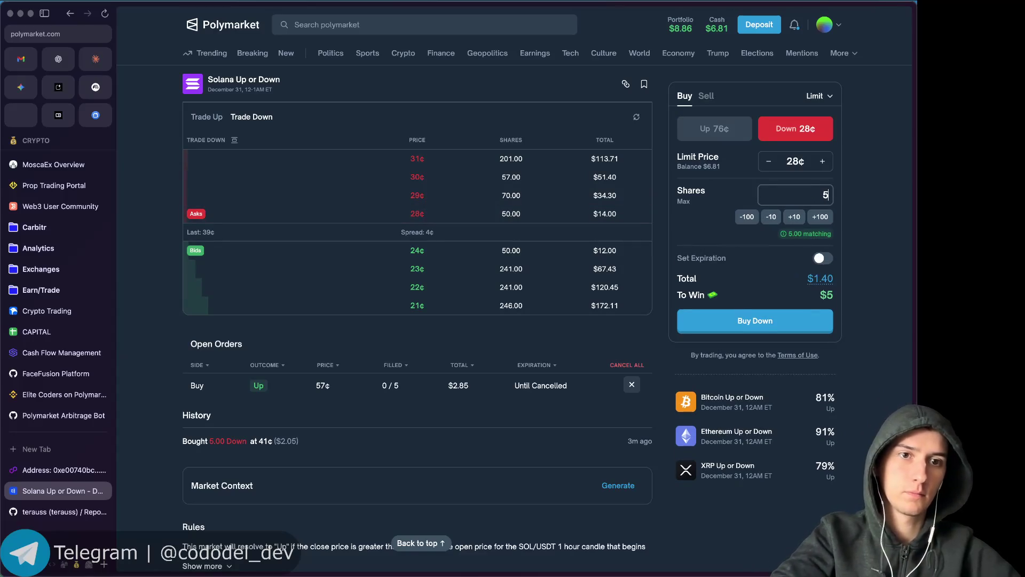
{"action": "left_click", "coordinate": [775, 331]}
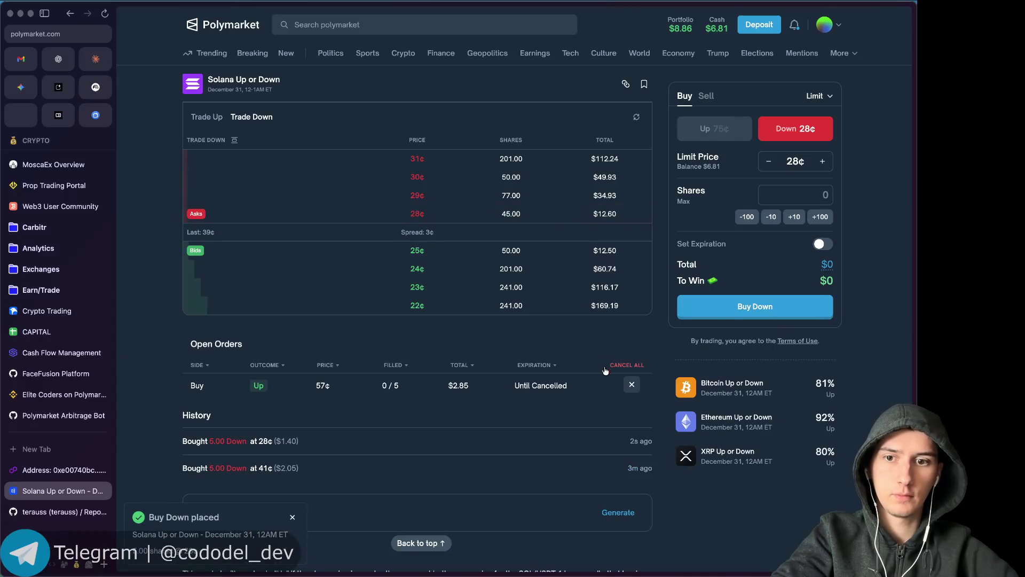
{"action": "left_click", "coordinate": [816, 96]}
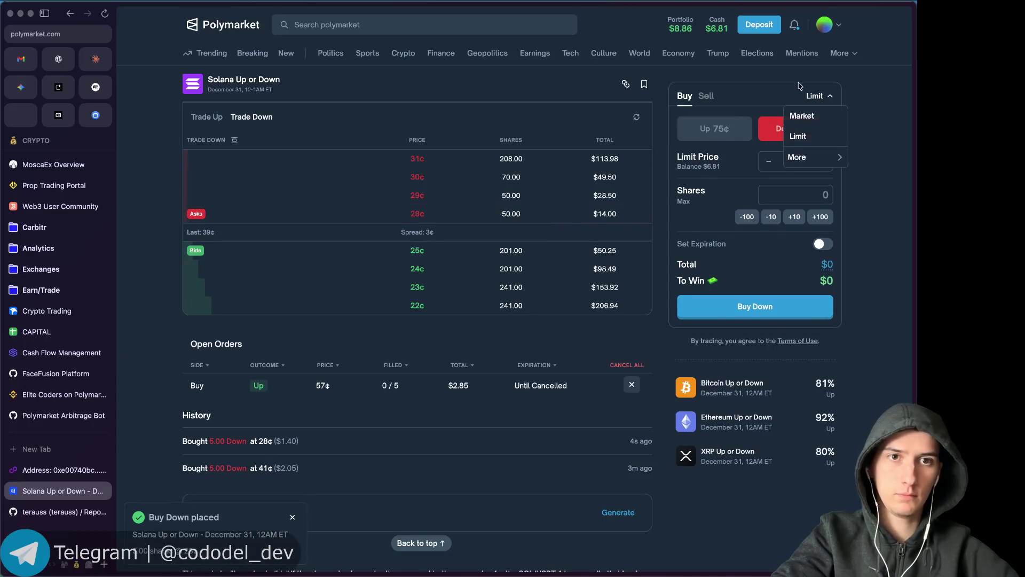
{"action": "left_click", "coordinate": [714, 129]}
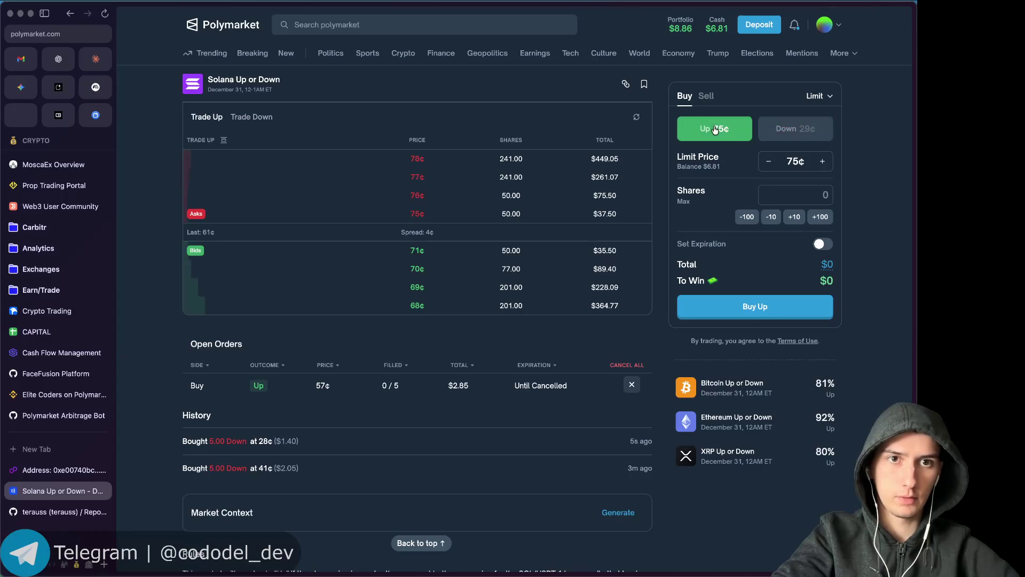
Replace the 57¢ Up order with a 5-share Up buy at 70¢, then bring Telegram forward.
{"action": "scroll", "coordinate": [449, 270], "scroll_direction": "down", "scroll_amount": 1}
{"action": "left_click", "coordinate": [439, 263]}
{"action": "type", "text": "5"}
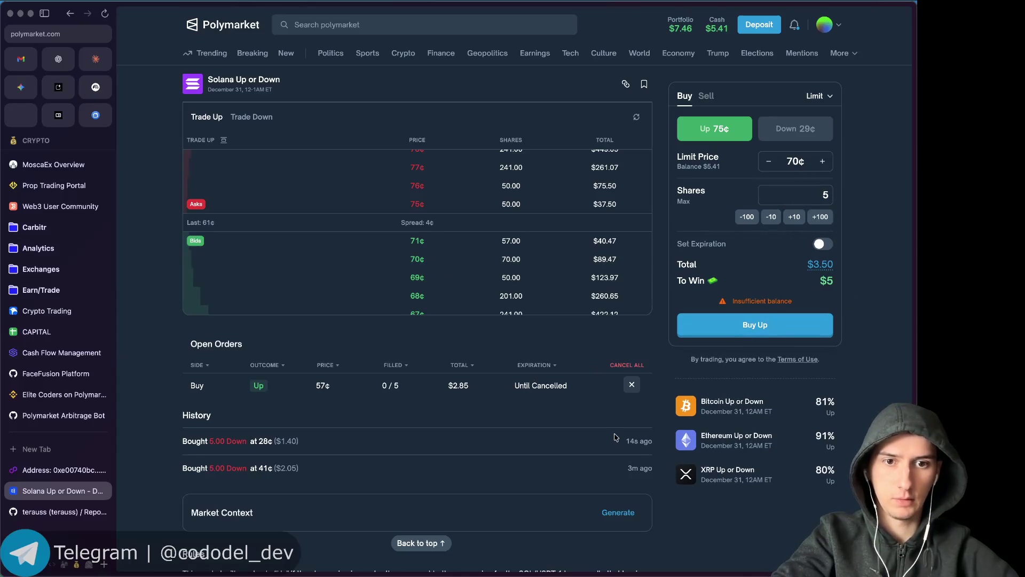
{"action": "scroll", "coordinate": [614, 437], "scroll_direction": "down", "scroll_amount": 3}
{"action": "scroll", "coordinate": [613, 454], "scroll_direction": "up", "scroll_amount": 1}
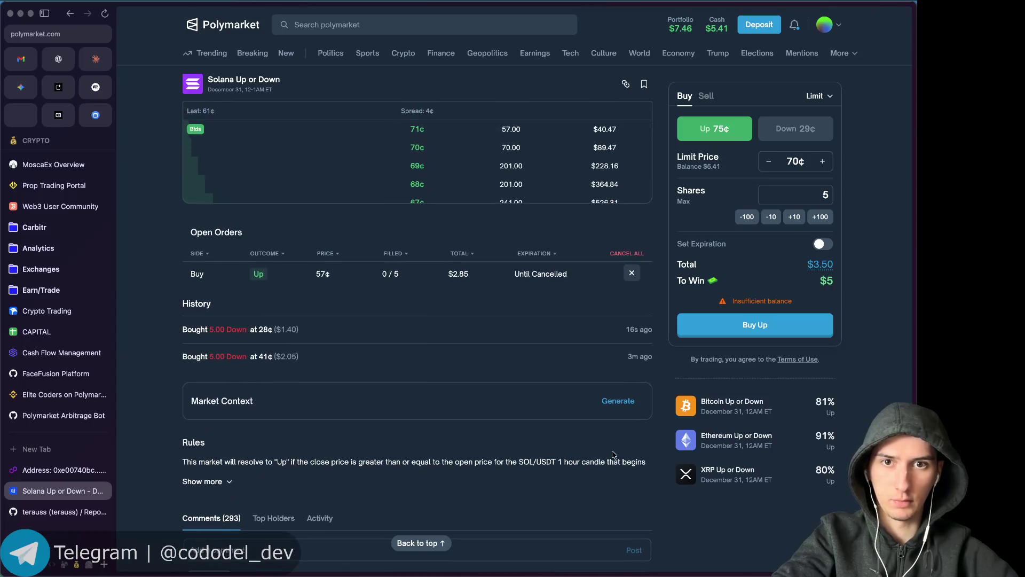
{"action": "left_click", "coordinate": [628, 277]}
{"action": "left_click", "coordinate": [769, 313]}
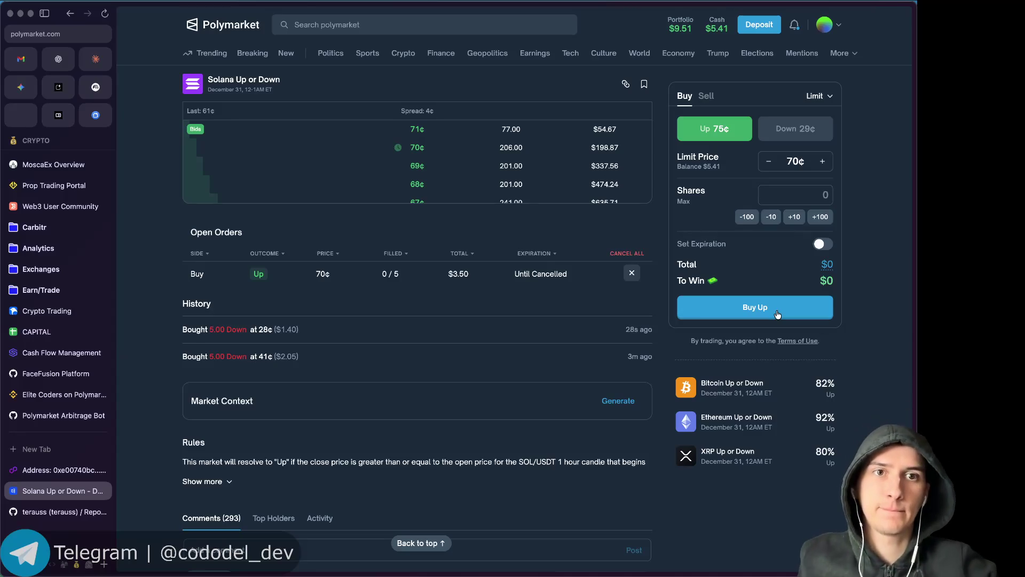
{"action": "key", "text": "super+Tab"}
{"action": "scroll", "coordinate": [584, 225], "scroll_direction": "down", "scroll_amount": 2}
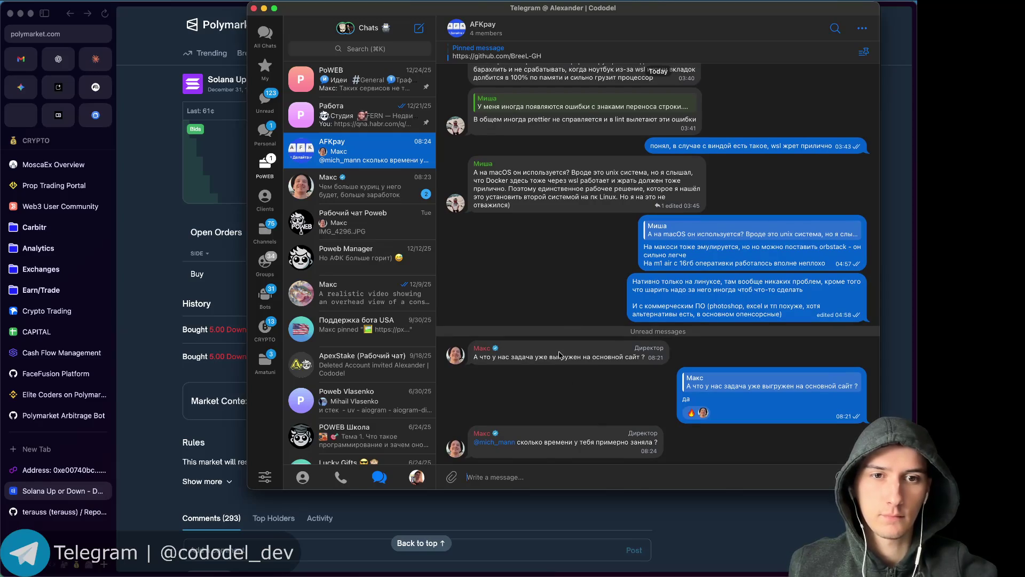
Bring the browser forward, switch Arc to the WebDev space and reload Yougile.
{"action": "left_click", "coordinate": [146, 261]}
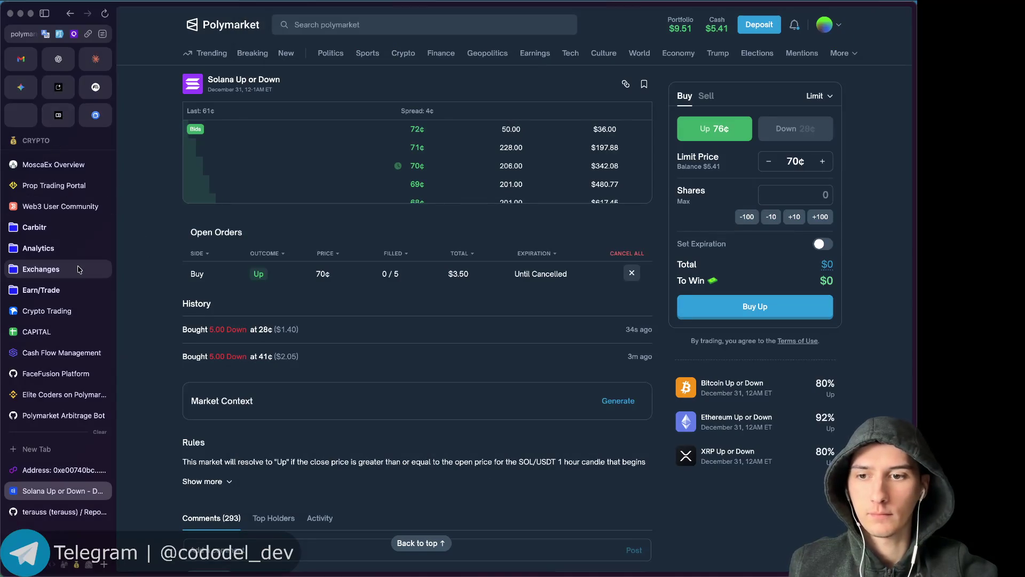
{"action": "left_click", "coordinate": [52, 564]}
{"action": "scroll", "coordinate": [62, 172], "scroll_direction": "up", "scroll_amount": 3}
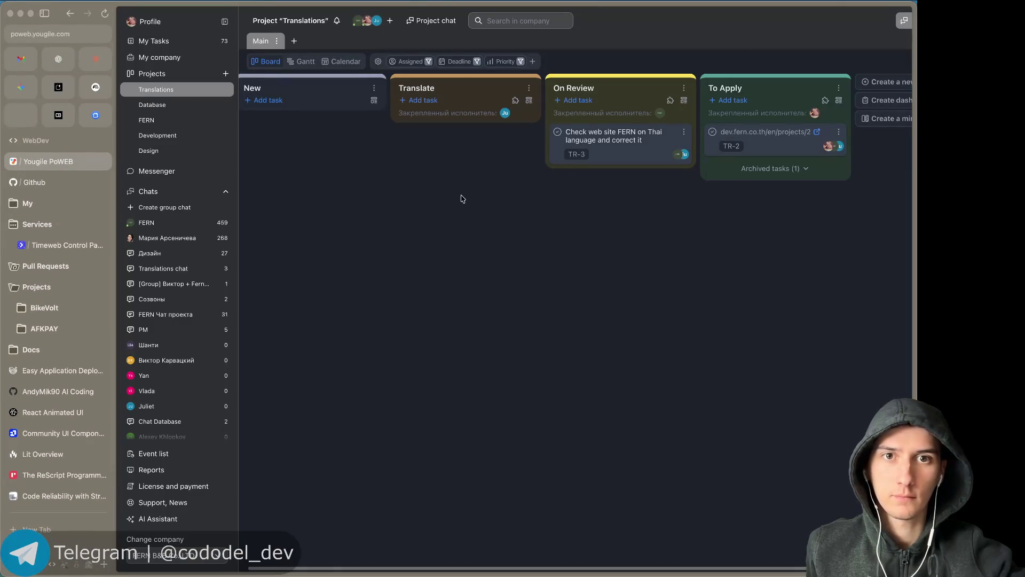
{"action": "scroll", "coordinate": [461, 198], "scroll_direction": "right", "scroll_amount": 3}
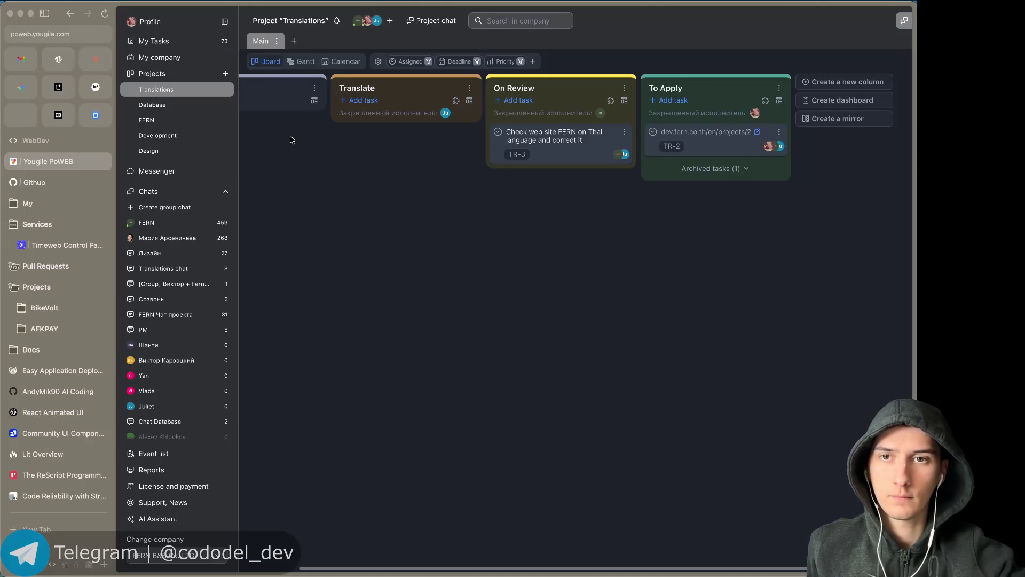
{"action": "key", "text": "super+r"}
{"action": "scroll", "coordinate": [50, 232], "scroll_direction": "right", "scroll_amount": 5}
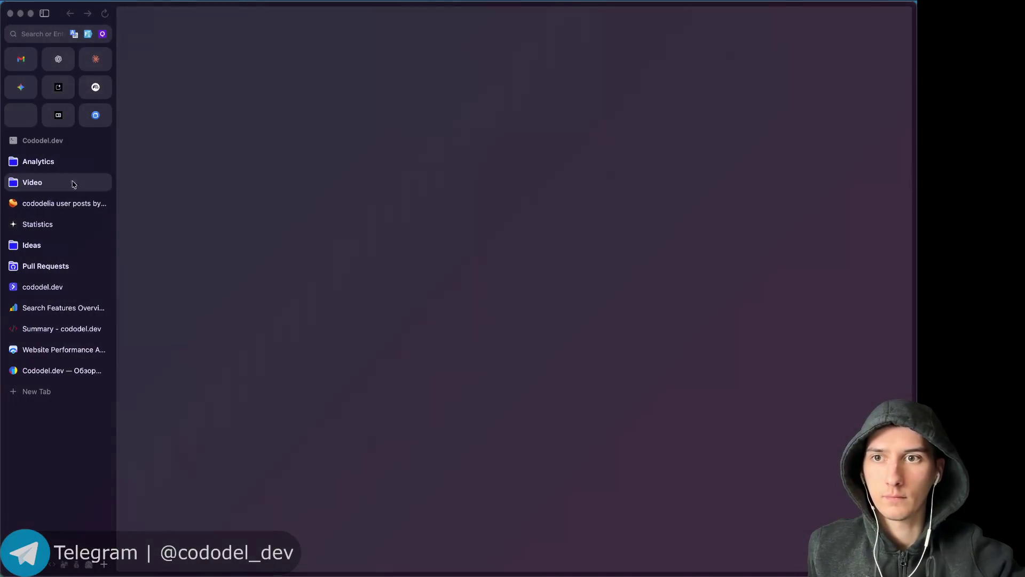
{"action": "left_click", "coordinate": [85, 154]}
{"action": "scroll", "coordinate": [85, 155], "scroll_direction": "left", "scroll_amount": 5}
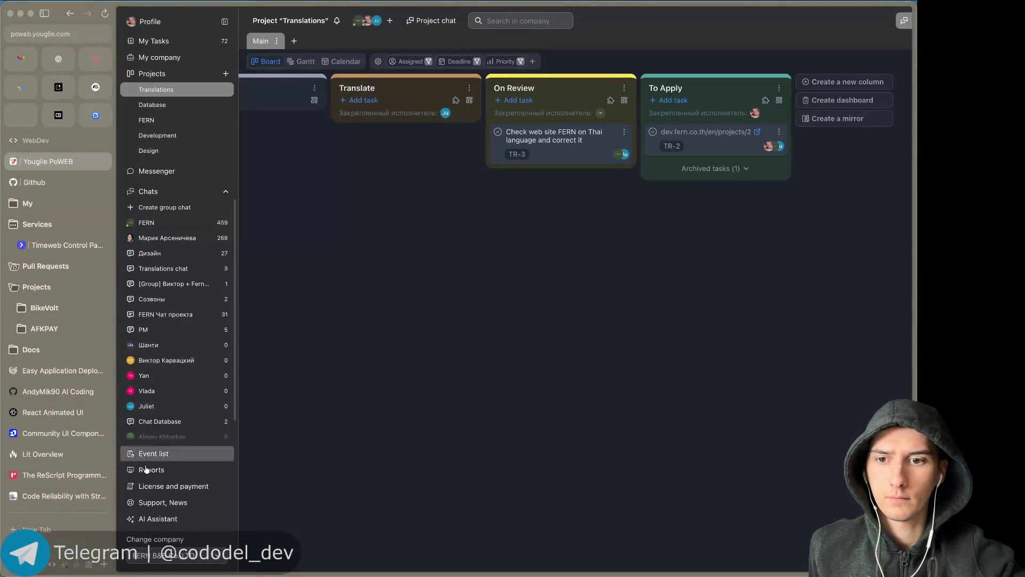
Switch Yougile to the PoWEB company and open the AFKPay project board.
{"action": "left_click", "coordinate": [157, 554]}
{"action": "left_click", "coordinate": [145, 499]}
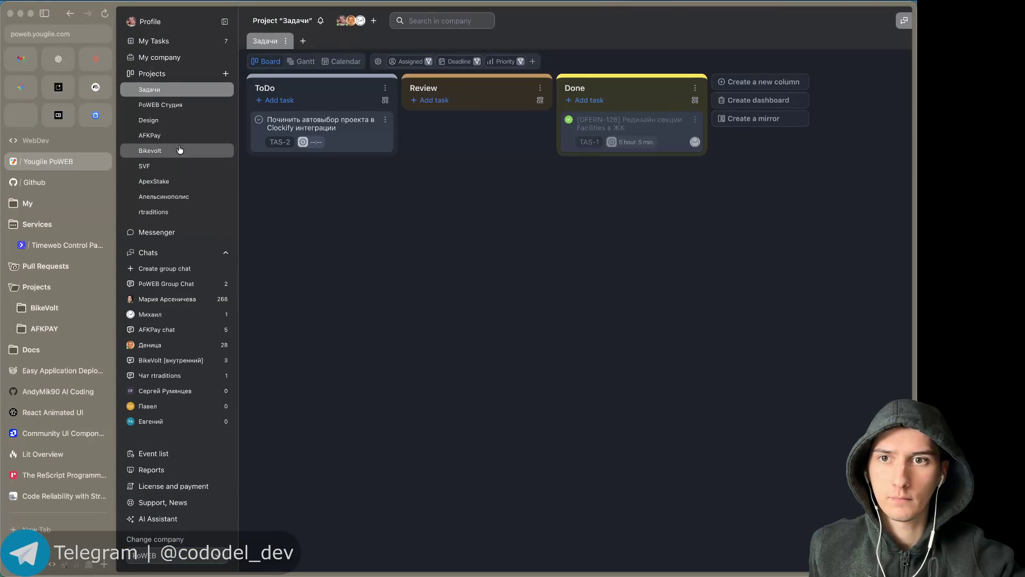
{"action": "left_click", "coordinate": [175, 136]}
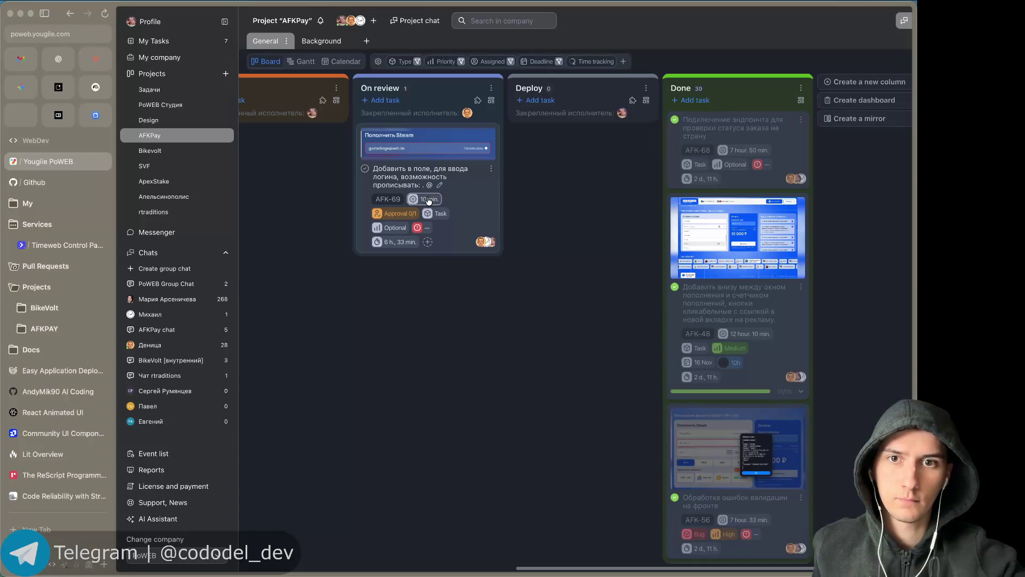
Screenshot the AFK-69 card and drop it into Telegram's AFKpay chat.
{"action": "key", "text": "super+shift+4"}
{"action": "mouse_move", "coordinate": [353, 122]}
{"action": "left_mouse_down"}
{"action": "mouse_move", "coordinate": [521, 296]}
{"action": "mouse_move", "coordinate": [499, 257]}
{"action": "left_mouse_up"}
{"action": "mouse_move", "coordinate": [403, 237]}
{"action": "left_mouse_down"}
{"action": "mouse_move", "coordinate": [474, 375]}
{"action": "mouse_move", "coordinate": [504, 378]}
{"action": "left_mouse_up"}
{"action": "type", "text": "10min"}
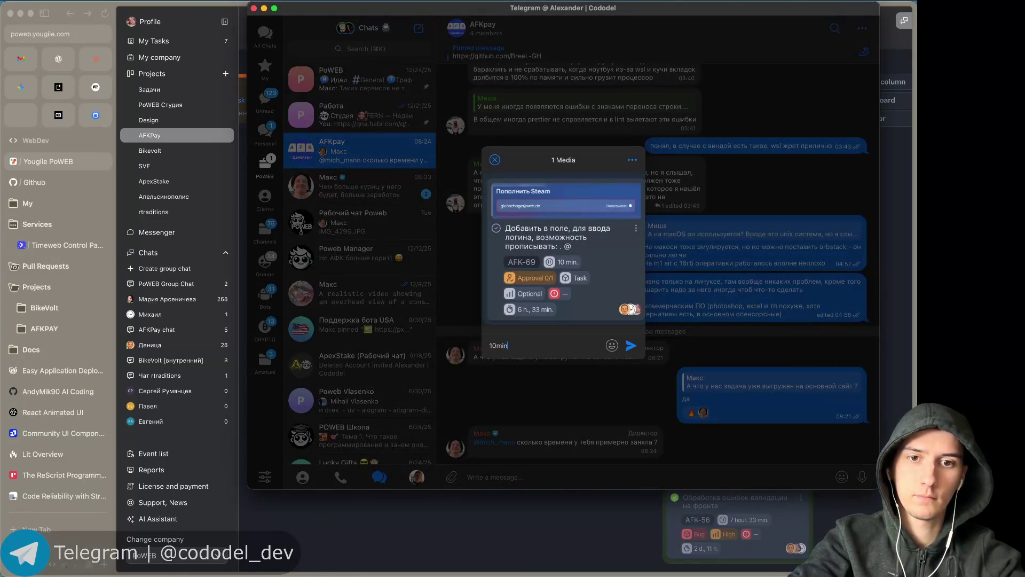
Send the card screenshot in Telegram, then bring up the browser's CRYPTO space with Polymarket Solana.
{"action": "key", "text": "Return"}
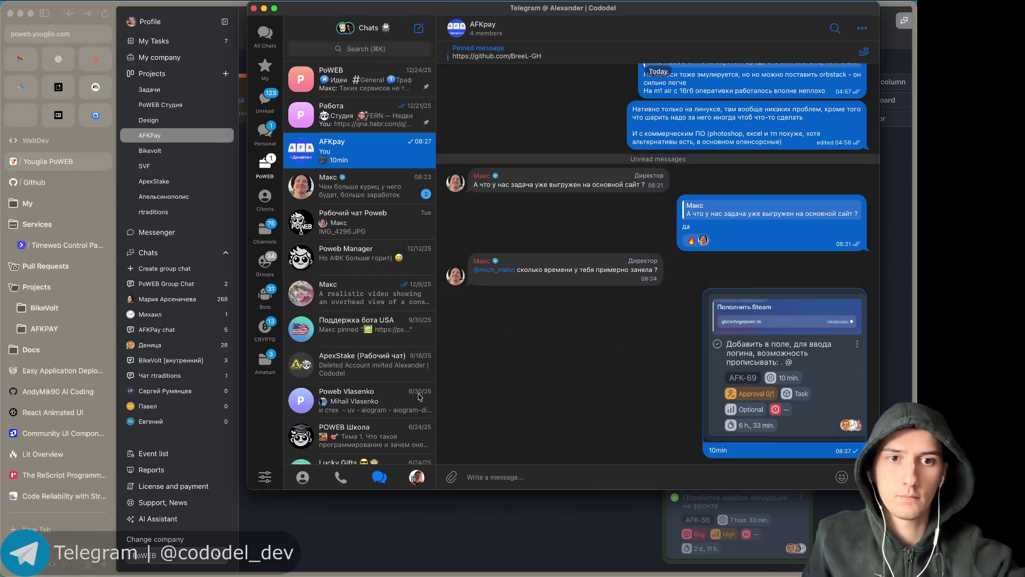
{"action": "left_click", "coordinate": [488, 527]}
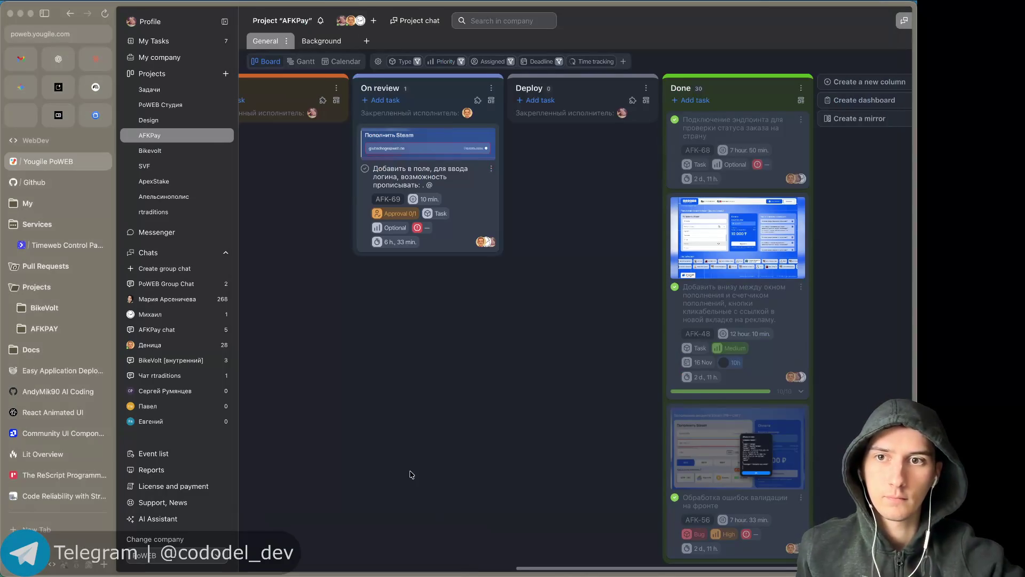
{"action": "scroll", "coordinate": [63, 469], "scroll_direction": "right", "scroll_amount": 5}
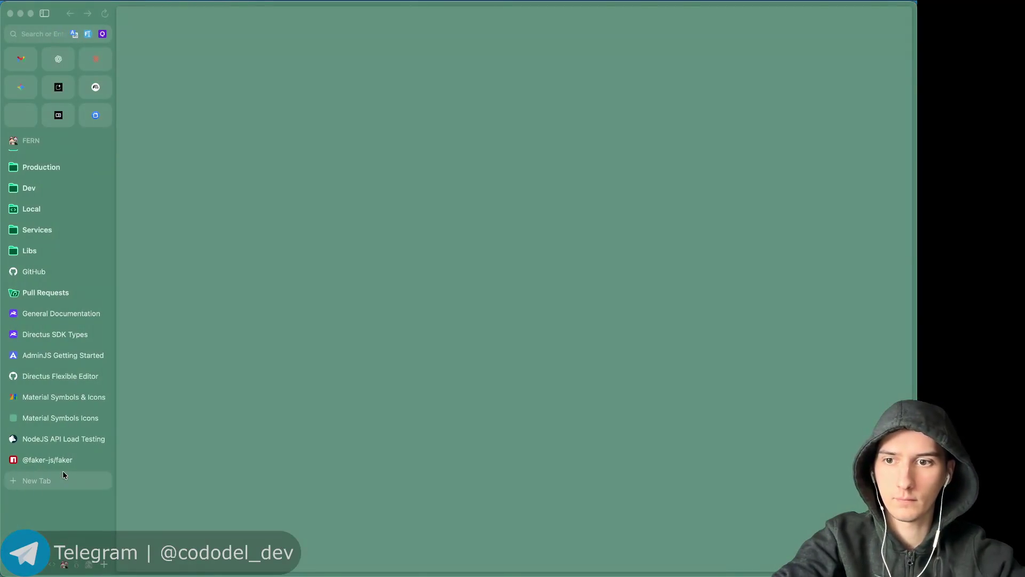
{"action": "scroll", "coordinate": [96, 481], "scroll_direction": "right", "scroll_amount": 5}
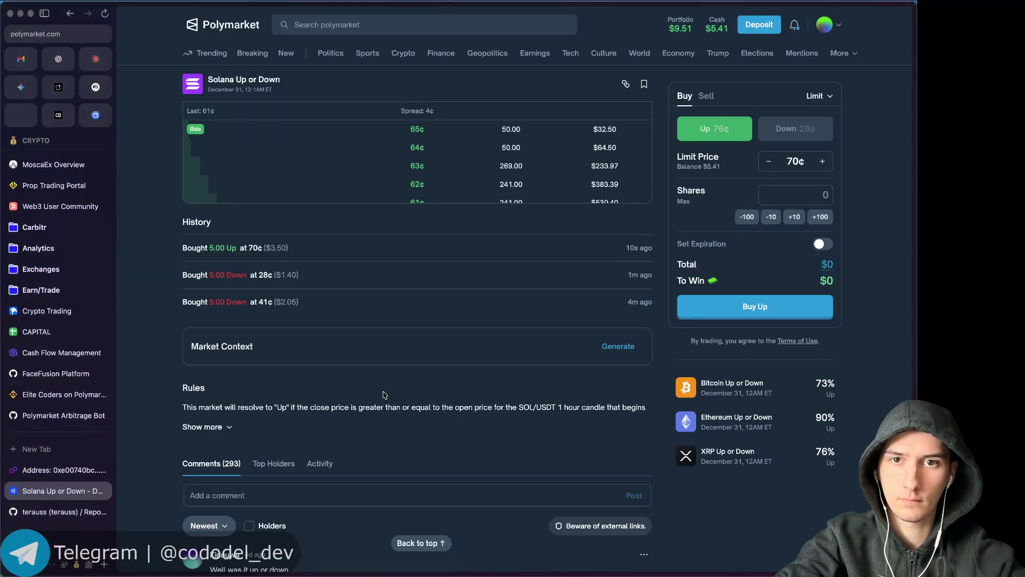
Review the Solana Up or Down chart and positions, then open a new-tab search bar.
{"action": "scroll", "coordinate": [416, 393], "scroll_direction": "up", "scroll_amount": 1}
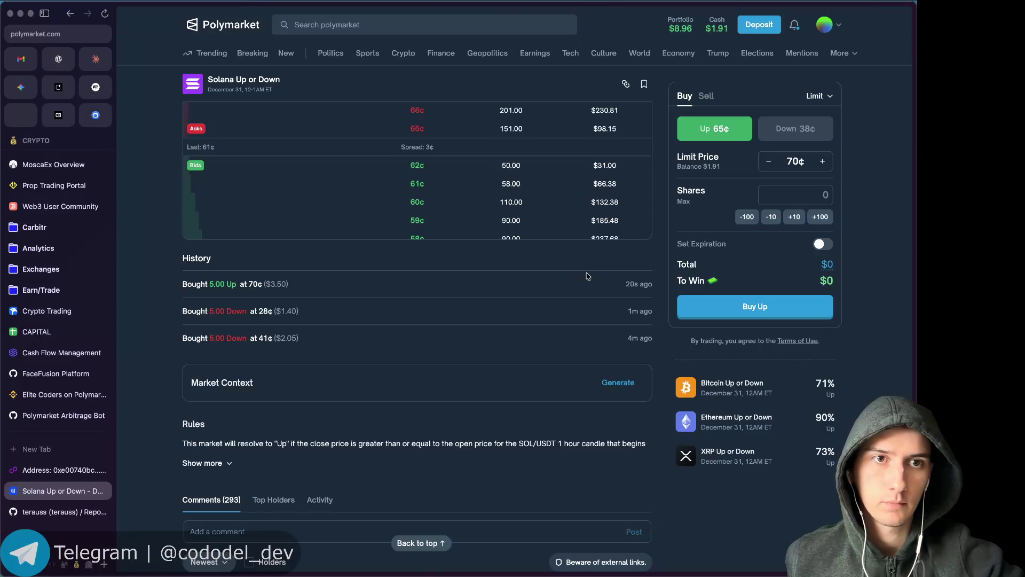
{"action": "scroll", "coordinate": [587, 276], "scroll_direction": "up", "scroll_amount": 5}
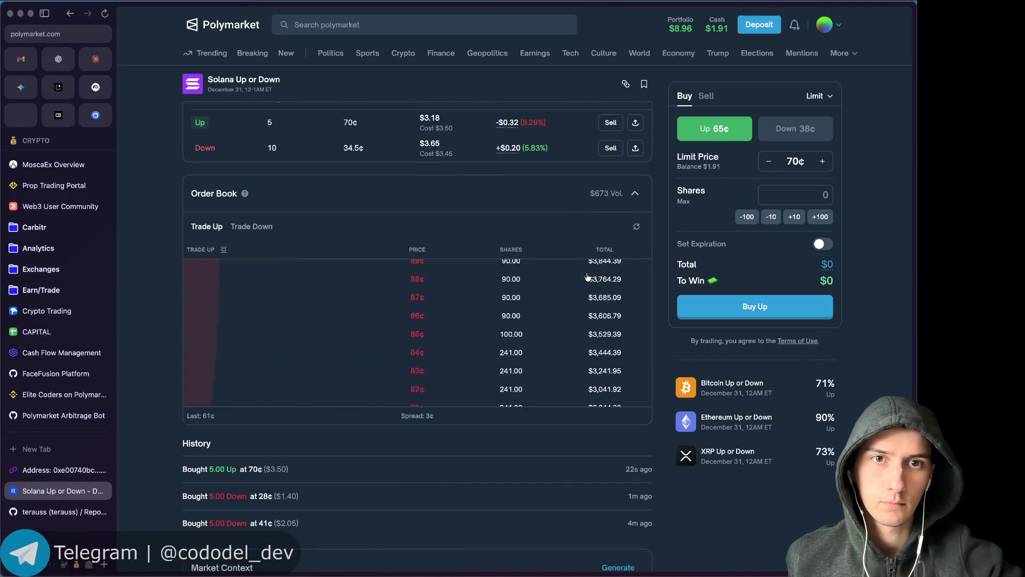
{"action": "scroll", "coordinate": [609, 289], "scroll_direction": "up", "scroll_amount": 5}
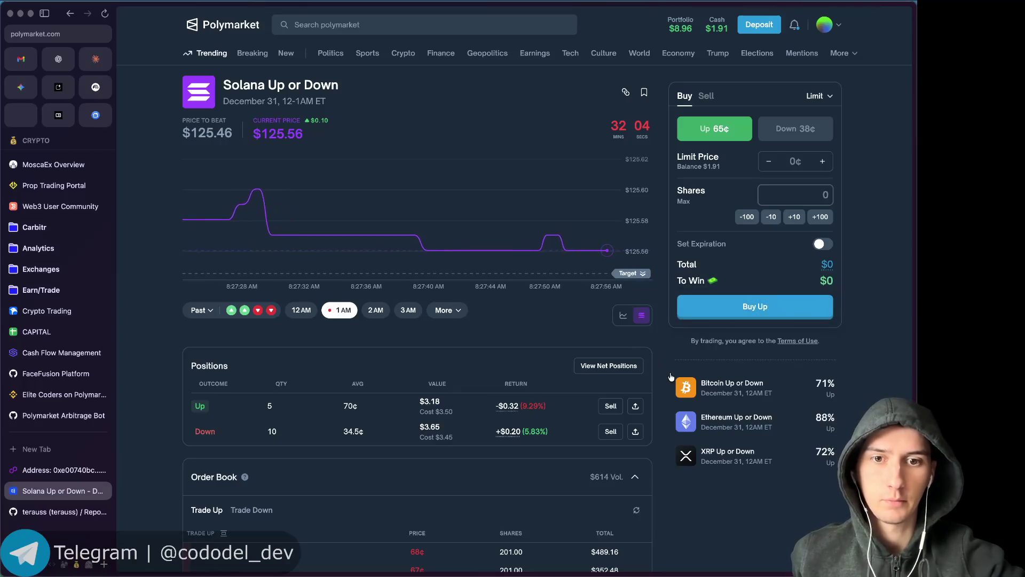
{"action": "scroll", "coordinate": [673, 390], "scroll_direction": "down", "scroll_amount": 2}
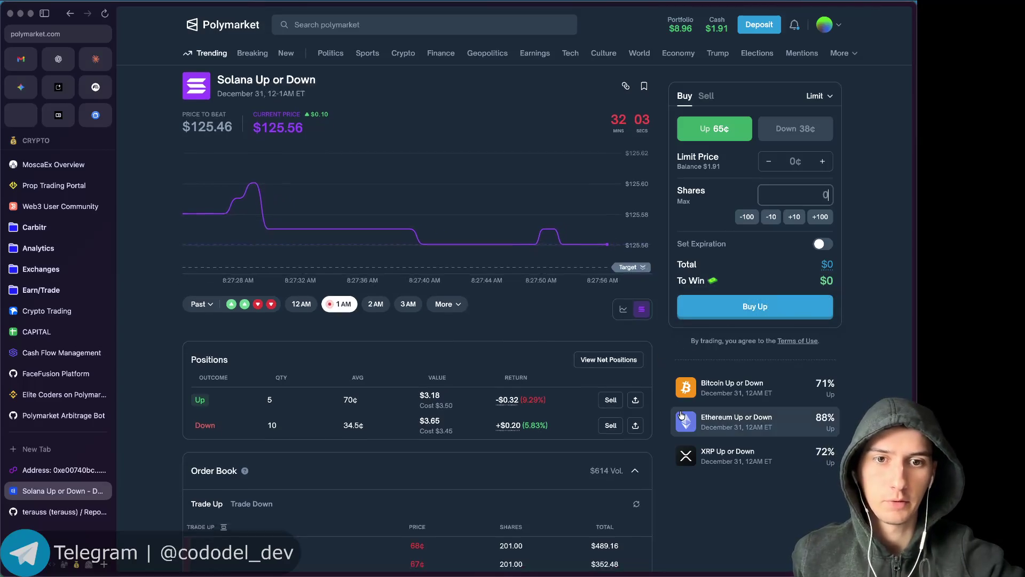
{"action": "scroll", "coordinate": [673, 418], "scroll_direction": "down", "scroll_amount": 1}
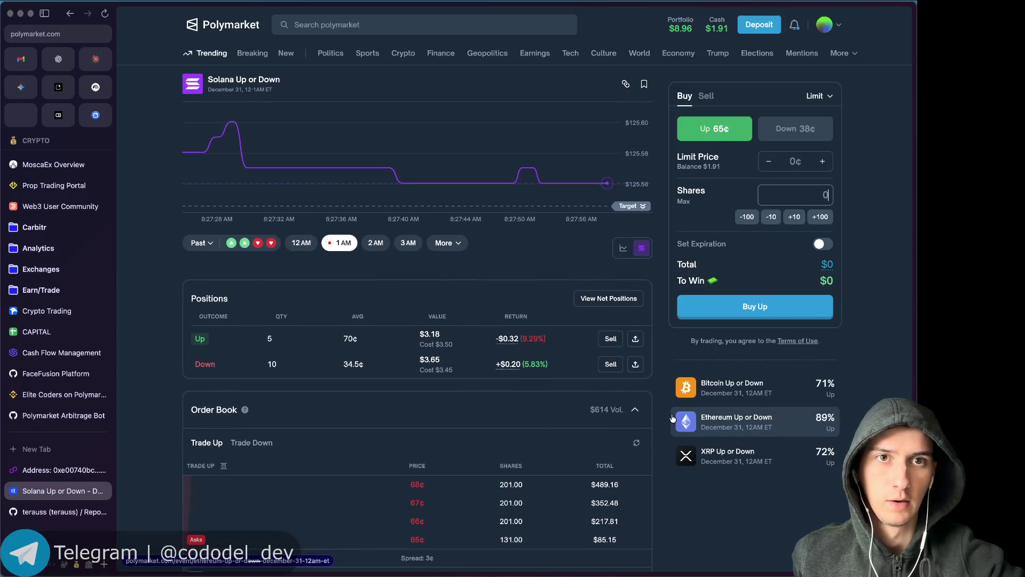
{"action": "scroll", "coordinate": [673, 418], "scroll_direction": "down", "scroll_amount": 3}
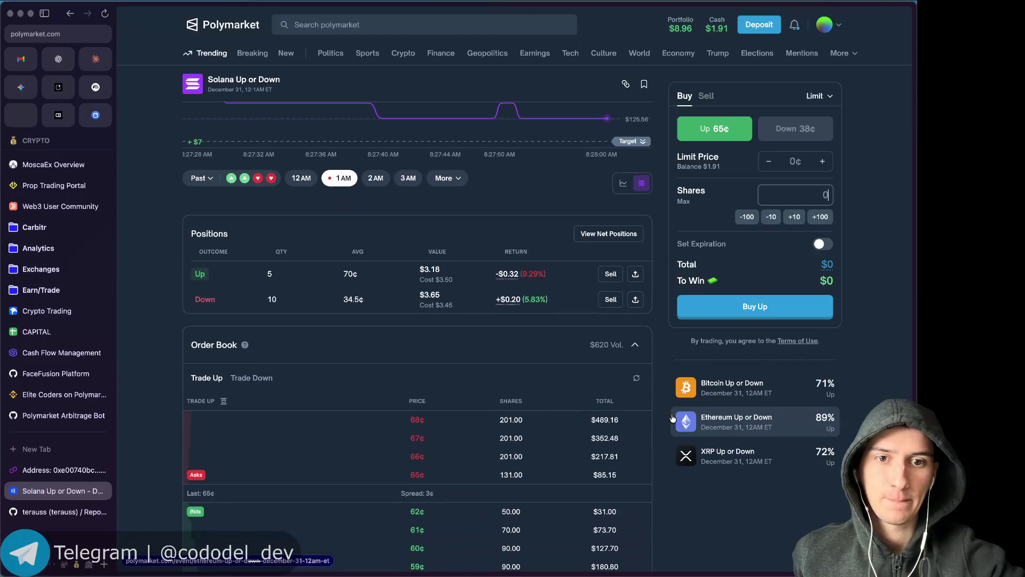
{"action": "key", "text": "super+t"}
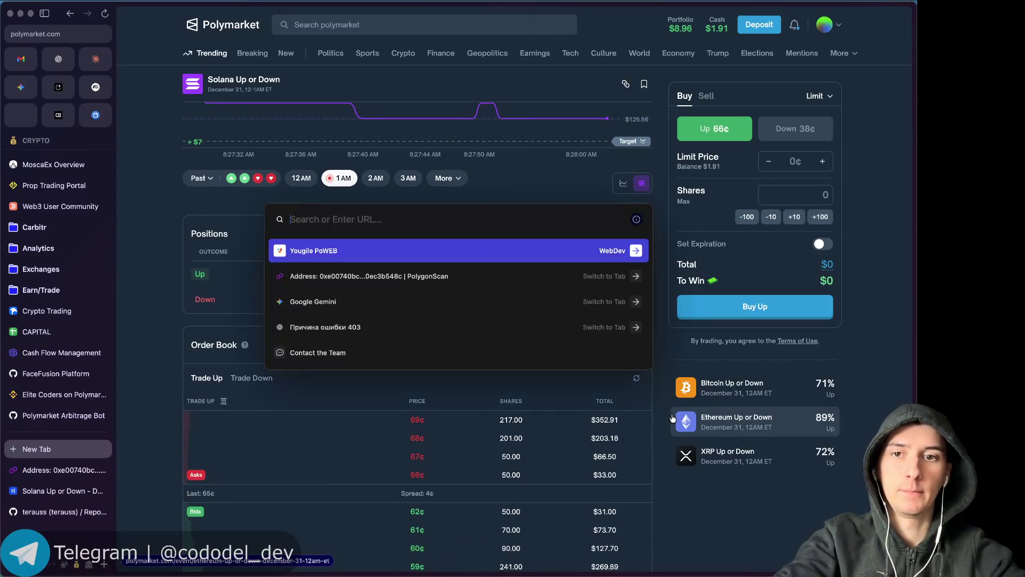
Launch Maps and search 'primor' to open the Primorsky Krai place card.
{"action": "key", "text": "alt+space"}
{"action": "type", "text": "ma"}
{"action": "key", "text": "Escape"}
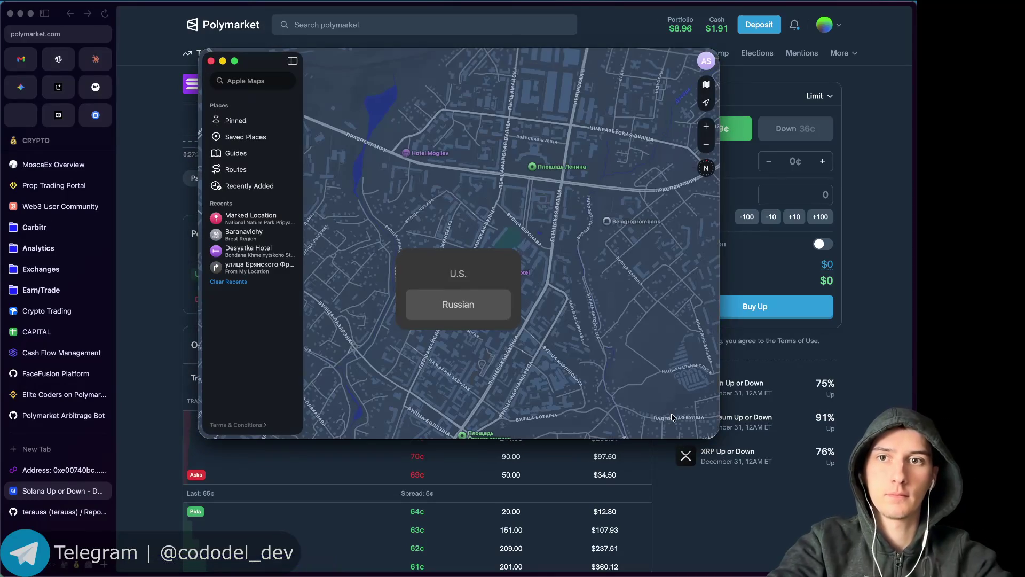
{"action": "key", "text": "super+f"}
{"action": "type", "text": "зкшьцкылшн"}
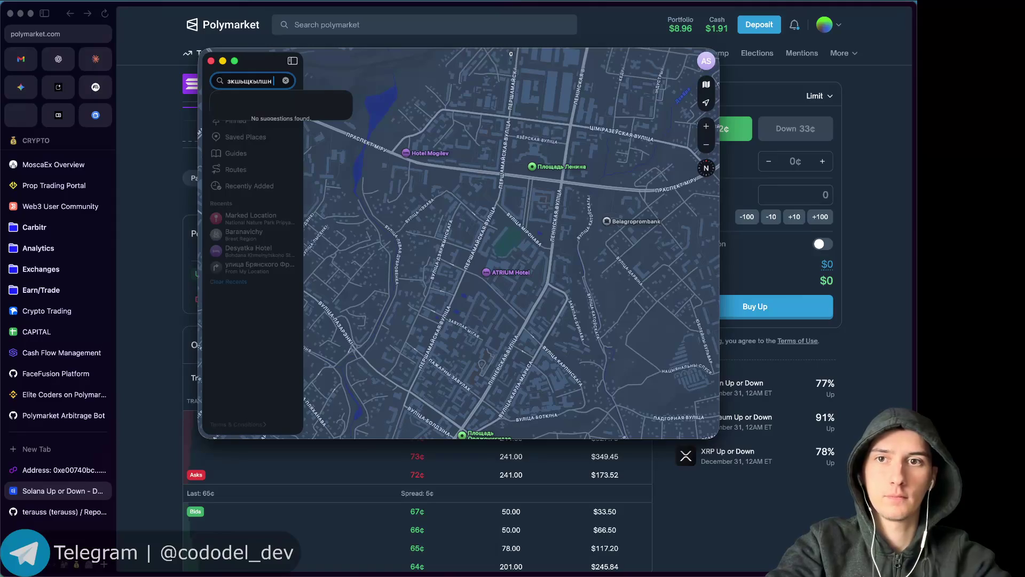
{"action": "key", "text": "BackSpace"}
{"action": "type", "text": "pr"}
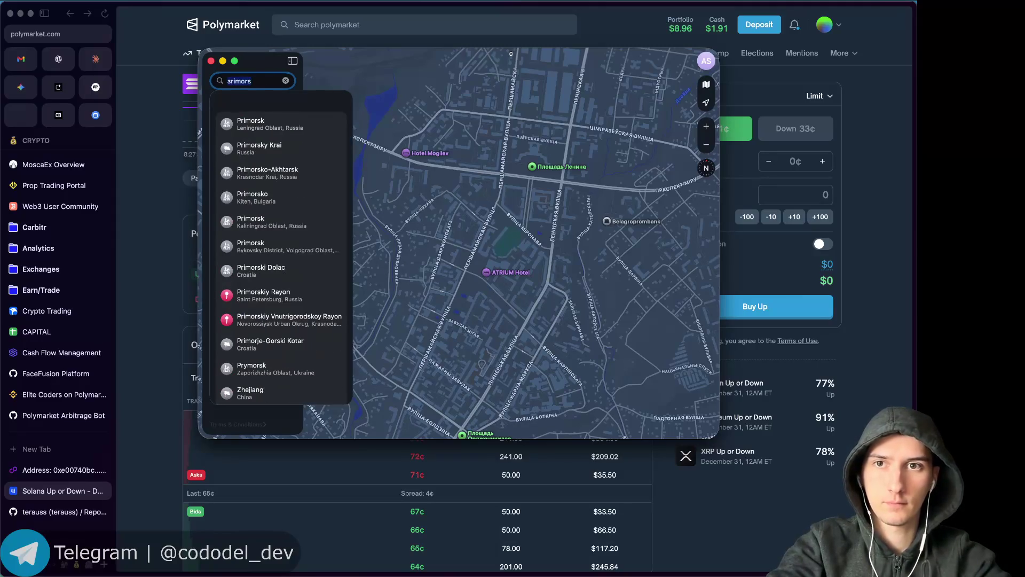
{"action": "type", "text": "imor"}
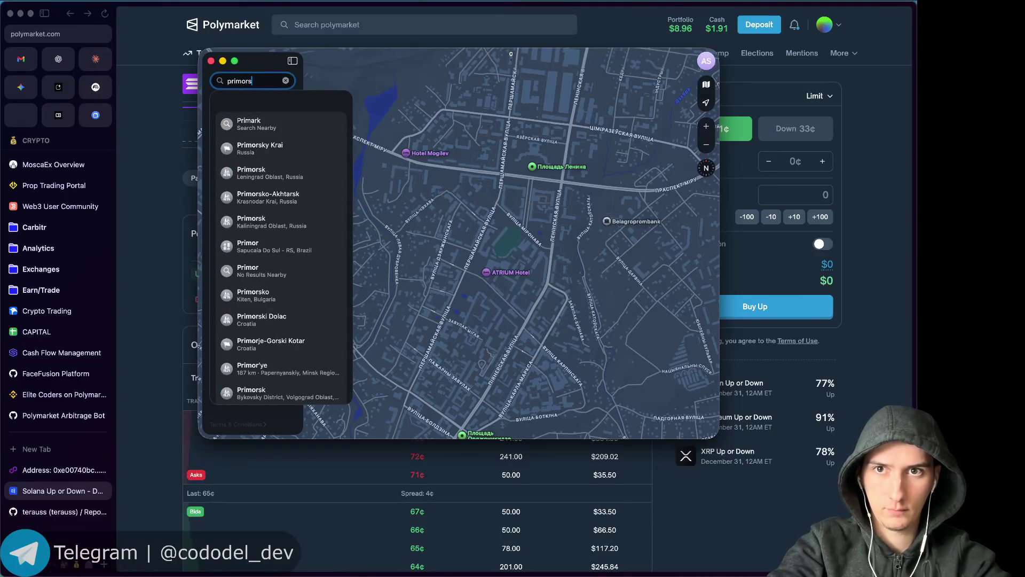
{"action": "key", "text": "Return"}
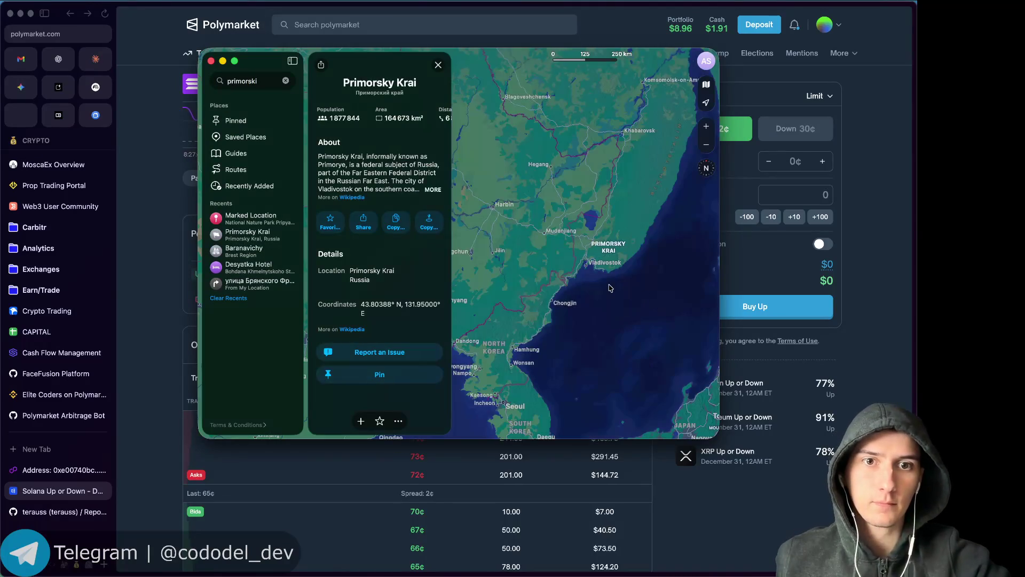
Maximize the Maps window and pan over the Sea of Okhotsk, out to the globe, back to Northeast Asia.
{"action": "scroll", "coordinate": [610, 288], "scroll_direction": "down", "scroll_amount": 3}
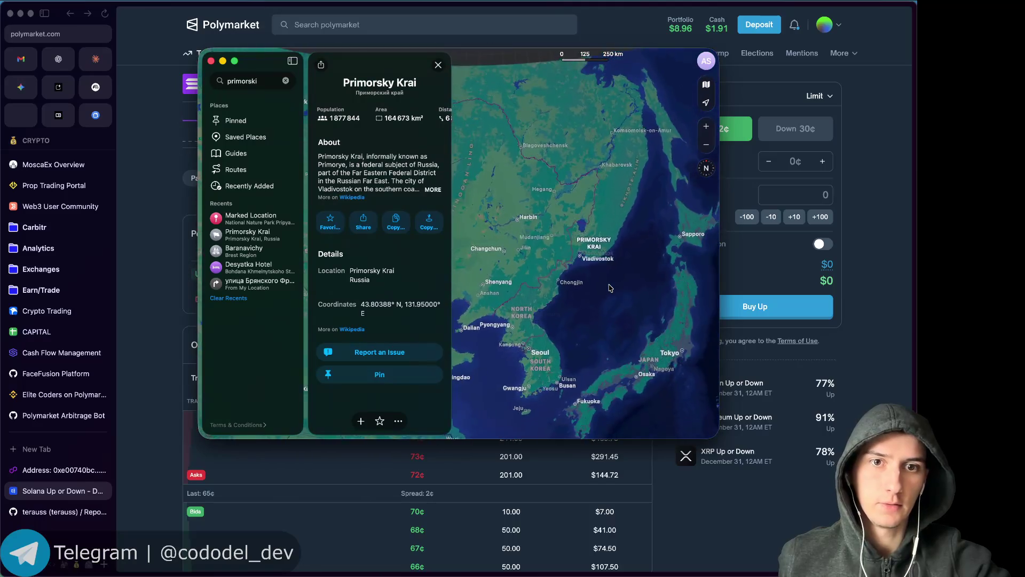
{"action": "scroll", "coordinate": [610, 287], "scroll_direction": "down", "scroll_amount": 3}
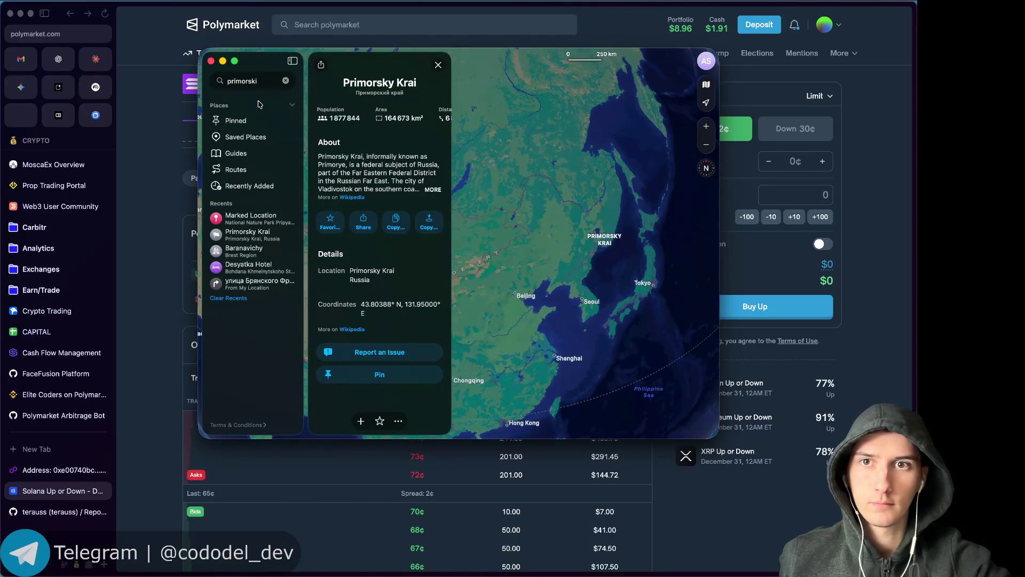
{"action": "left_click", "coordinate": [234, 62]}
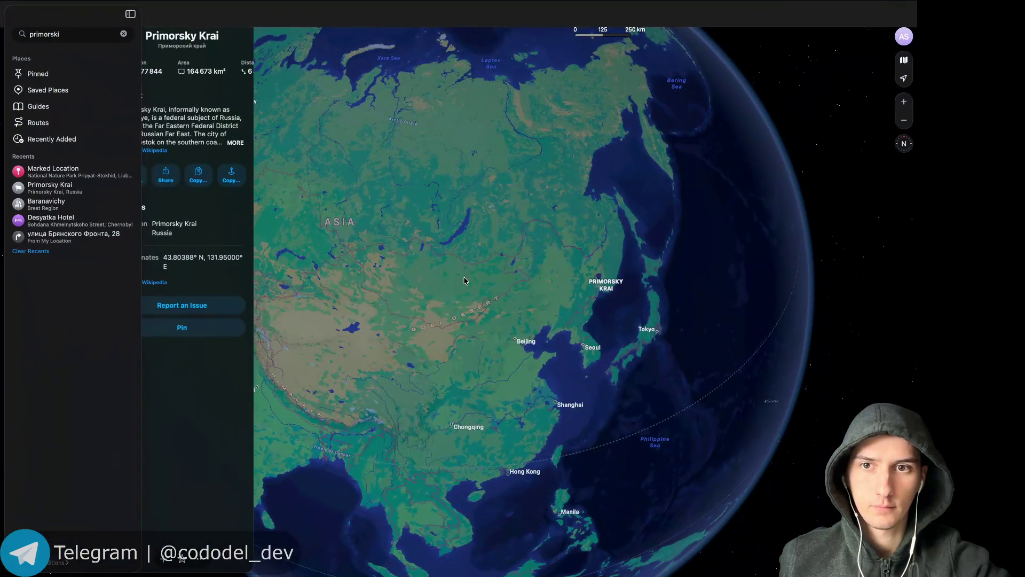
{"action": "scroll", "coordinate": [481, 303], "scroll_direction": "left", "scroll_amount": 10}
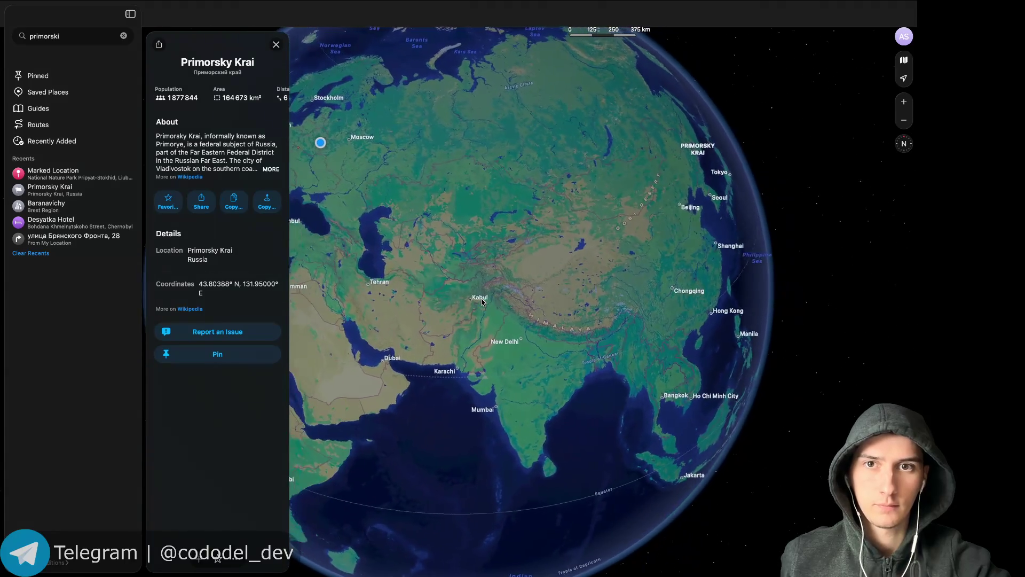
{"action": "scroll", "coordinate": [388, 194], "scroll_direction": "up", "scroll_amount": 10}
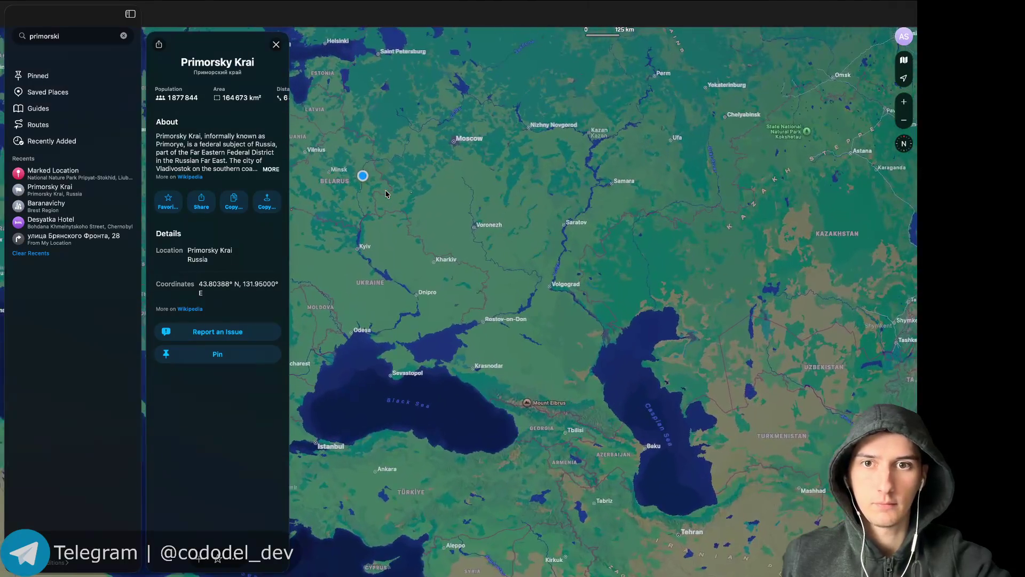
{"action": "scroll", "coordinate": [470, 233], "scroll_direction": "down", "scroll_amount": 3}
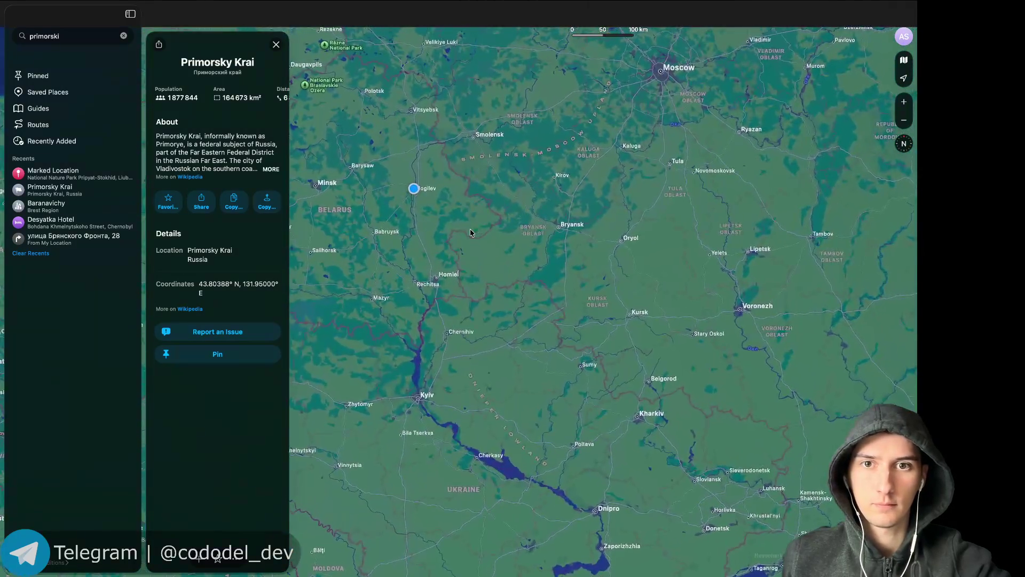
{"action": "scroll", "coordinate": [470, 233], "scroll_direction": "down", "scroll_amount": 10}
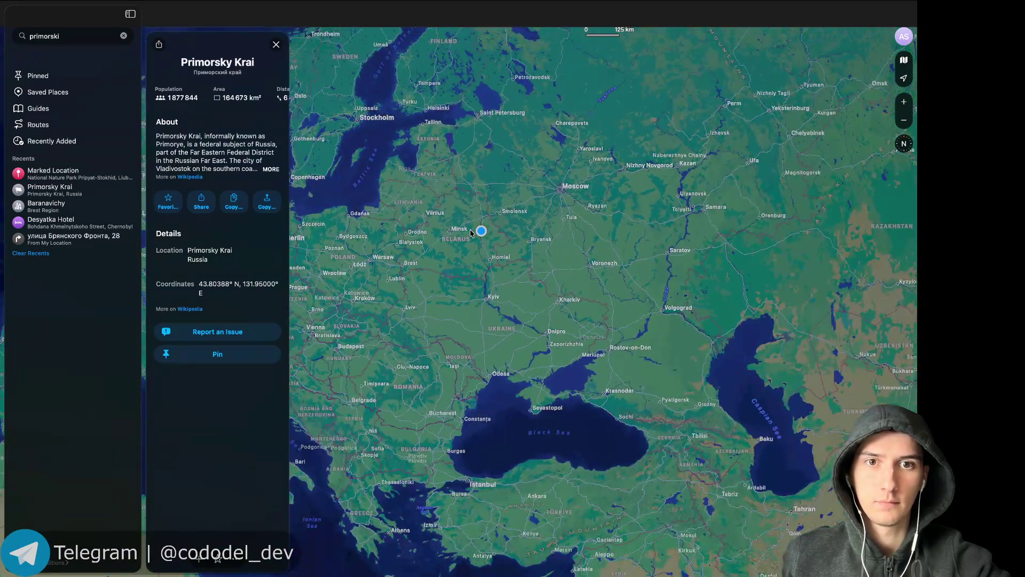
{"action": "scroll", "coordinate": [470, 233], "scroll_direction": "right", "scroll_amount": 10}
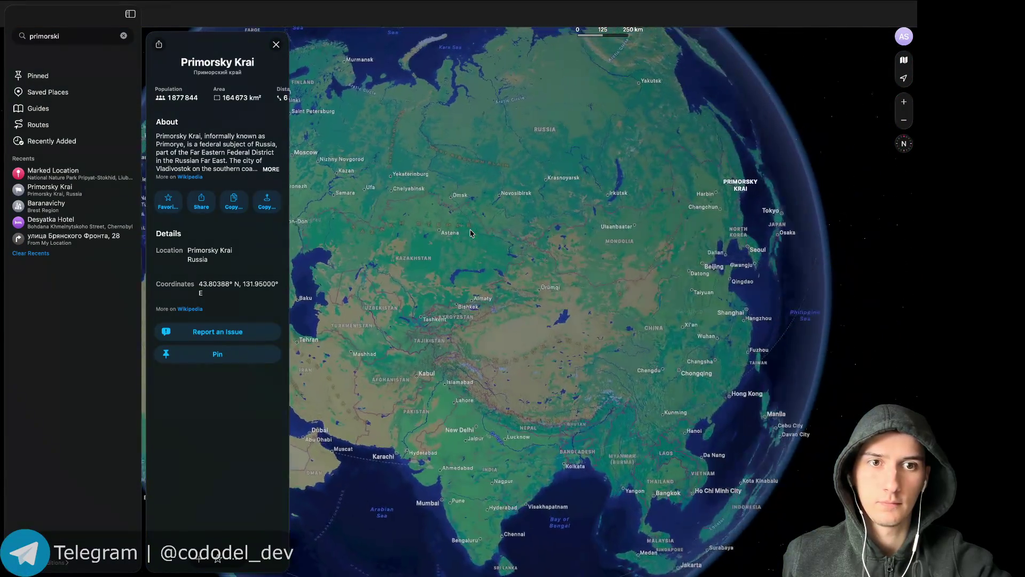
{"action": "scroll", "coordinate": [552, 271], "scroll_direction": "up", "scroll_amount": 10}
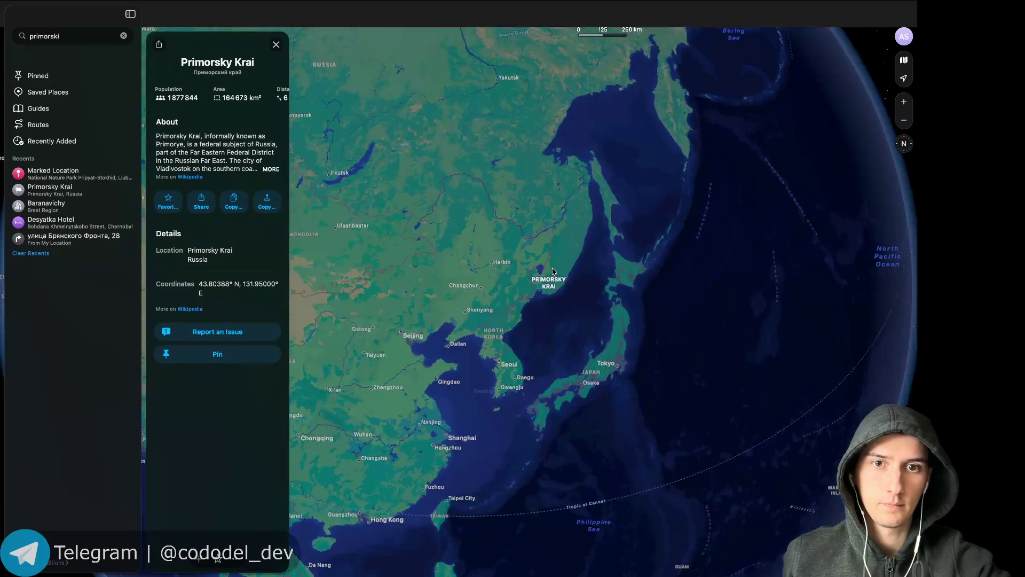
{"action": "scroll", "coordinate": [554, 271], "scroll_direction": "down", "scroll_amount": 2}
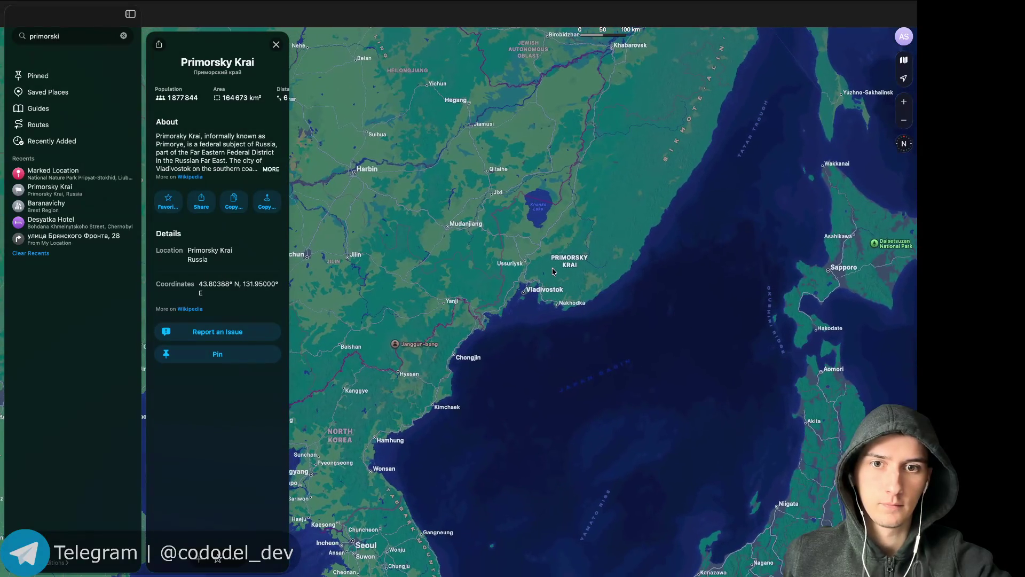
{"action": "scroll", "coordinate": [552, 271], "scroll_direction": "down", "scroll_amount": 5}
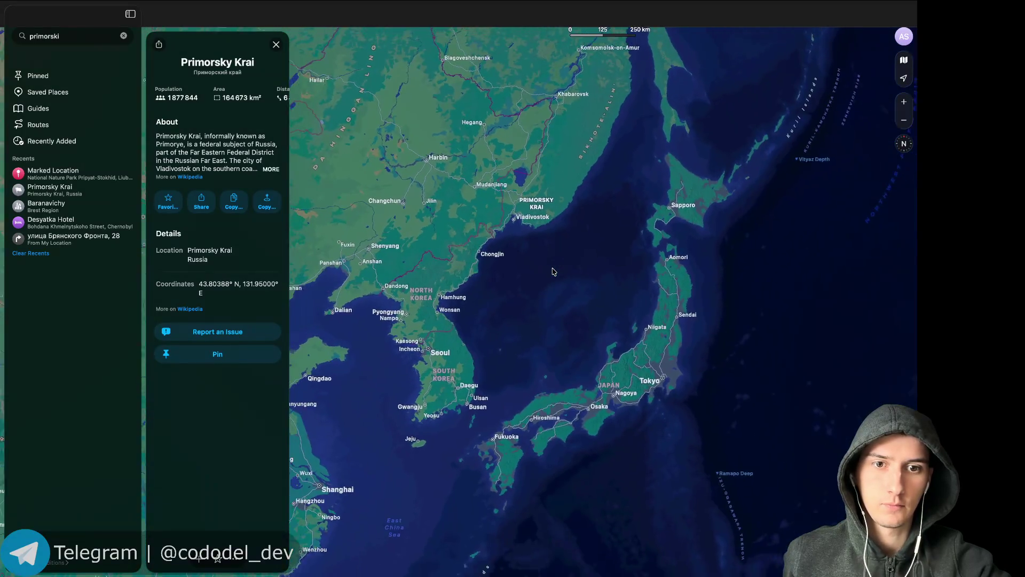
{"action": "scroll", "coordinate": [553, 271], "scroll_direction": "down", "scroll_amount": 2}
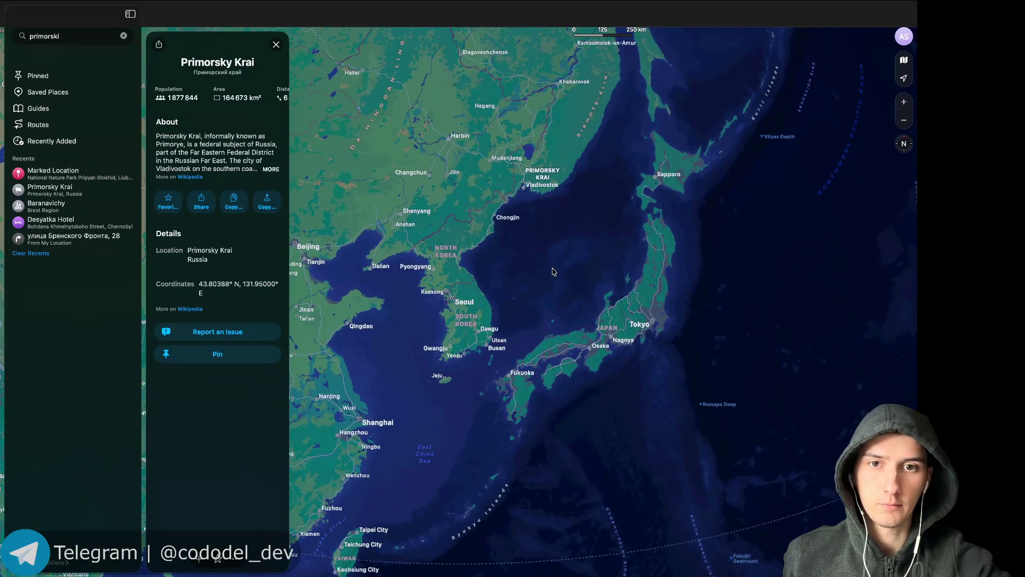
{"action": "scroll", "coordinate": [554, 271], "scroll_direction": "down", "scroll_amount": 1}
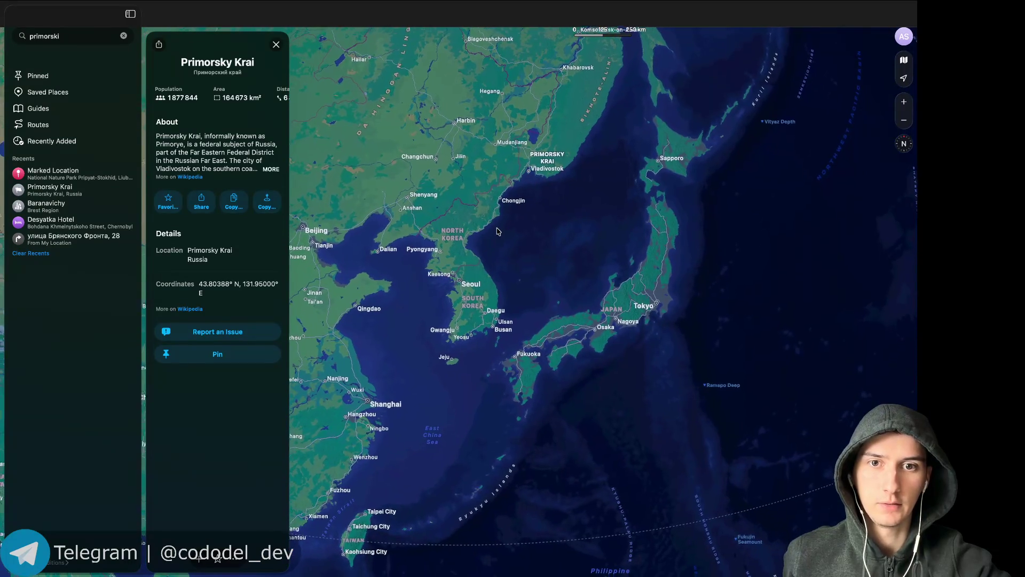
{"action": "scroll", "coordinate": [497, 231], "scroll_direction": "up", "scroll_amount": 5}
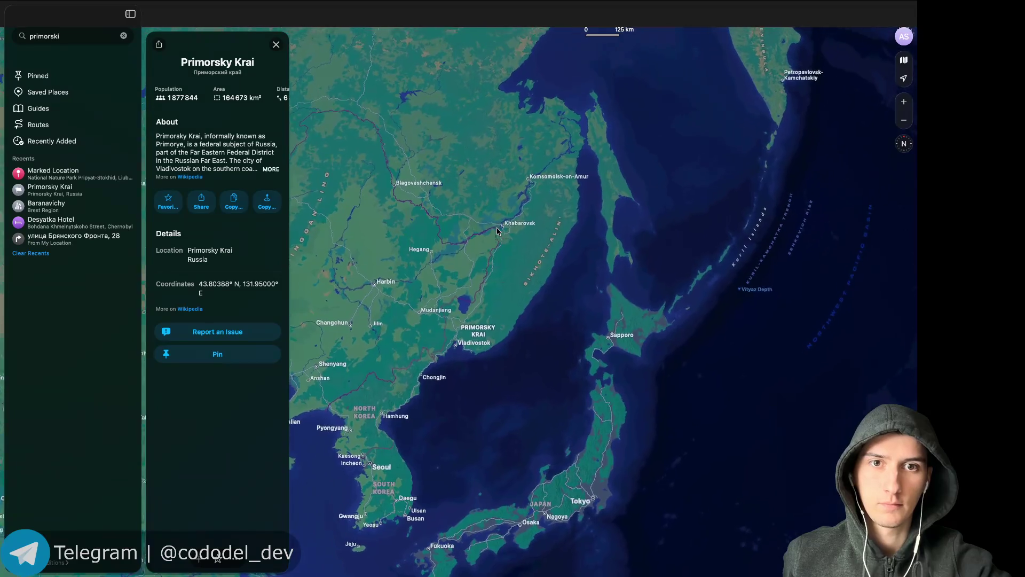
{"action": "scroll", "coordinate": [497, 232], "scroll_direction": "up", "scroll_amount": 10}
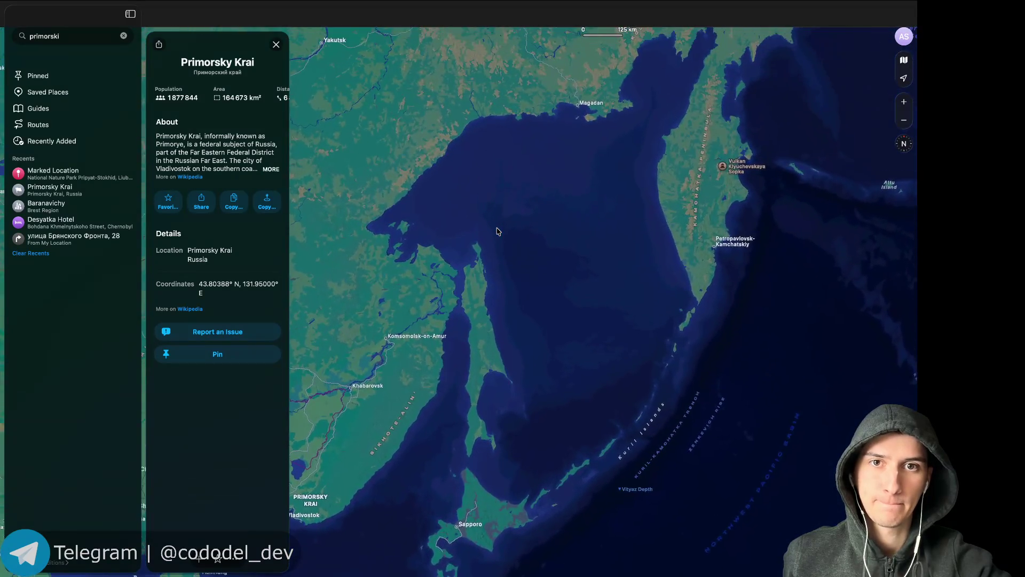
{"action": "scroll", "coordinate": [497, 231], "scroll_direction": "down", "scroll_amount": 10}
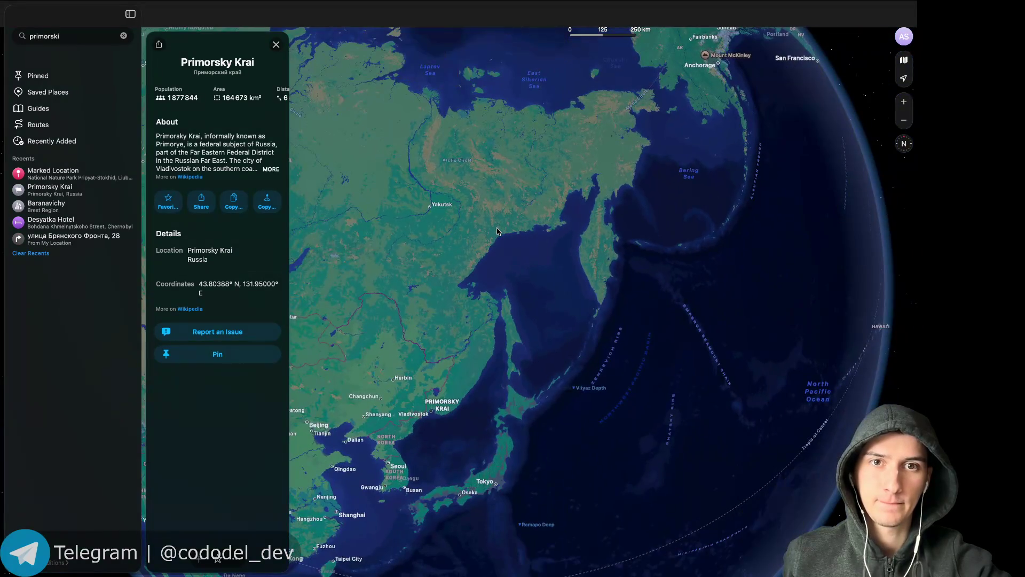
{"action": "scroll", "coordinate": [496, 231], "scroll_direction": "down", "scroll_amount": 3}
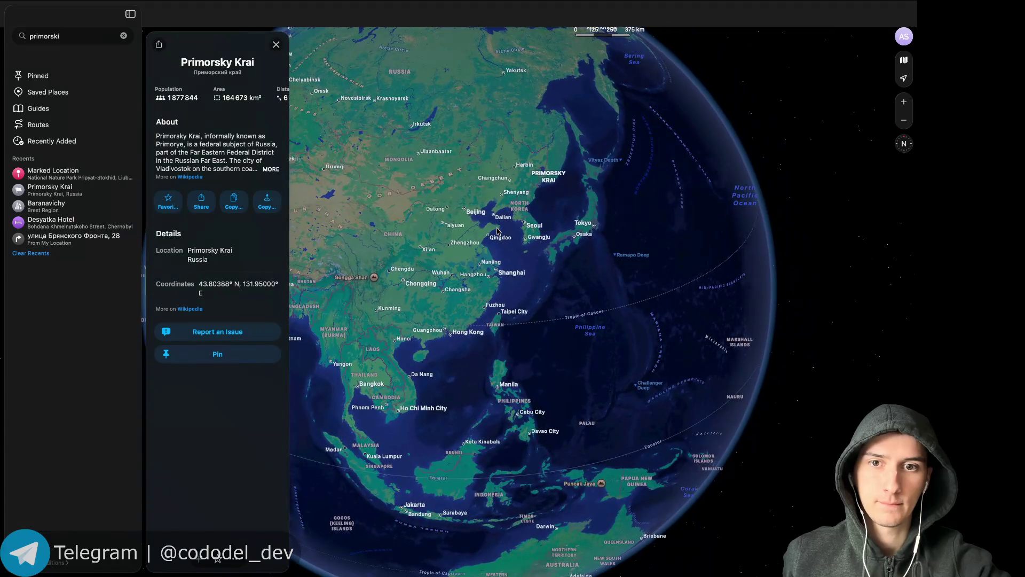
{"action": "scroll", "coordinate": [496, 231], "scroll_direction": "up", "scroll_amount": 3}
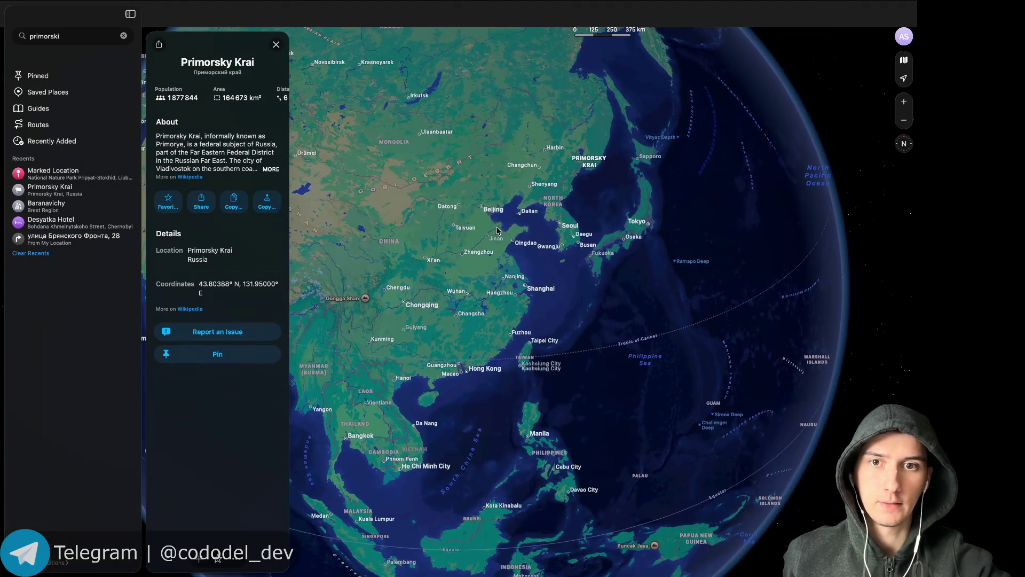
{"action": "scroll", "coordinate": [497, 232], "scroll_direction": "up", "scroll_amount": 3}
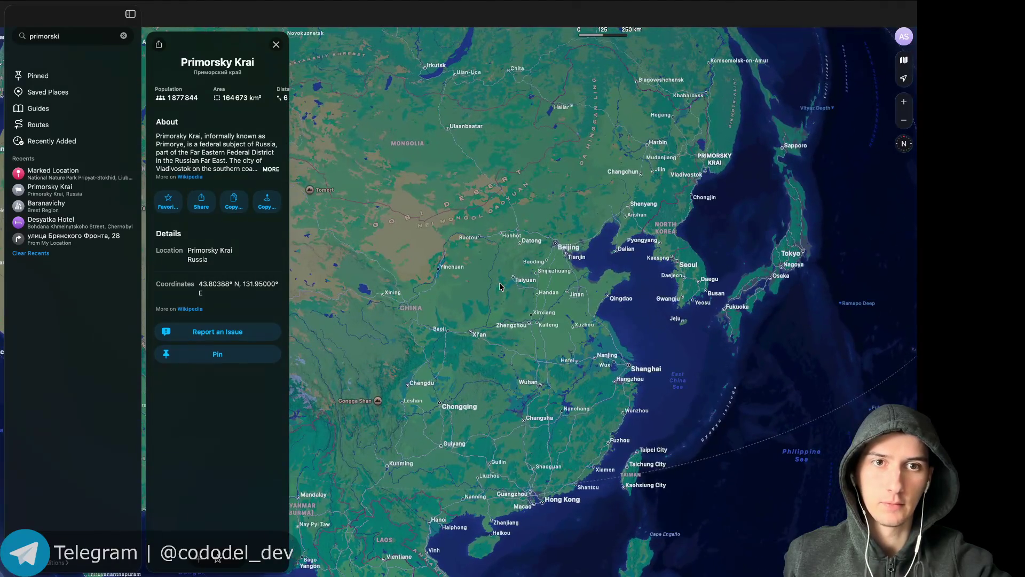
{"action": "scroll", "coordinate": [500, 287], "scroll_direction": "up", "scroll_amount": 3}
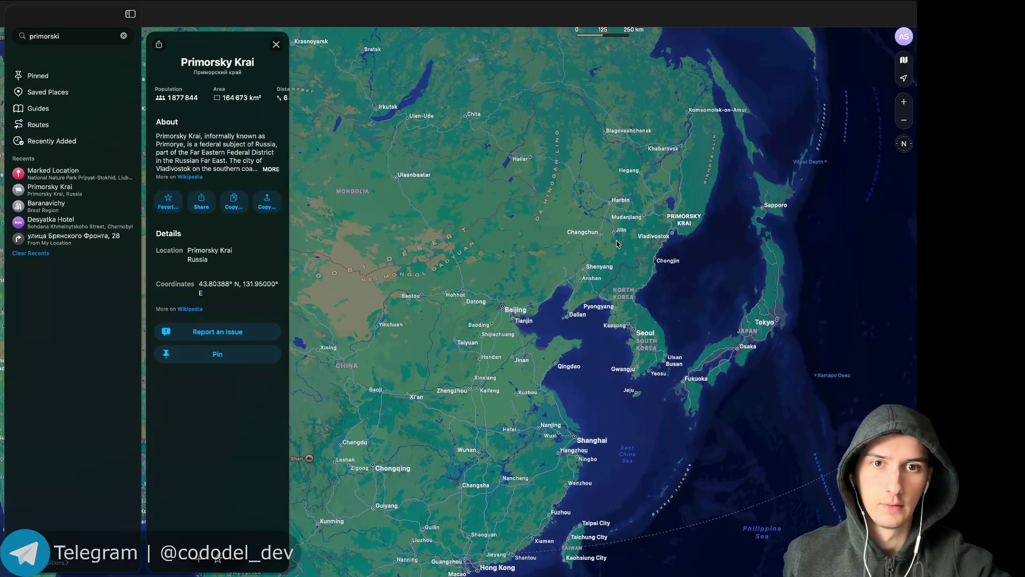
{"action": "scroll", "coordinate": [565, 215], "scroll_direction": "down", "scroll_amount": 5}
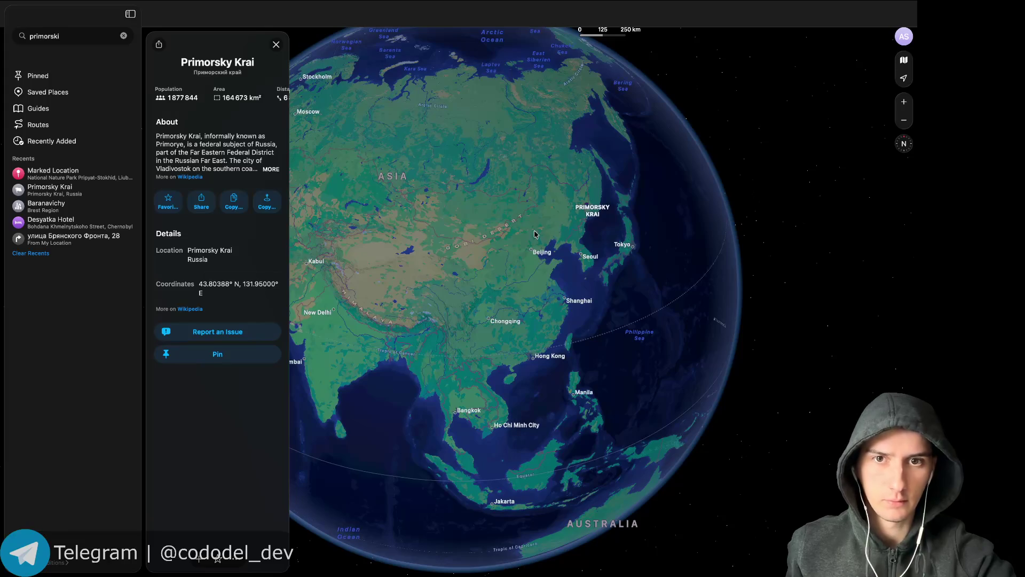
Pan and zoom from Primorsky Krai across northern China westward to Mongolia.
{"action": "scroll", "coordinate": [535, 234], "scroll_direction": "up", "scroll_amount": 5}
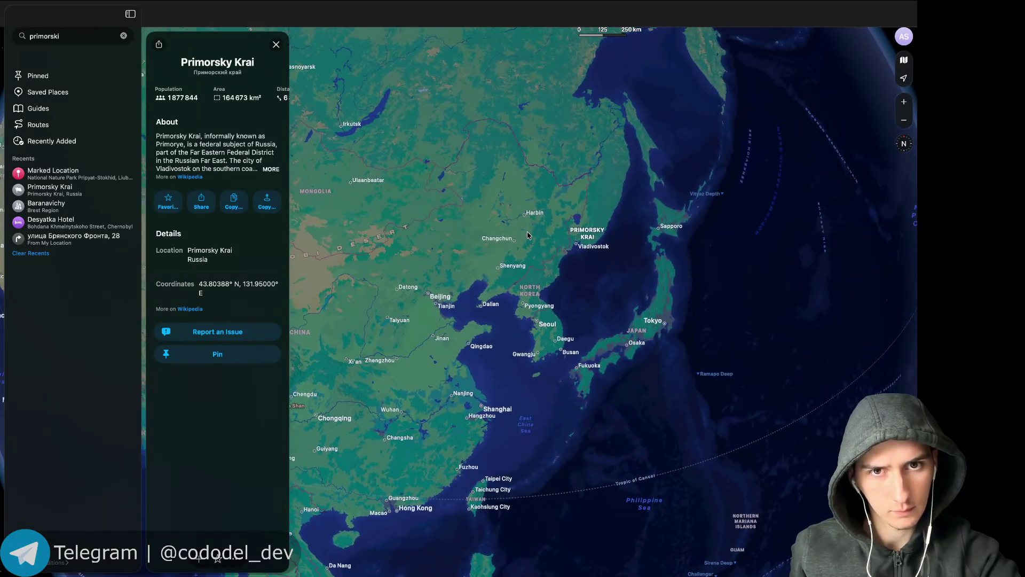
{"action": "scroll", "coordinate": [528, 235], "scroll_direction": "up", "scroll_amount": 3}
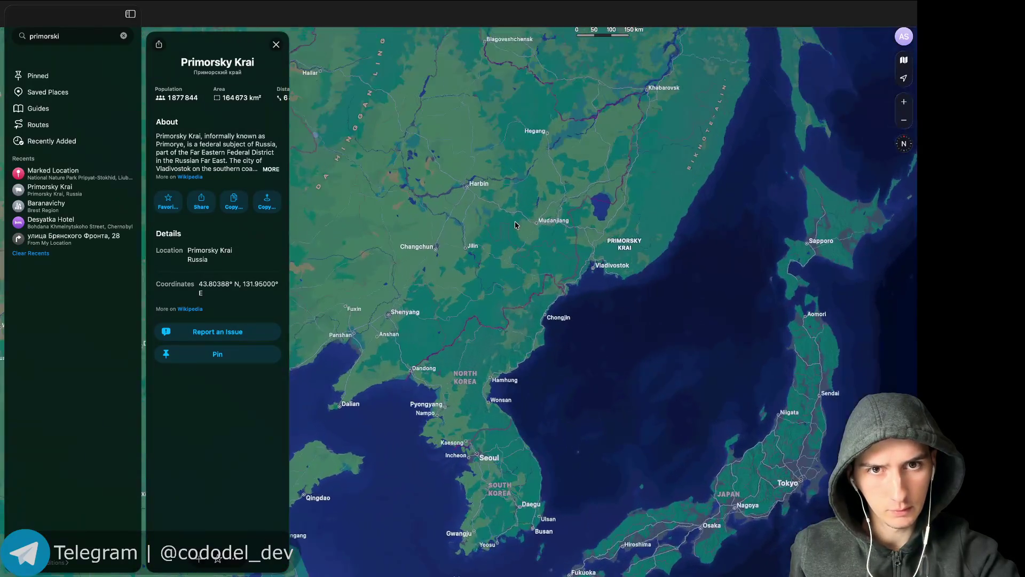
{"action": "scroll", "coordinate": [515, 225], "scroll_direction": "up", "scroll_amount": 2}
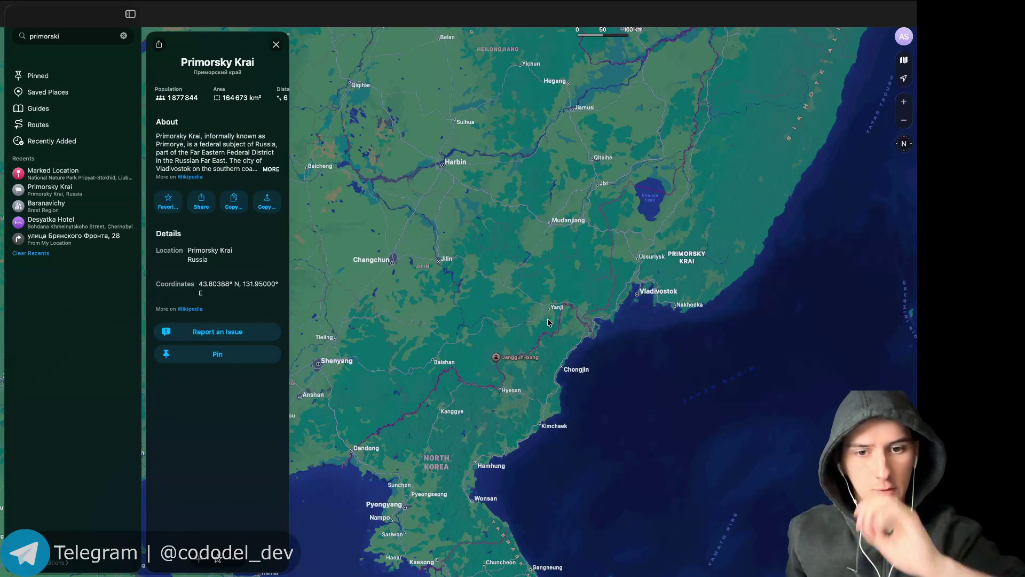
{"action": "scroll", "coordinate": [548, 322], "scroll_direction": "down", "scroll_amount": 3}
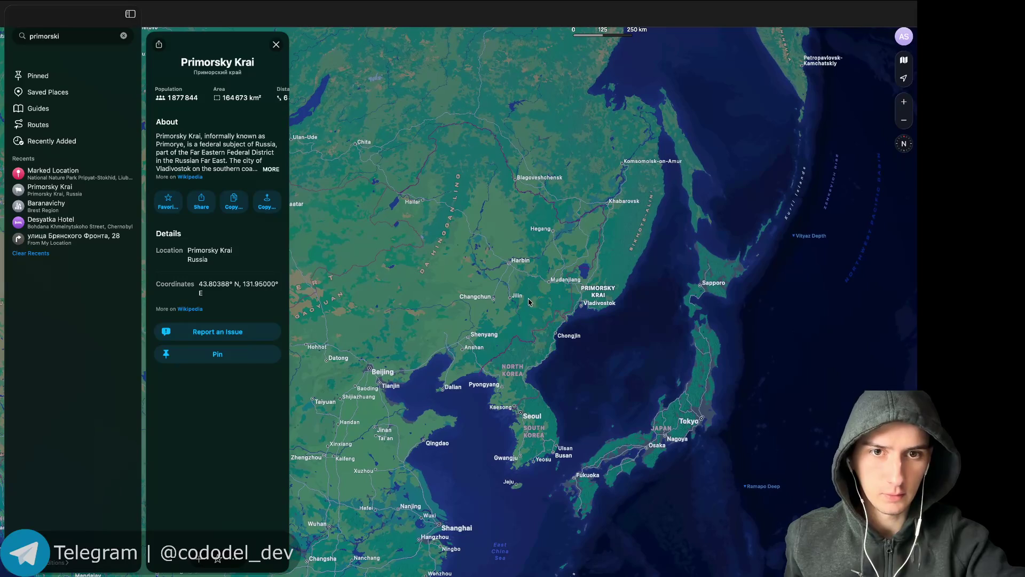
{"action": "scroll", "coordinate": [457, 258], "scroll_direction": "up", "scroll_amount": 3}
{"action": "scroll", "coordinate": [457, 258], "scroll_direction": "right", "scroll_amount": 3}
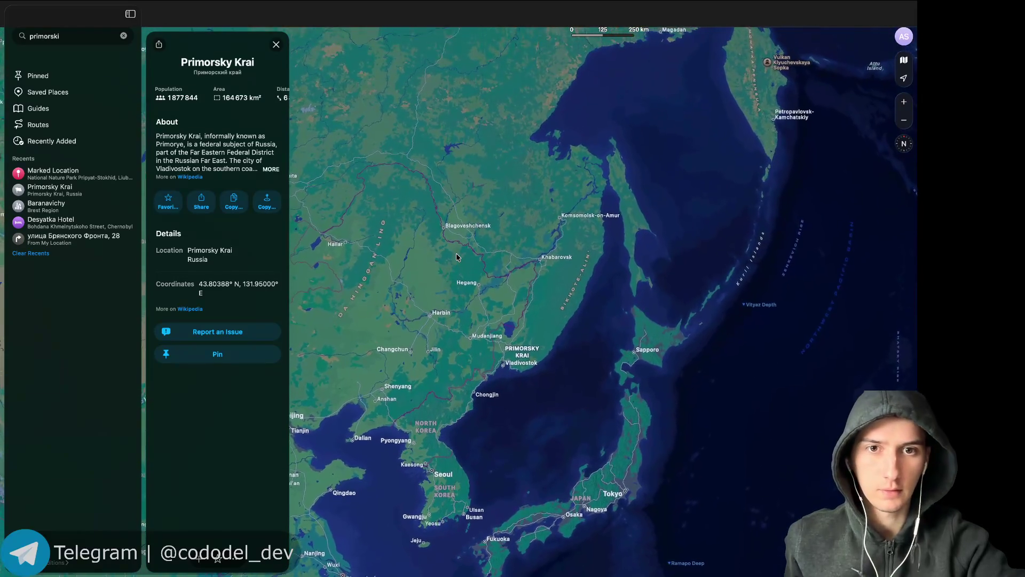
{"action": "scroll", "coordinate": [434, 305], "scroll_direction": "down", "scroll_amount": 10}
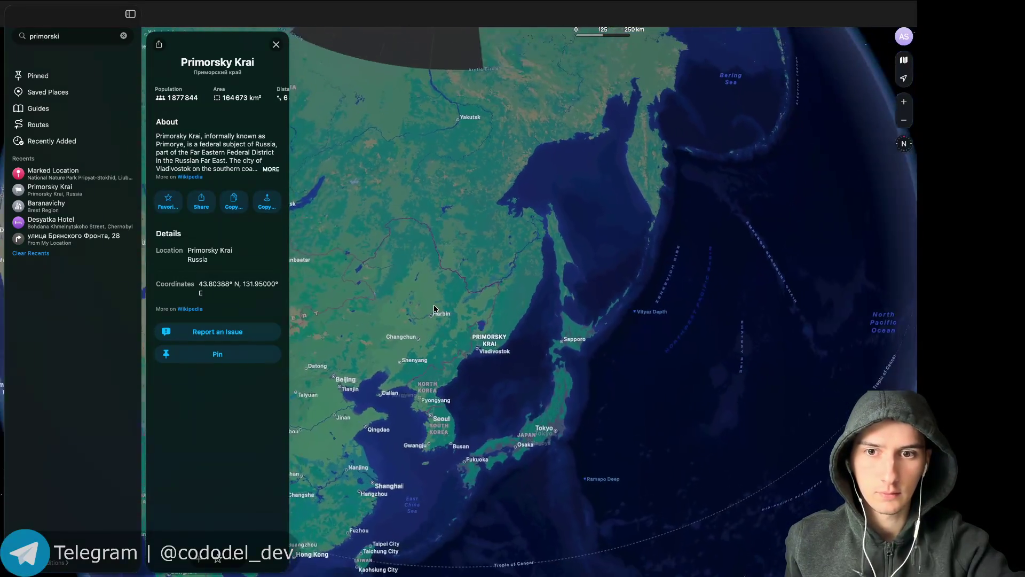
{"action": "scroll", "coordinate": [434, 309], "scroll_direction": "down", "scroll_amount": 5}
{"action": "scroll", "coordinate": [433, 309], "scroll_direction": "left", "scroll_amount": 4}
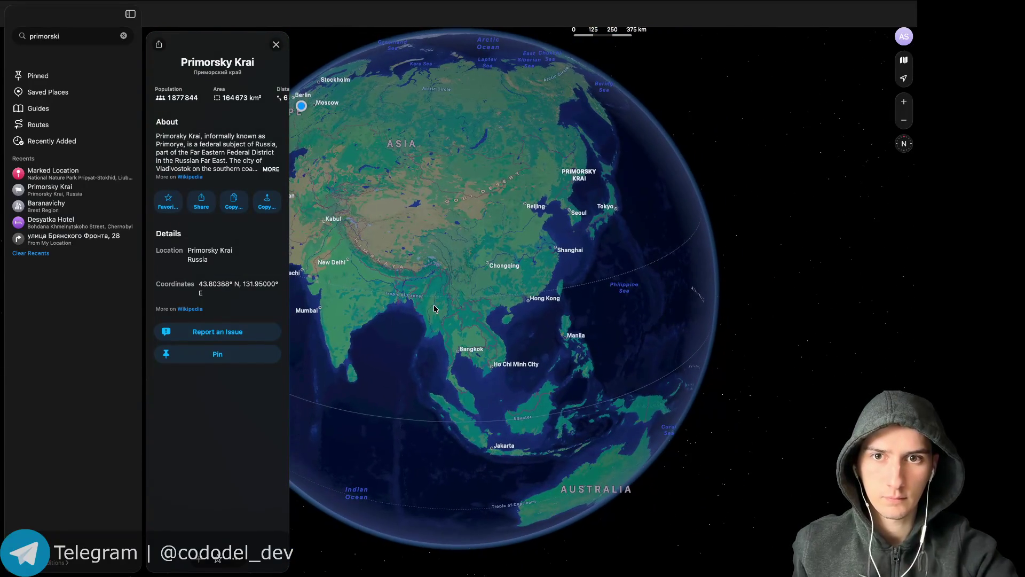
{"action": "scroll", "coordinate": [434, 308], "scroll_direction": "up", "scroll_amount": 5}
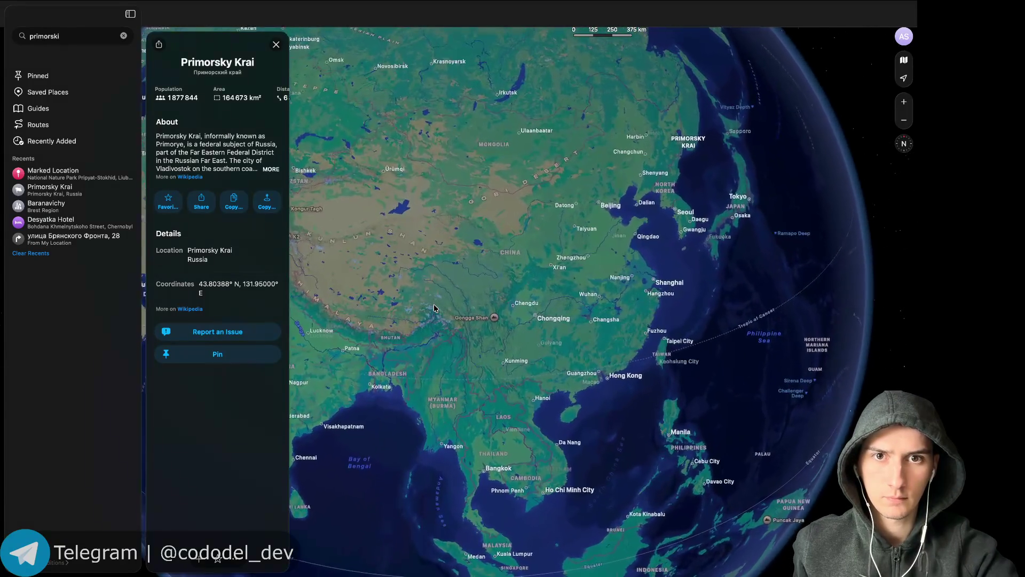
{"action": "scroll", "coordinate": [629, 201], "scroll_direction": "up", "scroll_amount": 5}
{"action": "scroll", "coordinate": [628, 201], "scroll_direction": "right", "scroll_amount": 3}
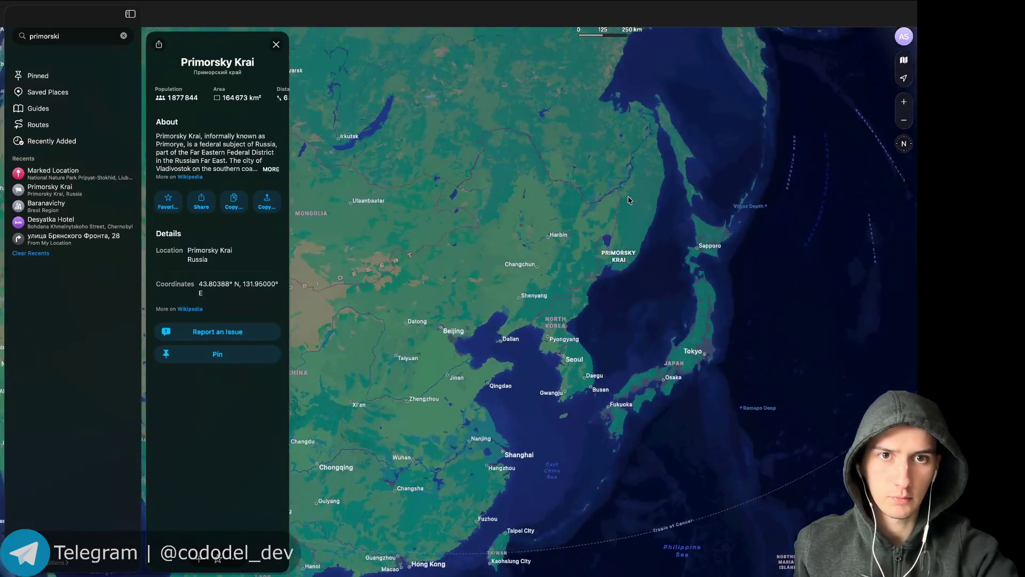
{"action": "scroll", "coordinate": [628, 201], "scroll_direction": "up", "scroll_amount": 5}
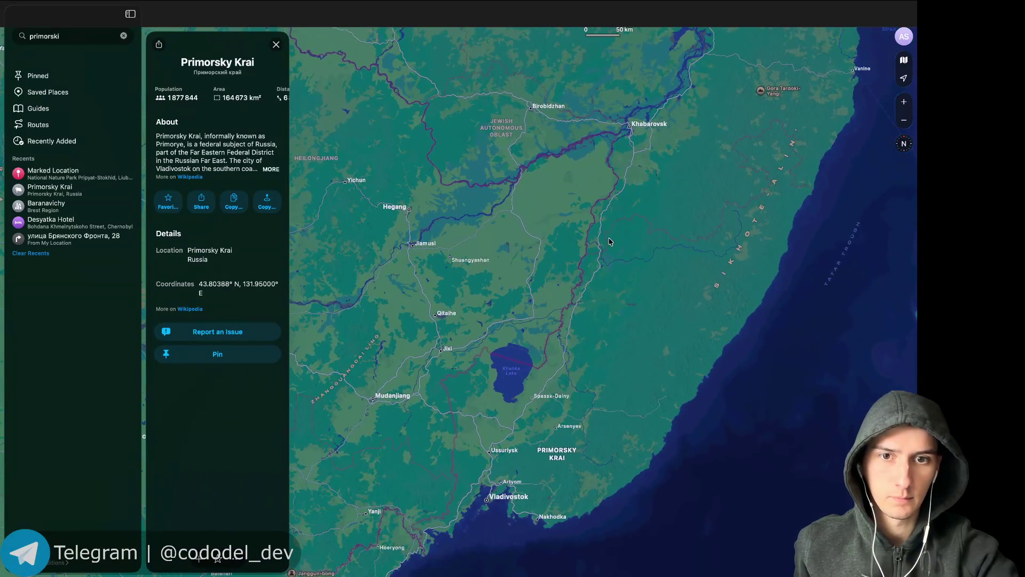
{"action": "scroll", "coordinate": [610, 242], "scroll_direction": "down", "scroll_amount": 5}
{"action": "scroll", "coordinate": [611, 242], "scroll_direction": "left", "scroll_amount": 3}
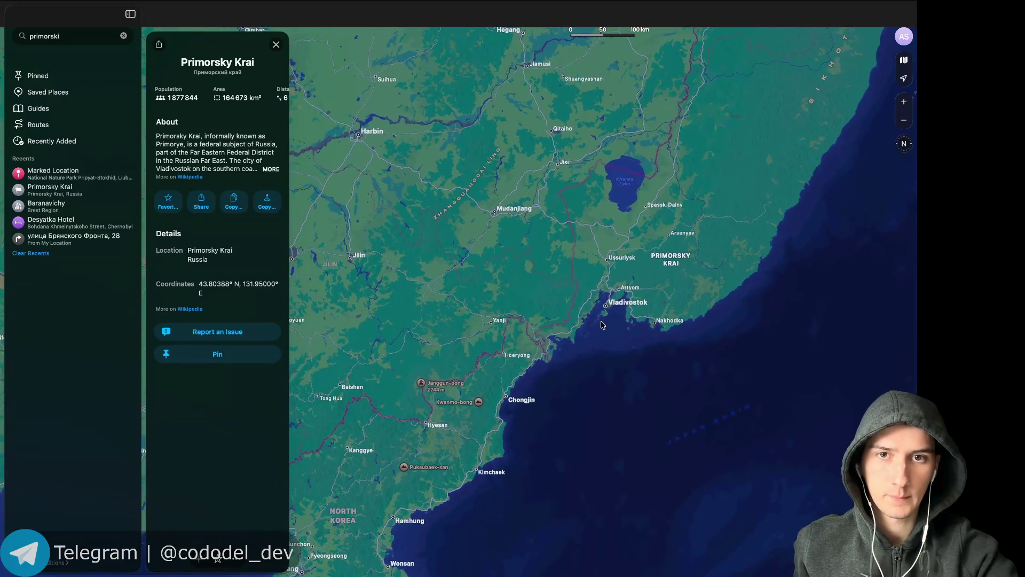
{"action": "scroll", "coordinate": [602, 325], "scroll_direction": "down", "scroll_amount": 5}
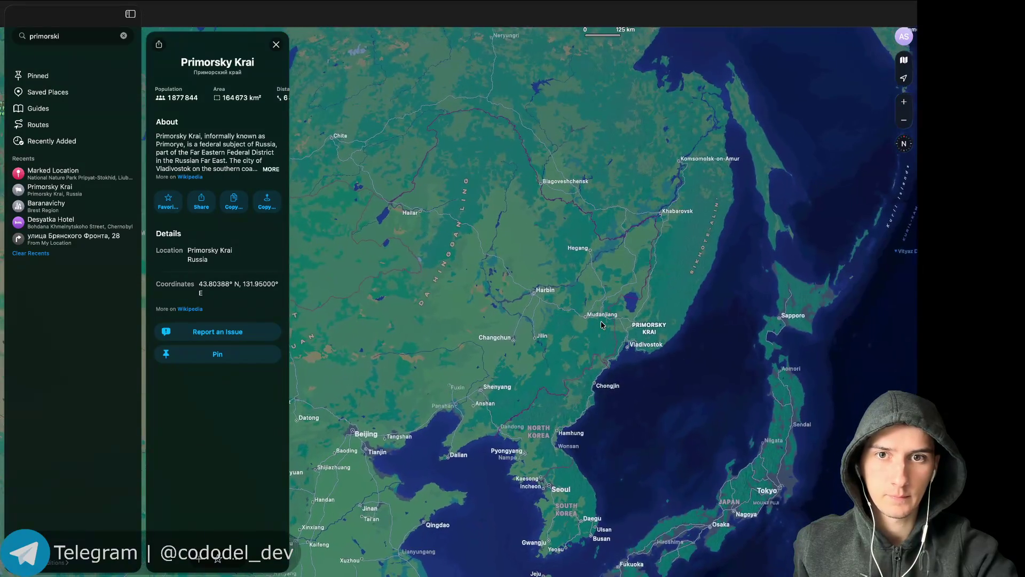
{"action": "scroll", "coordinate": [602, 325], "scroll_direction": "up", "scroll_amount": 2}
{"action": "scroll", "coordinate": [422, 331], "scroll_direction": "left", "scroll_amount": 5}
{"action": "scroll", "coordinate": [422, 331], "scroll_direction": "down", "scroll_amount": 4}
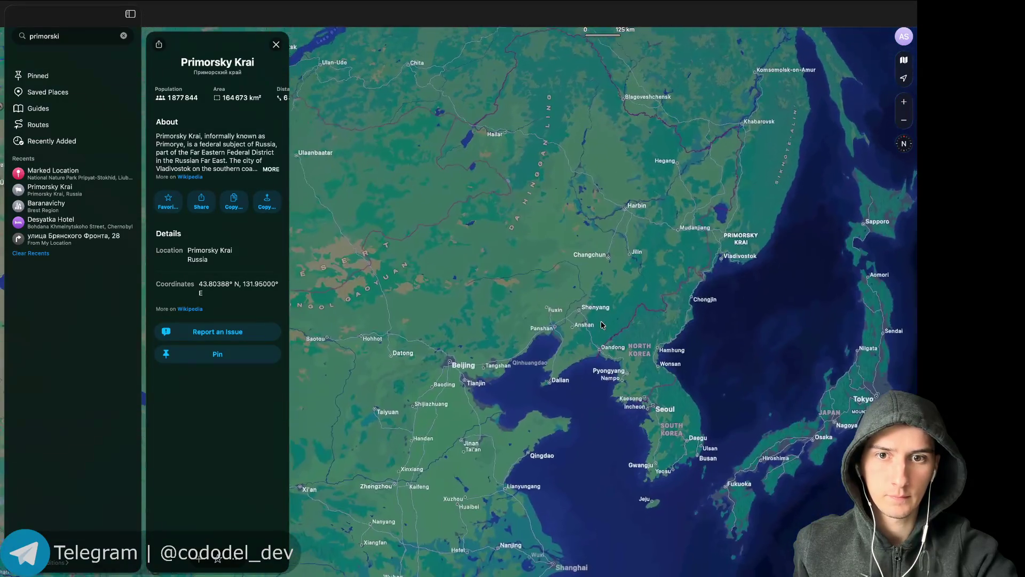
{"action": "scroll", "coordinate": [422, 331], "scroll_direction": "left", "scroll_amount": 1}
{"action": "scroll", "coordinate": [422, 331], "scroll_direction": "down", "scroll_amount": 1}
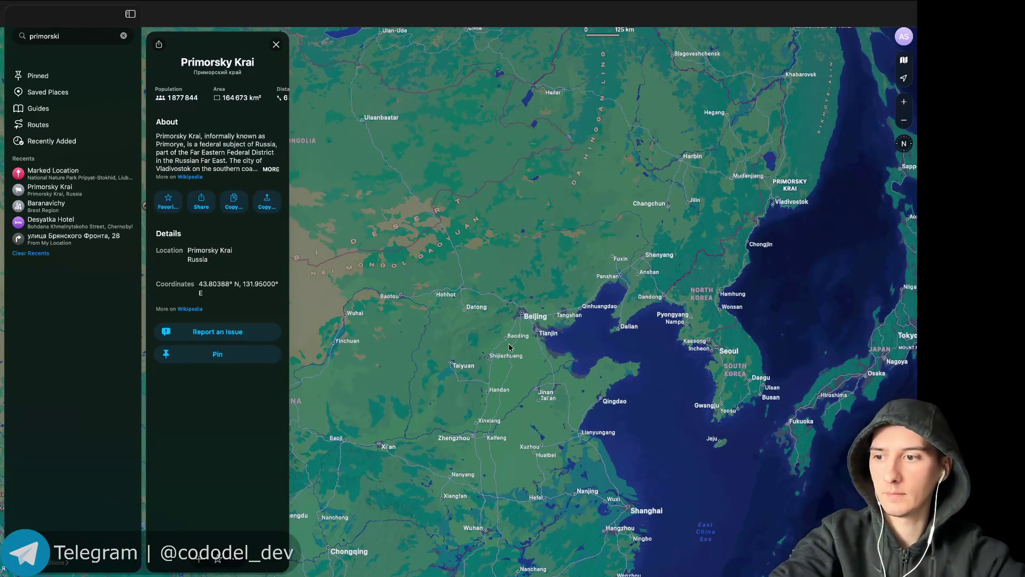
{"action": "scroll", "coordinate": [573, 295], "scroll_direction": "left", "scroll_amount": 4}
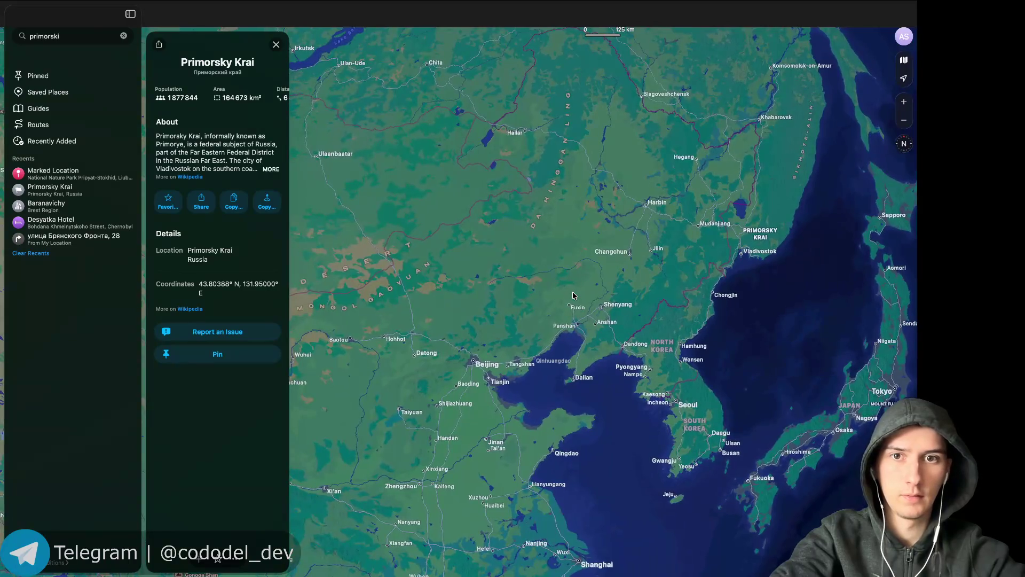
{"action": "scroll", "coordinate": [433, 322], "scroll_direction": "down", "scroll_amount": 5}
{"action": "scroll", "coordinate": [433, 322], "scroll_direction": "left", "scroll_amount": 4}
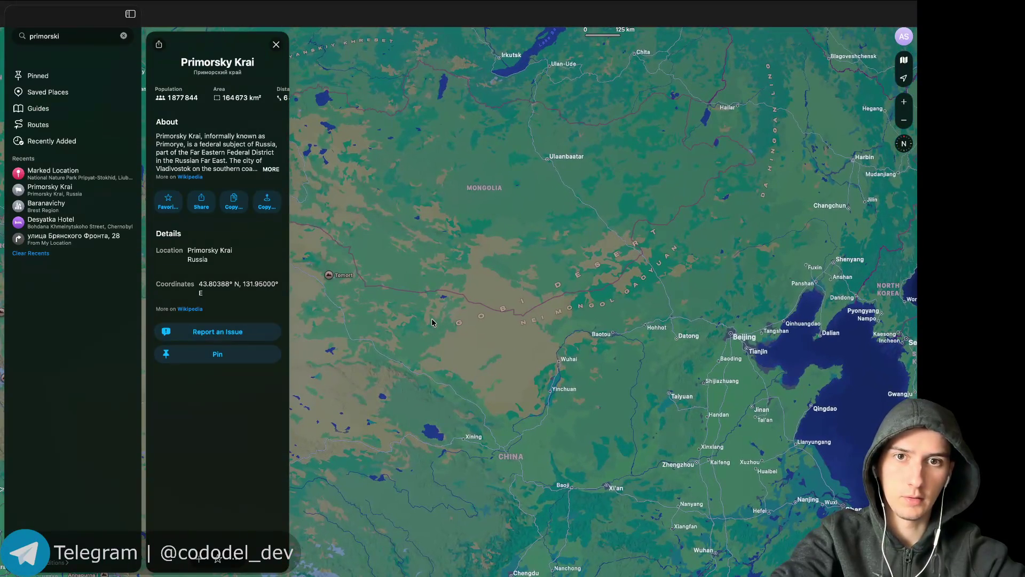
{"action": "scroll", "coordinate": [459, 367], "scroll_direction": "down", "scroll_amount": 5}
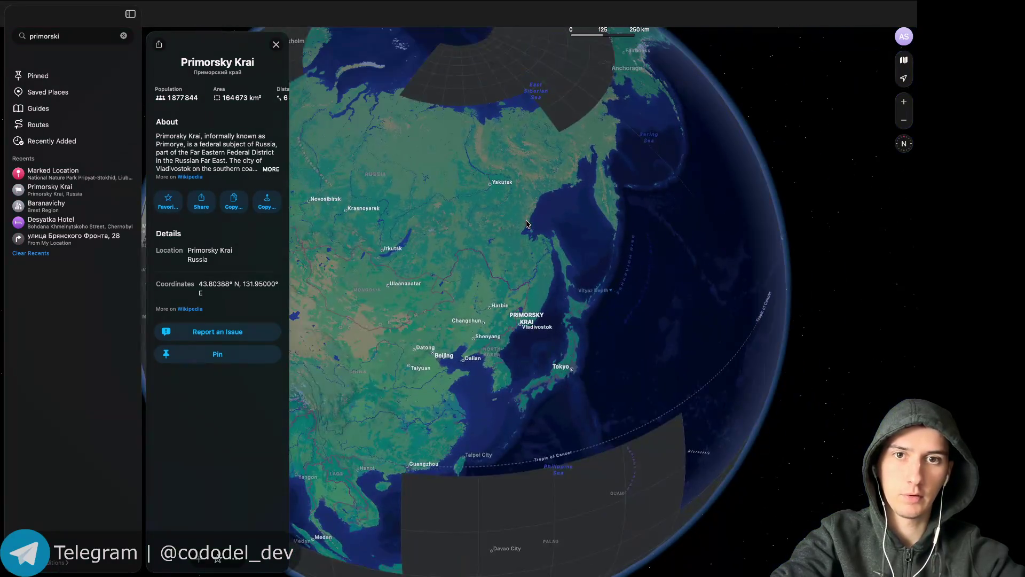
Zoom in from the globe to Primorsky Krai around Khanka Lake, Harbin and Vladivostok.
{"action": "scroll", "coordinate": [492, 261], "scroll_direction": "up", "scroll_amount": 3}
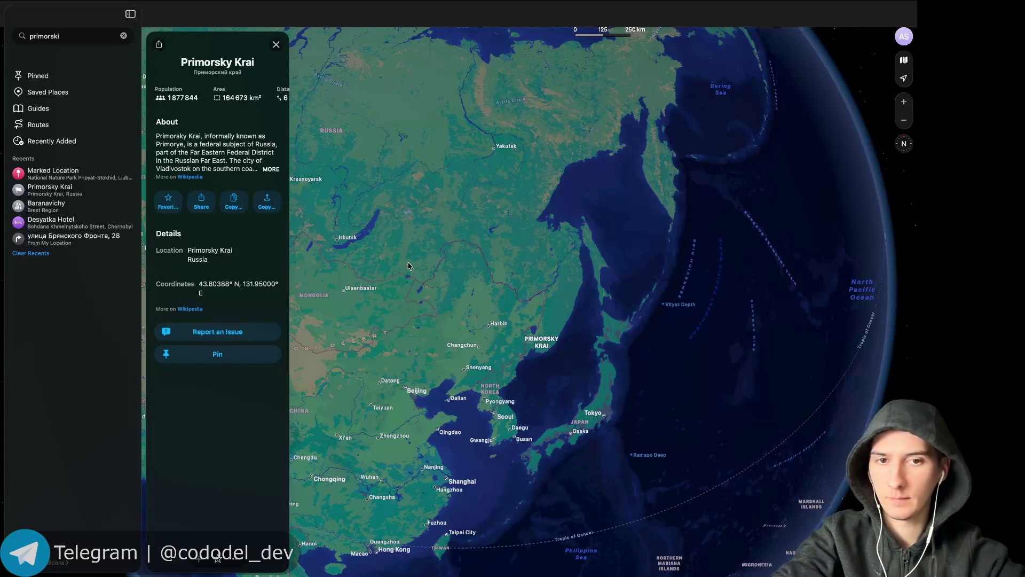
{"action": "scroll", "coordinate": [518, 311], "scroll_direction": "up", "scroll_amount": 10}
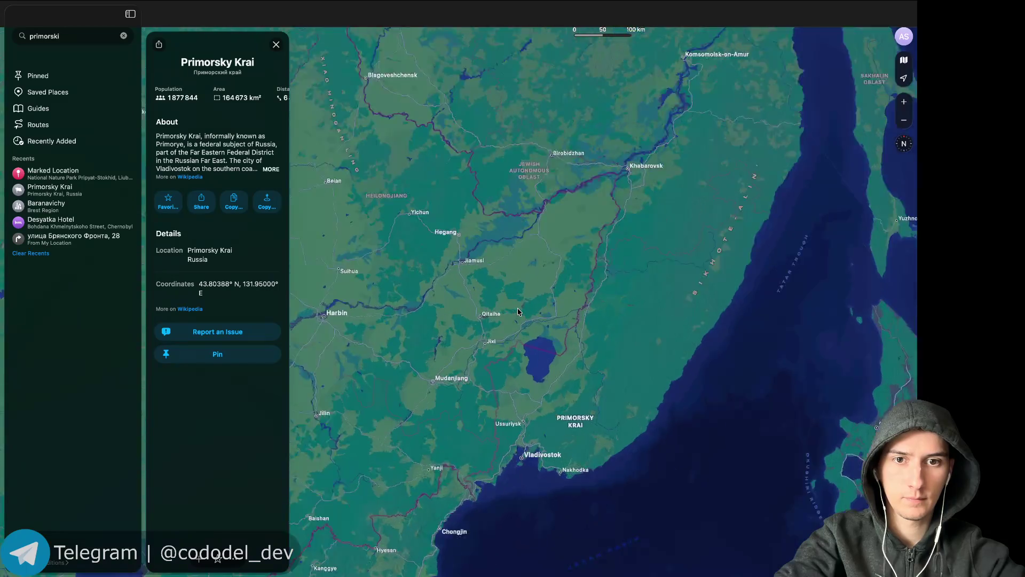
Zoom toward Khanka Lake, then search 'S maysko' and pick the Khankaysky District Село Майское.
{"action": "scroll", "coordinate": [517, 312], "scroll_direction": "down", "scroll_amount": 3}
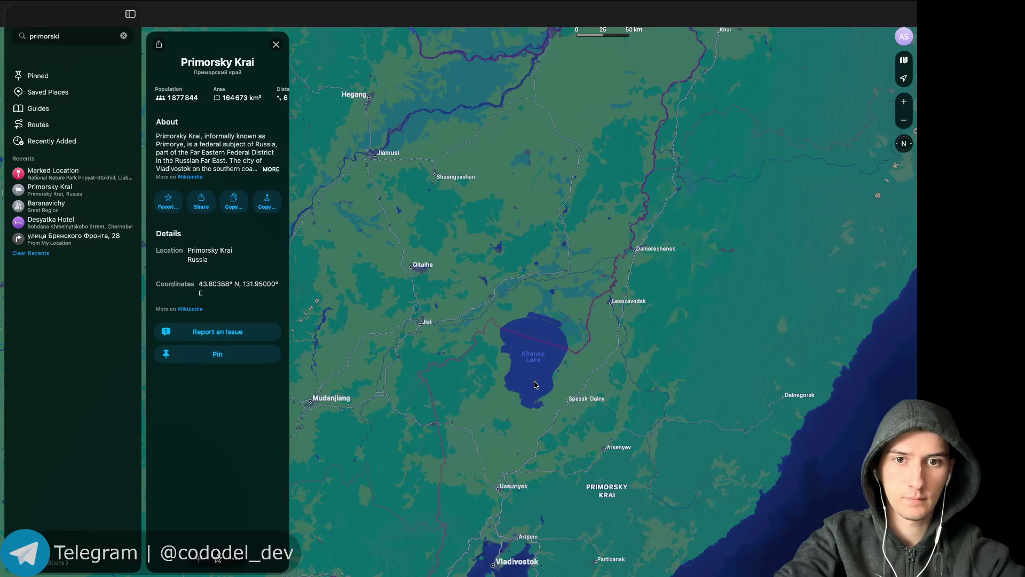
{"action": "scroll", "coordinate": [536, 384], "scroll_direction": "up", "scroll_amount": 5}
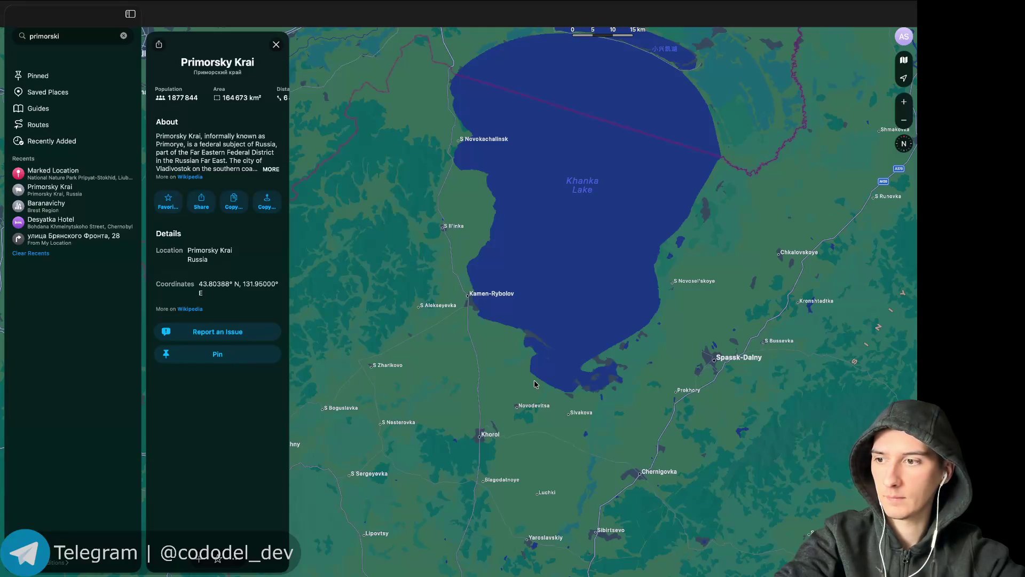
{"action": "scroll", "coordinate": [532, 378], "scroll_direction": "up", "scroll_amount": 2}
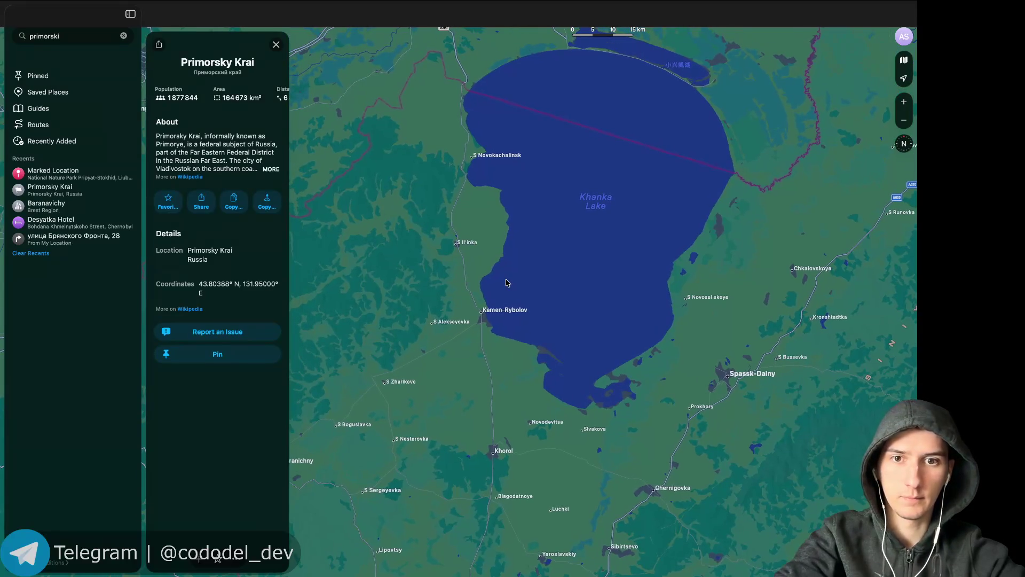
{"action": "scroll", "coordinate": [507, 282], "scroll_direction": "up", "scroll_amount": 3}
{"action": "scroll", "coordinate": [494, 260], "scroll_direction": "up", "scroll_amount": 2}
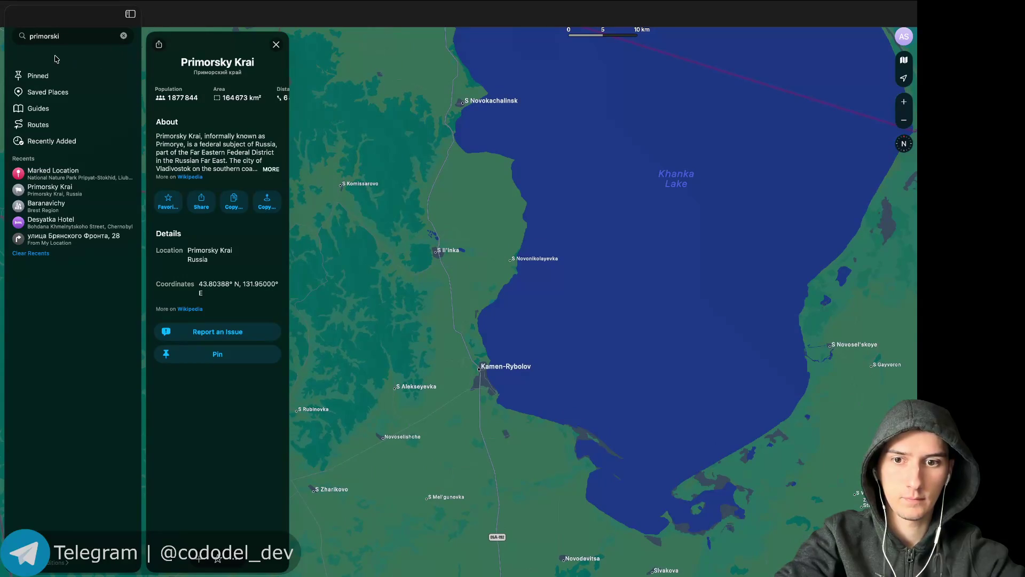
{"action": "left_click", "coordinate": [55, 35]}
{"action": "type", "text": "S m"}
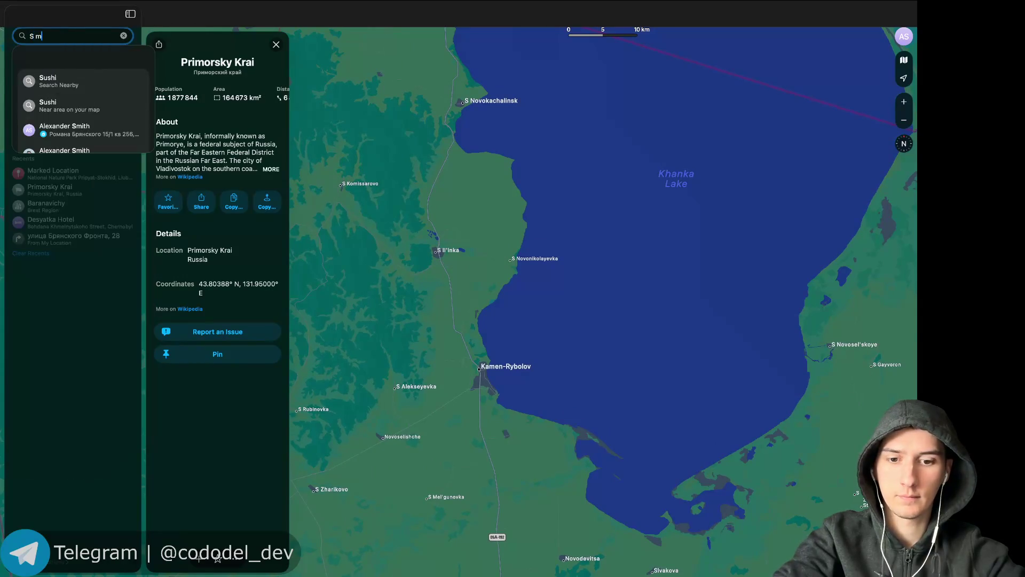
{"action": "type", "text": "aysko"}
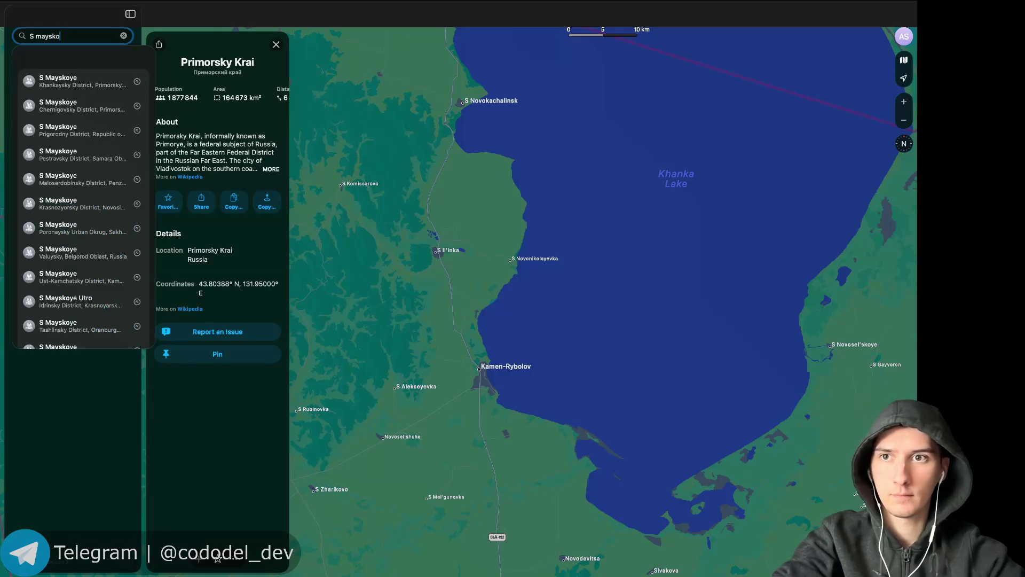
{"action": "key", "text": "Down"}
{"action": "key", "text": "Return"}
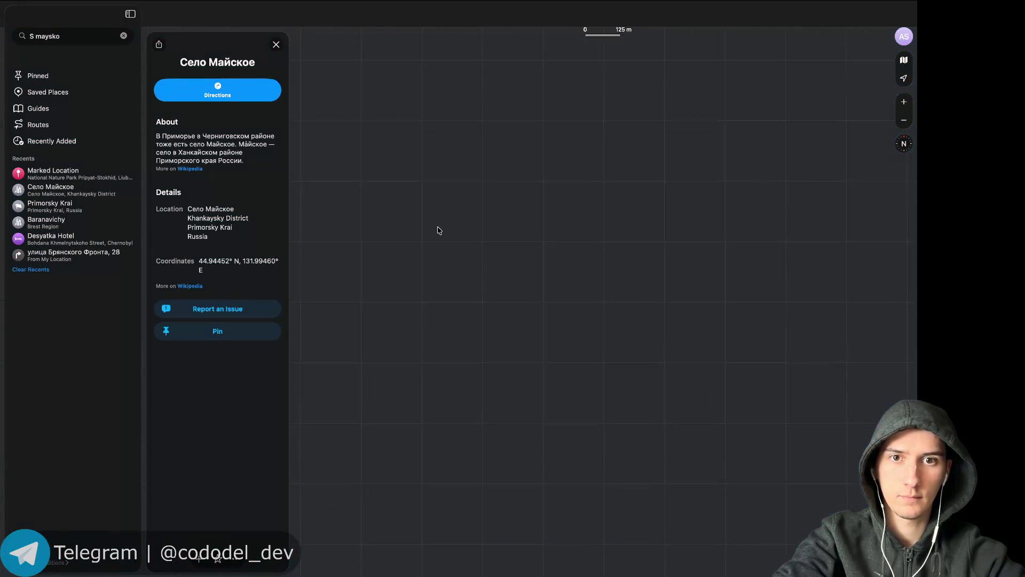
Zoom out to East Asia and back in to frame all of Khanka Lake with Село Майское.
{"action": "scroll", "coordinate": [551, 227], "scroll_direction": "down", "scroll_amount": 10}
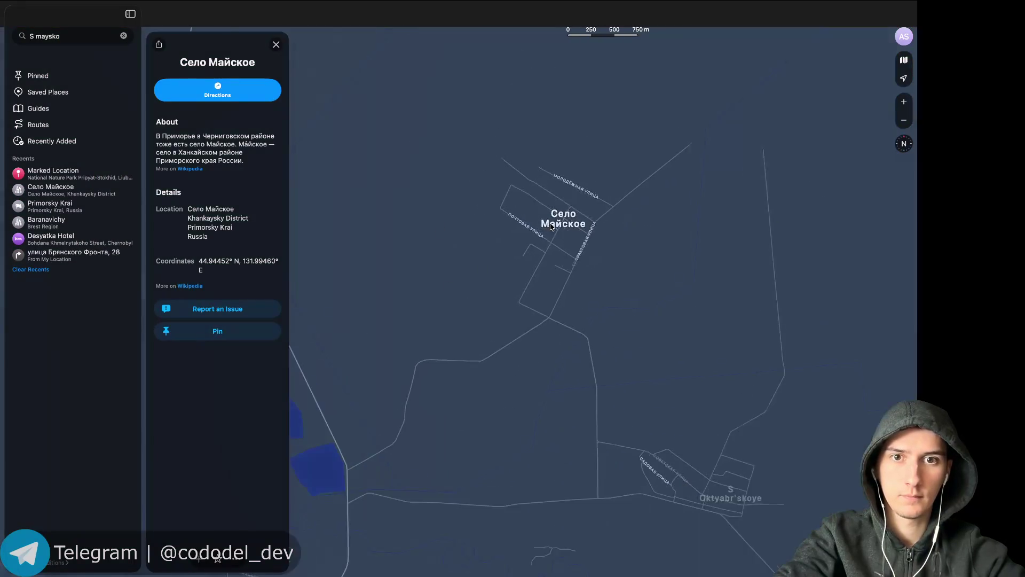
{"action": "scroll", "coordinate": [551, 227], "scroll_direction": "down", "scroll_amount": 3}
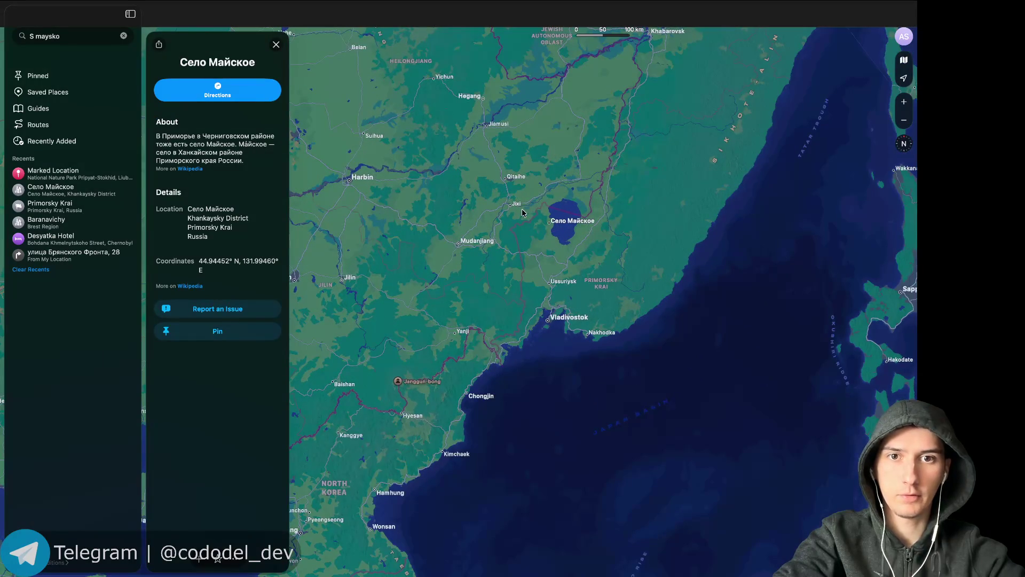
{"action": "scroll", "coordinate": [522, 212], "scroll_direction": "down", "scroll_amount": 3}
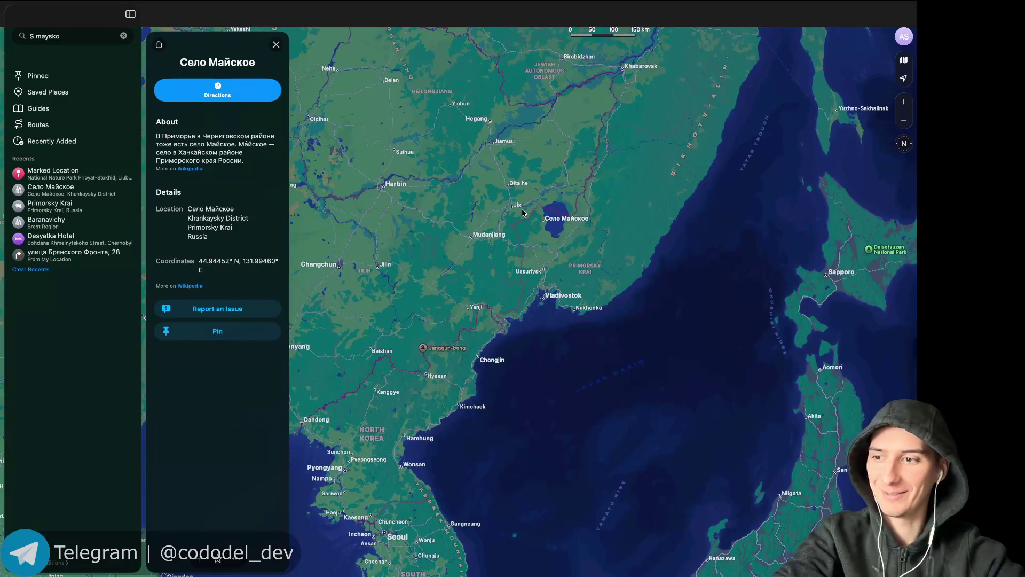
{"action": "scroll", "coordinate": [522, 212], "scroll_direction": "left", "scroll_amount": 10}
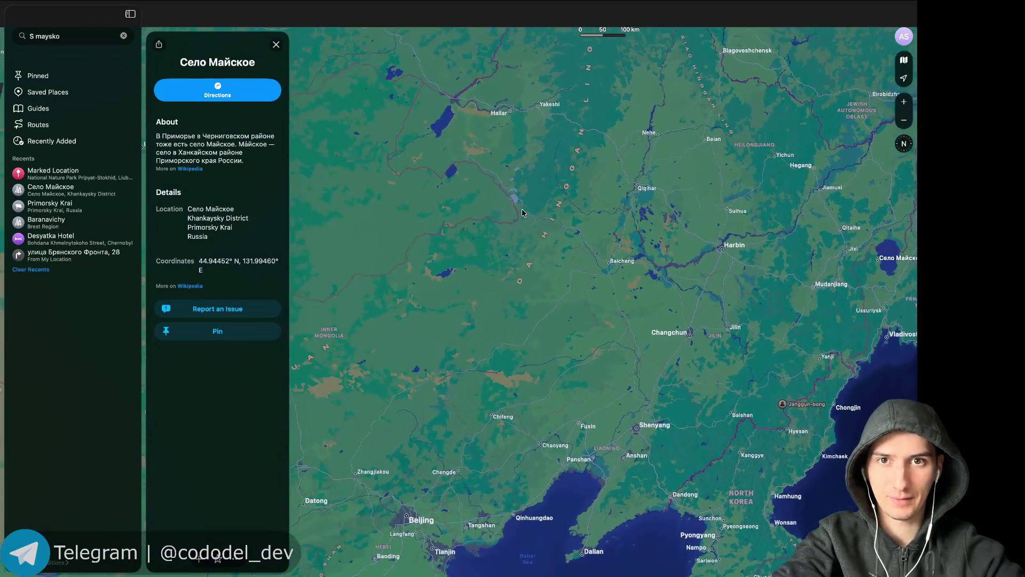
{"action": "scroll", "coordinate": [523, 213], "scroll_direction": "down", "scroll_amount": 5}
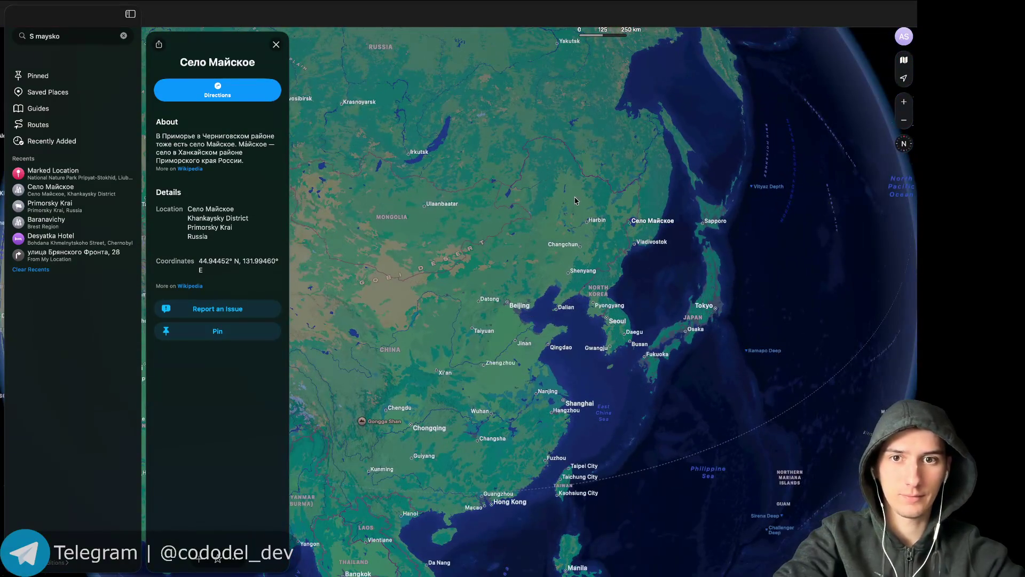
{"action": "scroll", "coordinate": [616, 218], "scroll_direction": "right", "scroll_amount": 5}
{"action": "scroll", "coordinate": [535, 238], "scroll_direction": "up", "scroll_amount": 5}
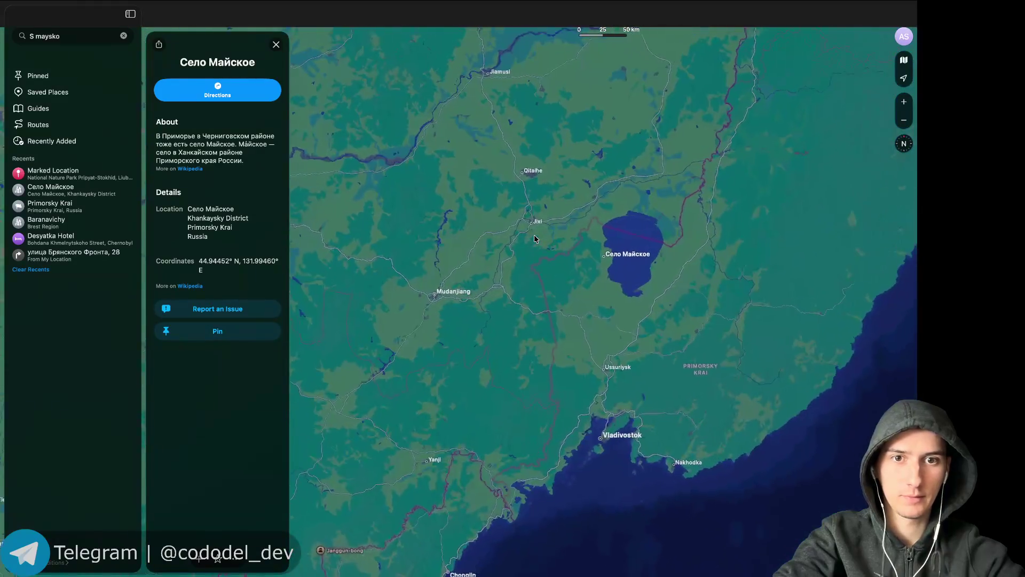
{"action": "scroll", "coordinate": [619, 277], "scroll_direction": "up", "scroll_amount": 5}
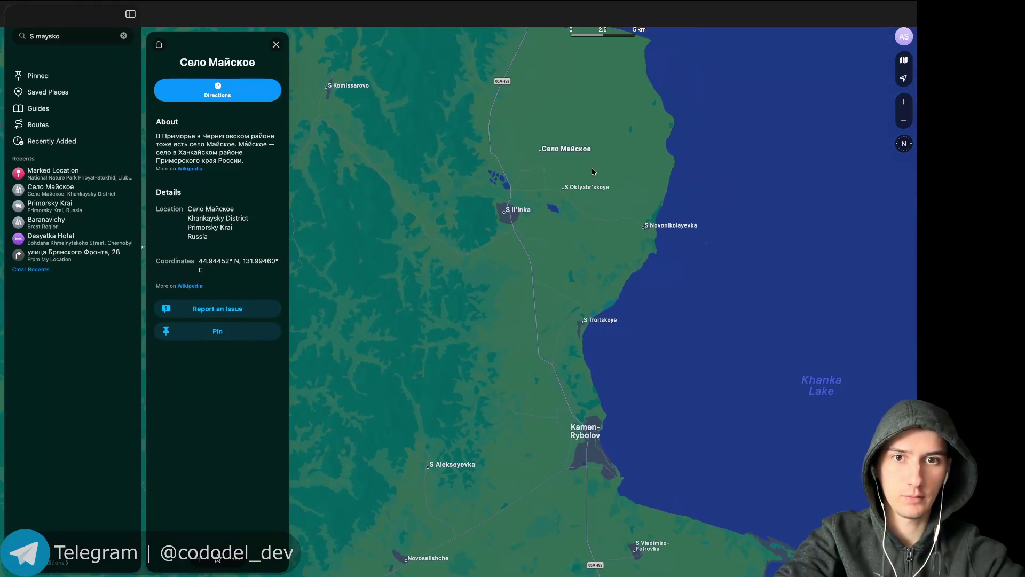
{"action": "scroll", "coordinate": [495, 235], "scroll_direction": "up", "scroll_amount": 2}
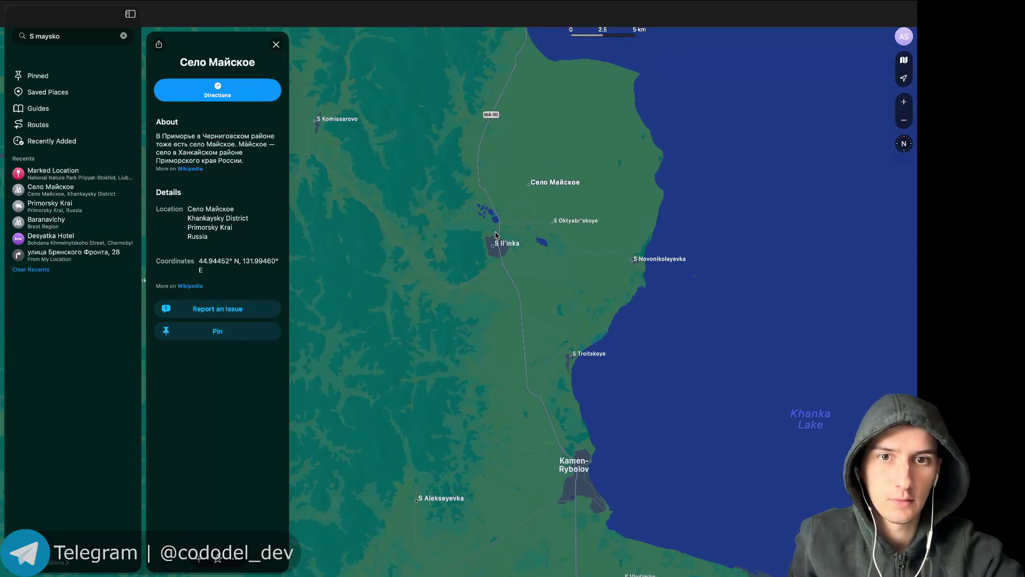
{"action": "scroll", "coordinate": [483, 255], "scroll_direction": "down", "scroll_amount": 4}
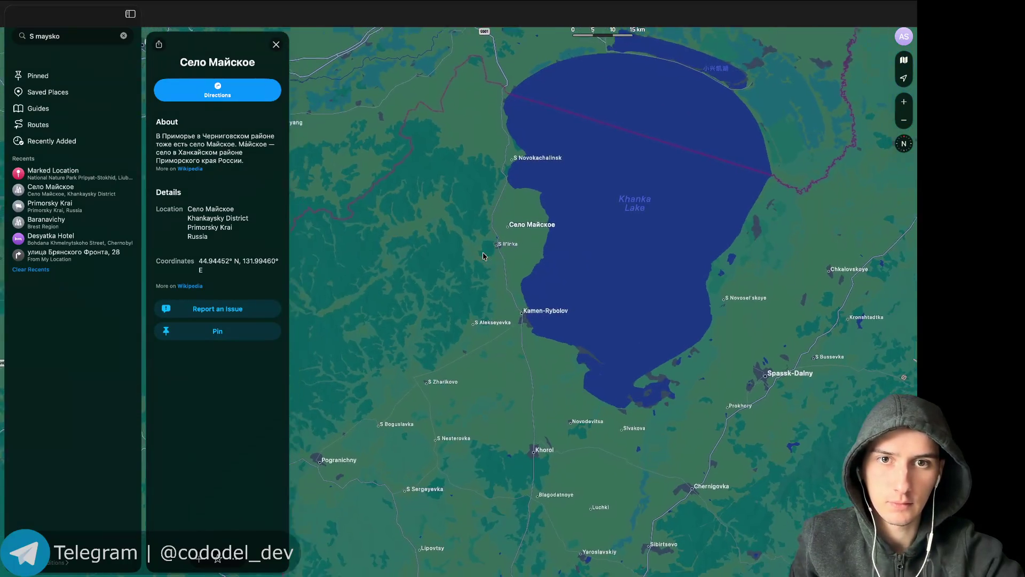
{"action": "scroll", "coordinate": [484, 256], "scroll_direction": "right", "scroll_amount": 2}
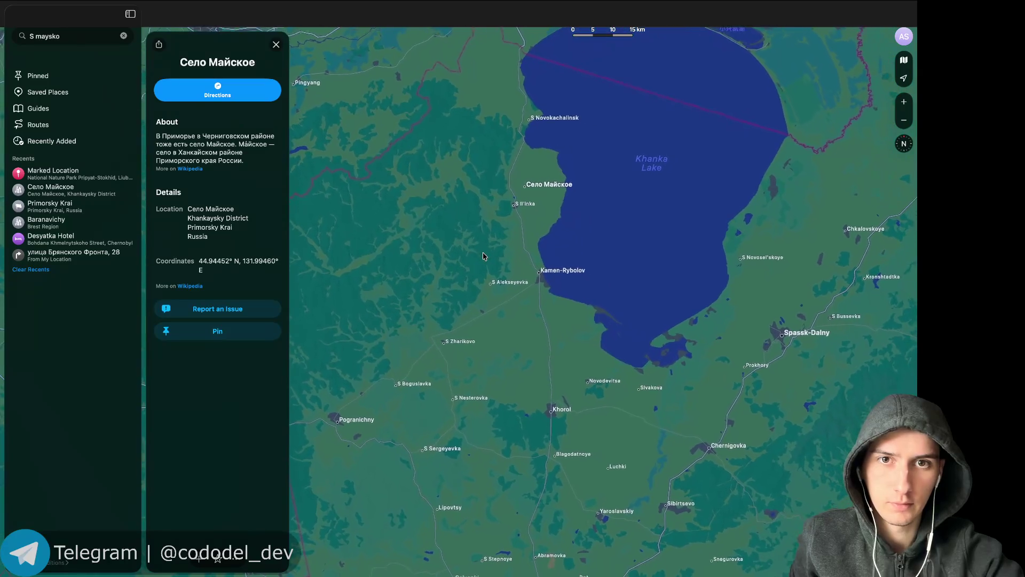
Reselect Село Майское from the search suggestions and zoom in on the village beside S Il'inka.
{"action": "left_click", "coordinate": [83, 34]}
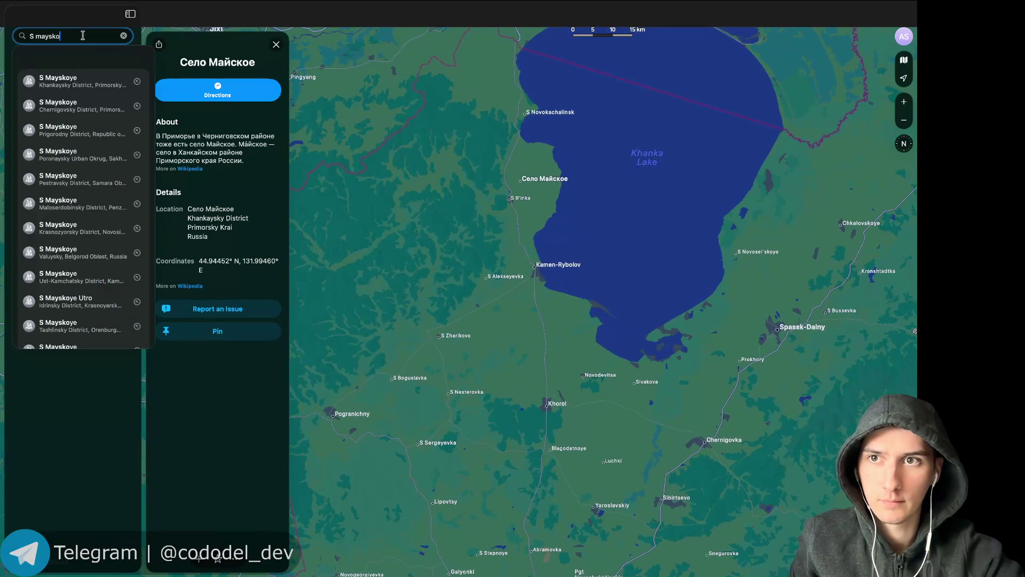
{"action": "left_click", "coordinate": [75, 81]}
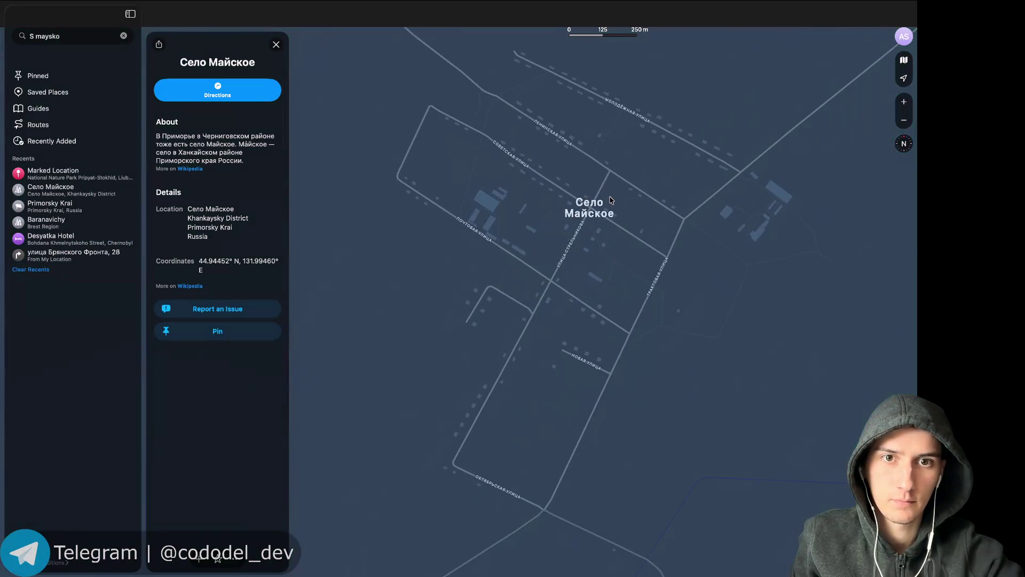
{"action": "scroll", "coordinate": [611, 201], "scroll_direction": "down", "scroll_amount": 5}
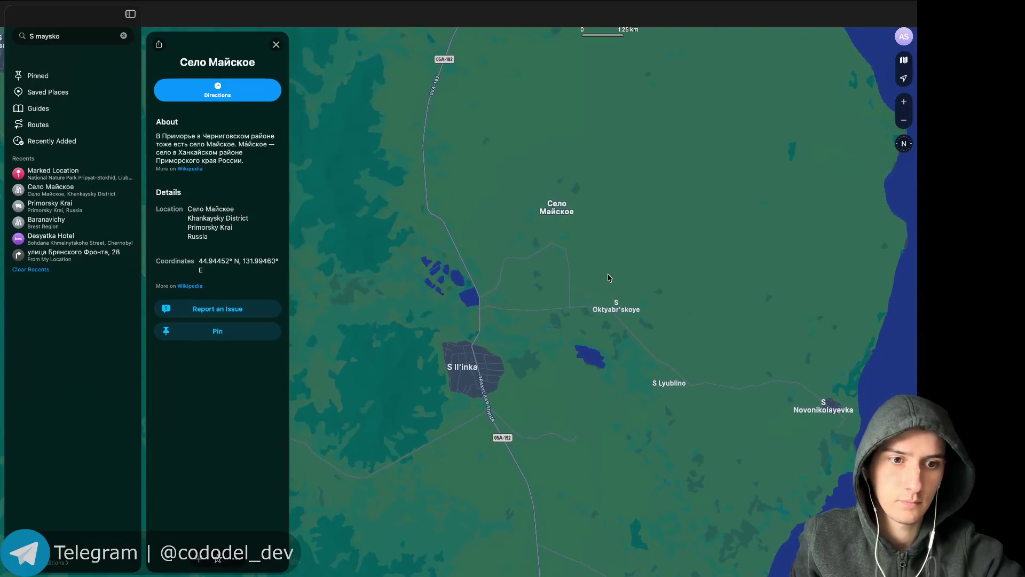
{"action": "scroll", "coordinate": [608, 277], "scroll_direction": "up", "scroll_amount": 1}
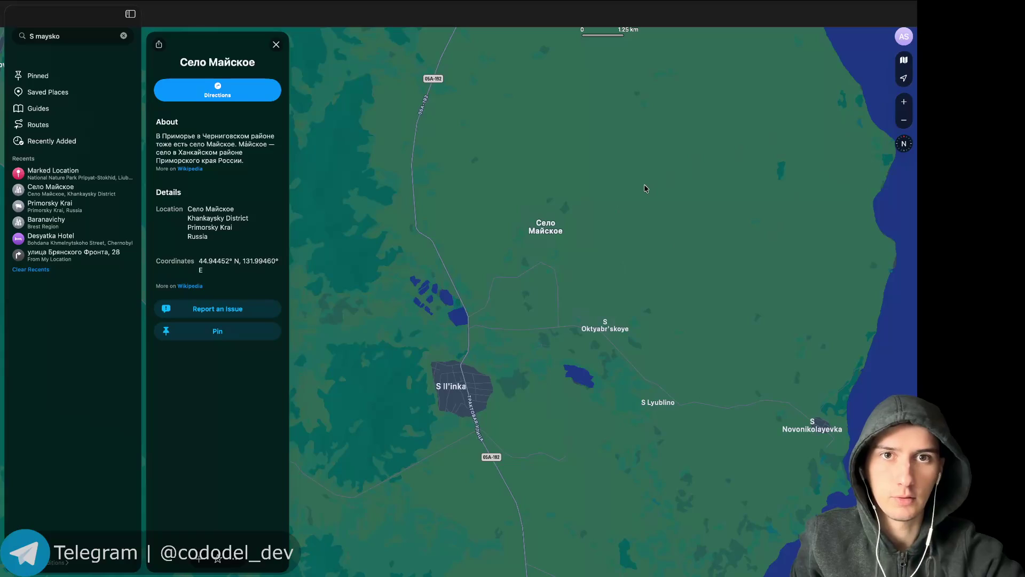
{"action": "scroll", "coordinate": [630, 274], "scroll_direction": "down", "scroll_amount": 5}
{"action": "scroll", "coordinate": [627, 275], "scroll_direction": "up", "scroll_amount": 3}
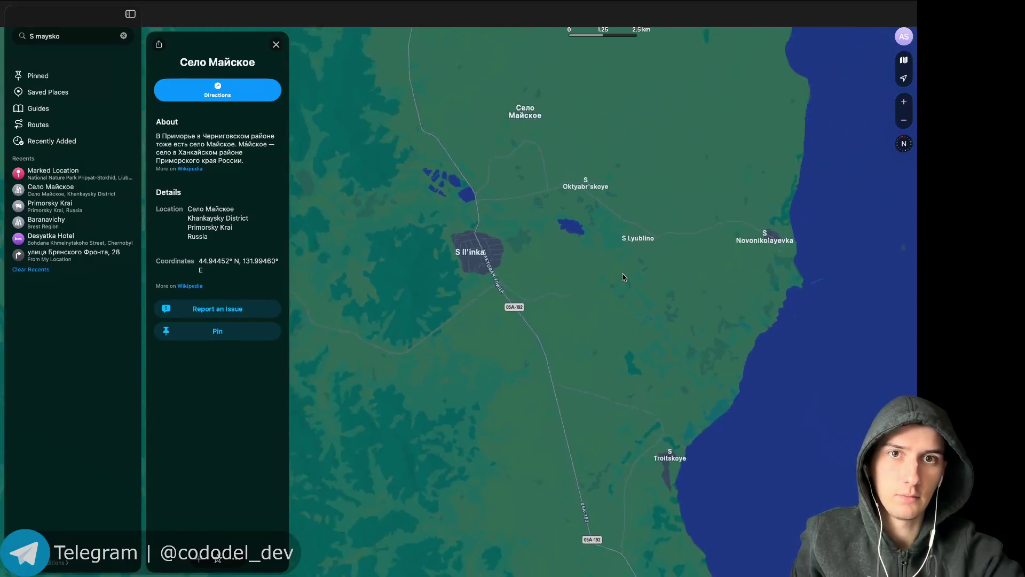
{"action": "scroll", "coordinate": [623, 277], "scroll_direction": "down", "scroll_amount": 5}
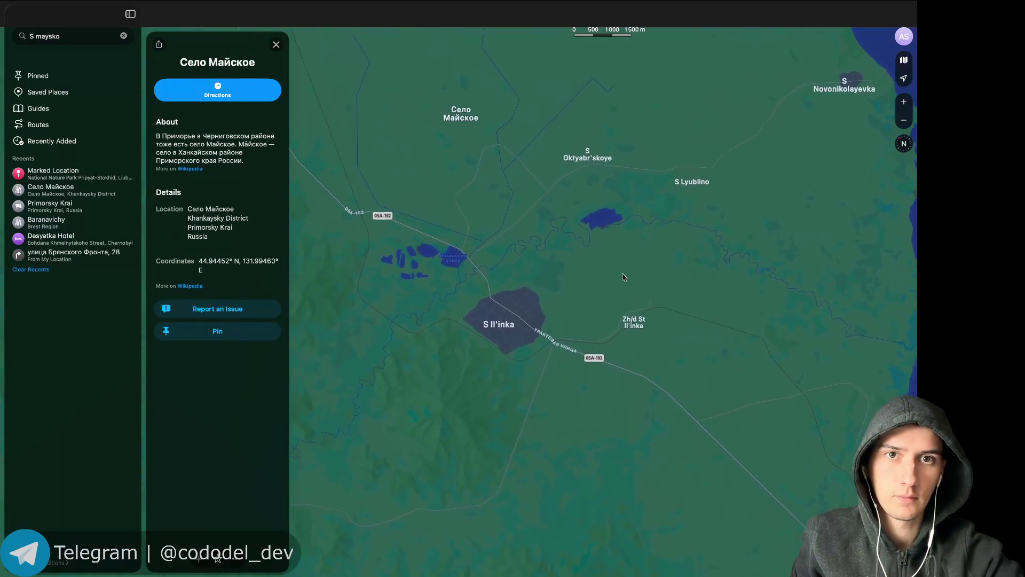
{"action": "scroll", "coordinate": [623, 277], "scroll_direction": "down", "scroll_amount": 5}
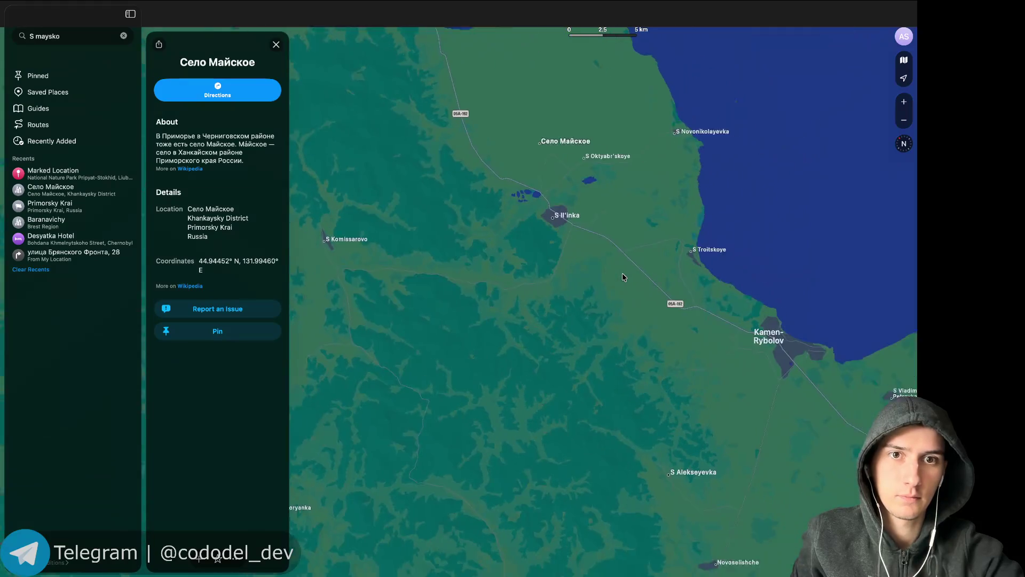
{"action": "scroll", "coordinate": [623, 277], "scroll_direction": "down", "scroll_amount": 5}
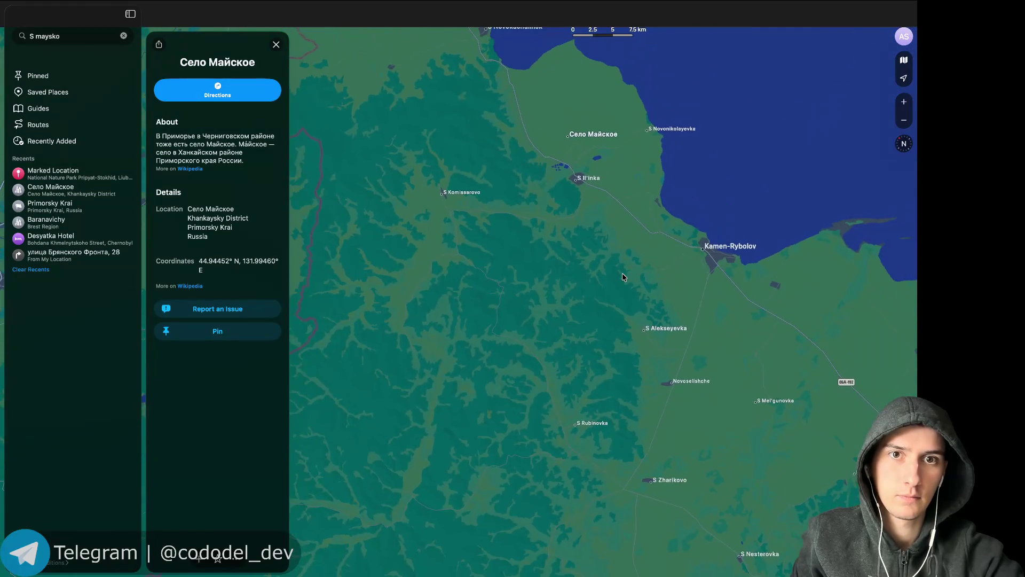
{"action": "scroll", "coordinate": [623, 277], "scroll_direction": "down", "scroll_amount": 3}
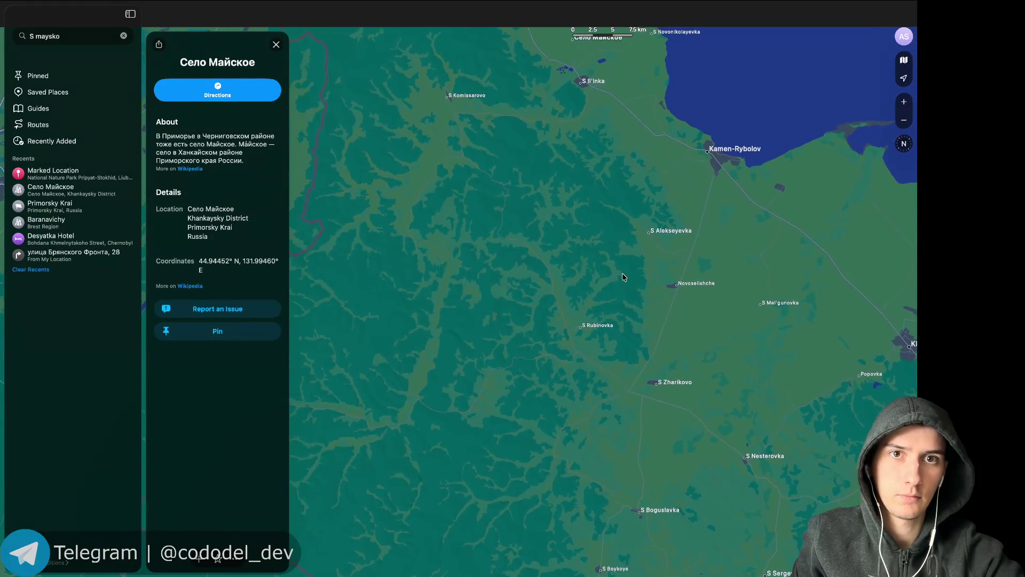
{"action": "scroll", "coordinate": [623, 277], "scroll_direction": "up", "scroll_amount": 3}
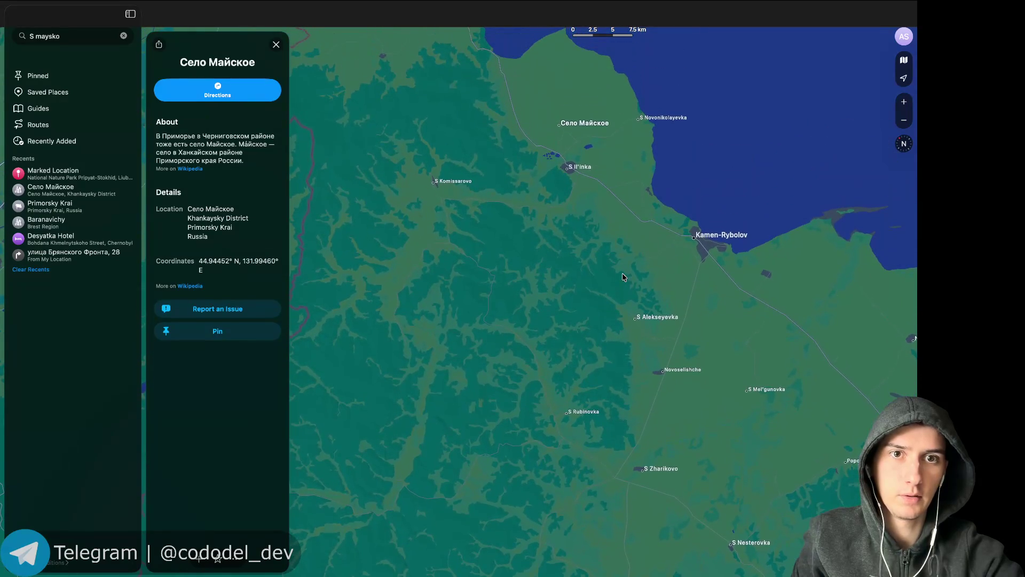
{"action": "double_click", "coordinate": [572, 133]}
{"action": "scroll", "coordinate": [571, 128], "scroll_direction": "up", "scroll_amount": 5}
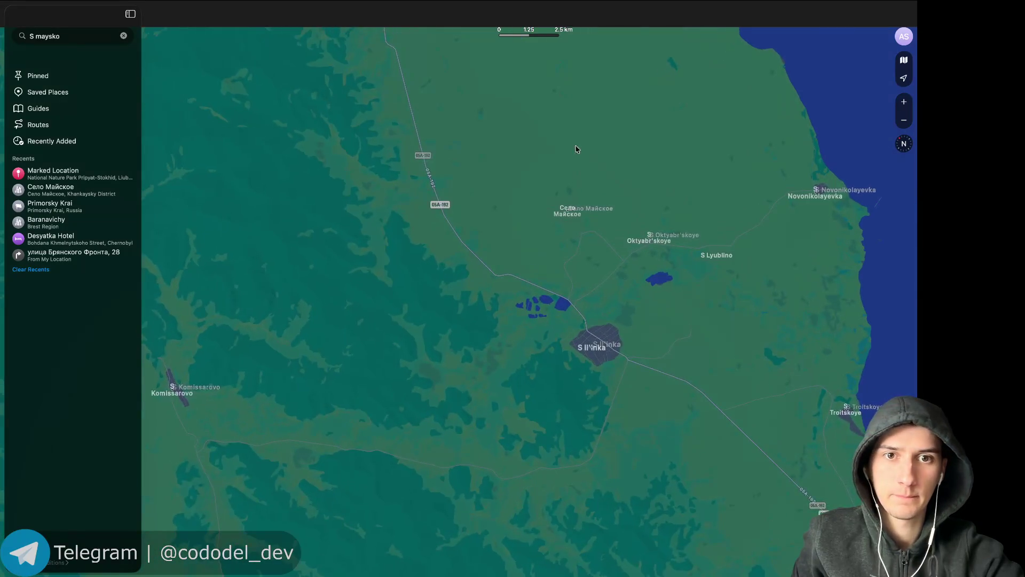
Zoom into Село Майское's streets, then out to S Oktyabr'skoye, S Lyublino and the lakeshore.
{"action": "scroll", "coordinate": [528, 232], "scroll_direction": "up", "scroll_amount": 2}
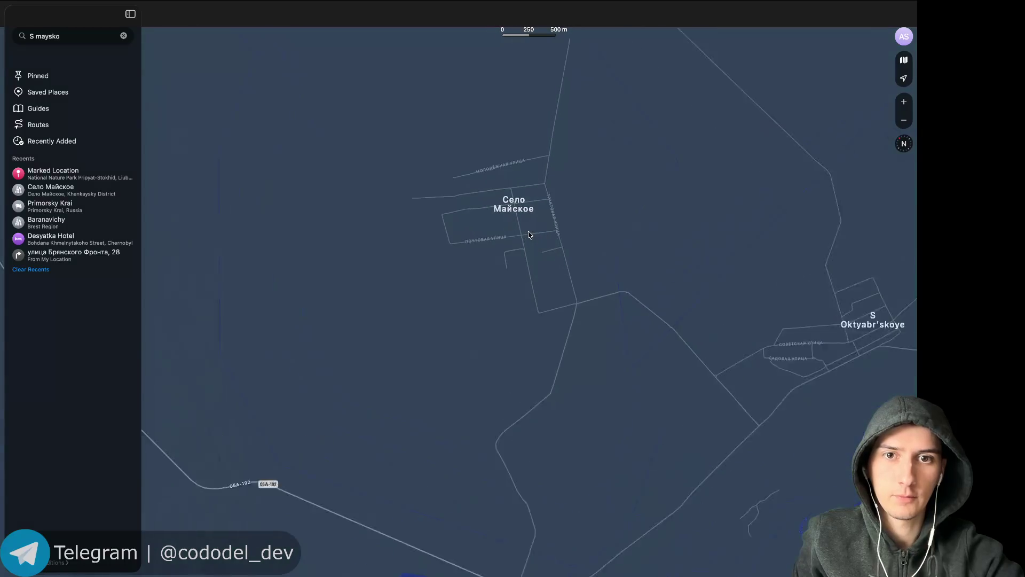
{"action": "scroll", "coordinate": [528, 234], "scroll_direction": "down", "scroll_amount": 2}
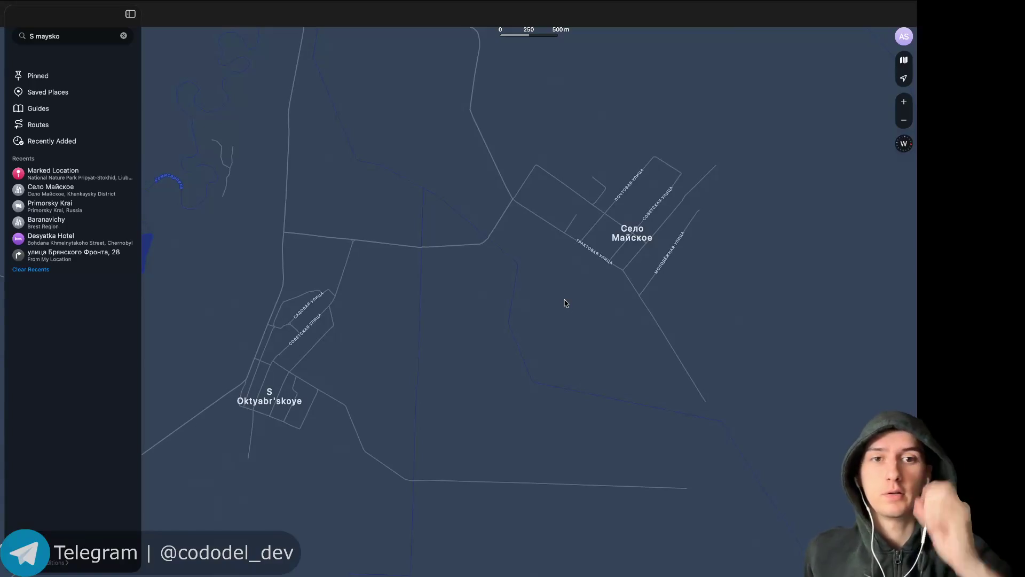
{"action": "scroll", "coordinate": [567, 303], "scroll_direction": "up", "scroll_amount": 5}
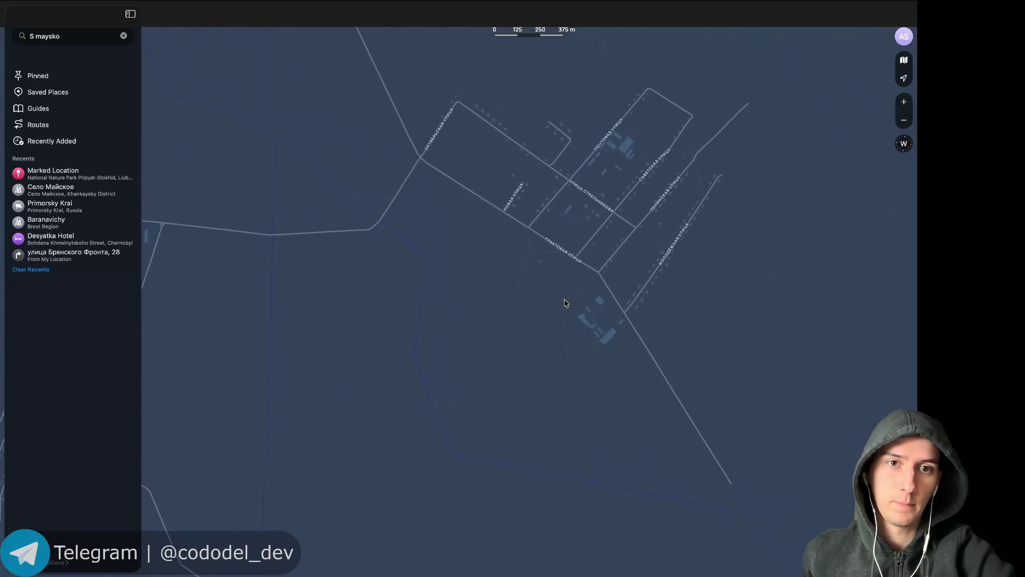
{"action": "scroll", "coordinate": [564, 248], "scroll_direction": "up", "scroll_amount": 10}
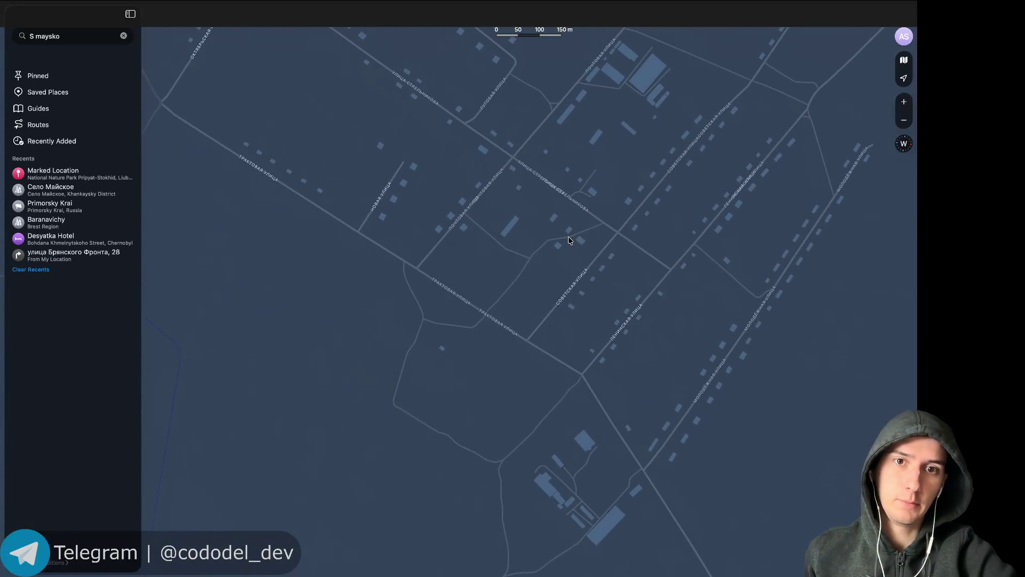
{"action": "scroll", "coordinate": [568, 241], "scroll_direction": "up", "scroll_amount": 3}
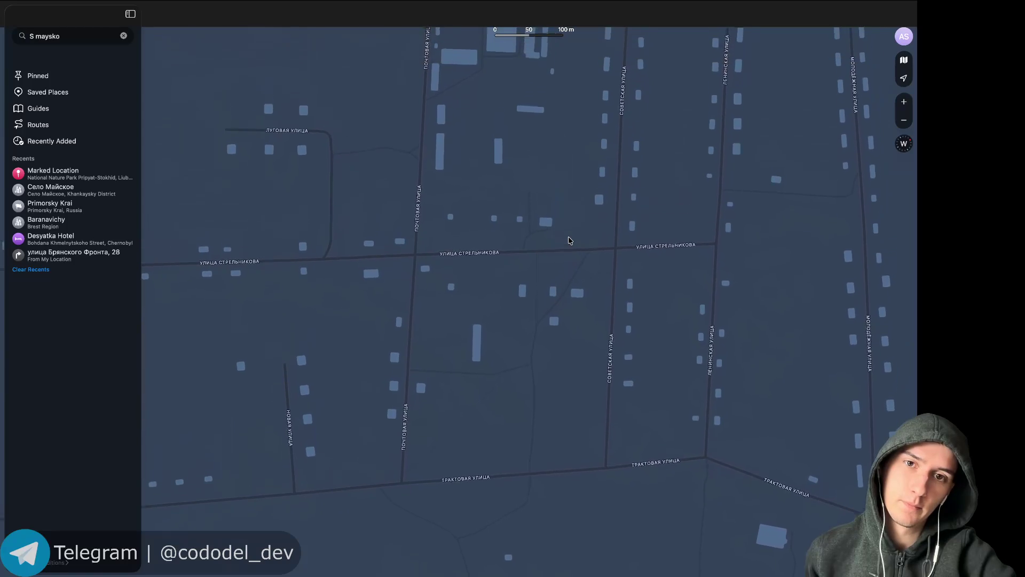
{"action": "scroll", "coordinate": [569, 241], "scroll_direction": "down", "scroll_amount": 5}
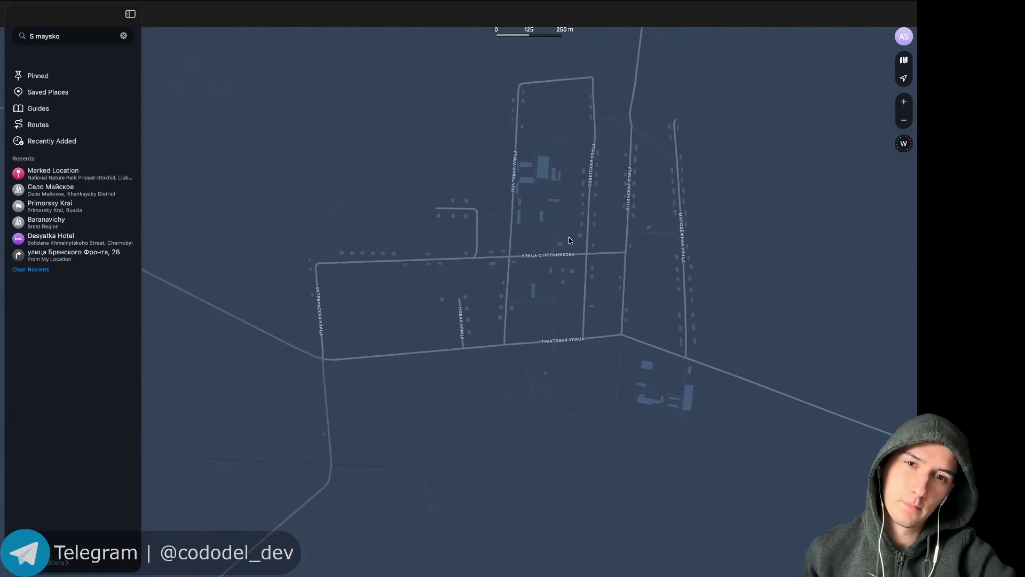
{"action": "scroll", "coordinate": [569, 240], "scroll_direction": "up", "scroll_amount": 5}
{"action": "scroll", "coordinate": [569, 240], "scroll_direction": "down", "scroll_amount": 5}
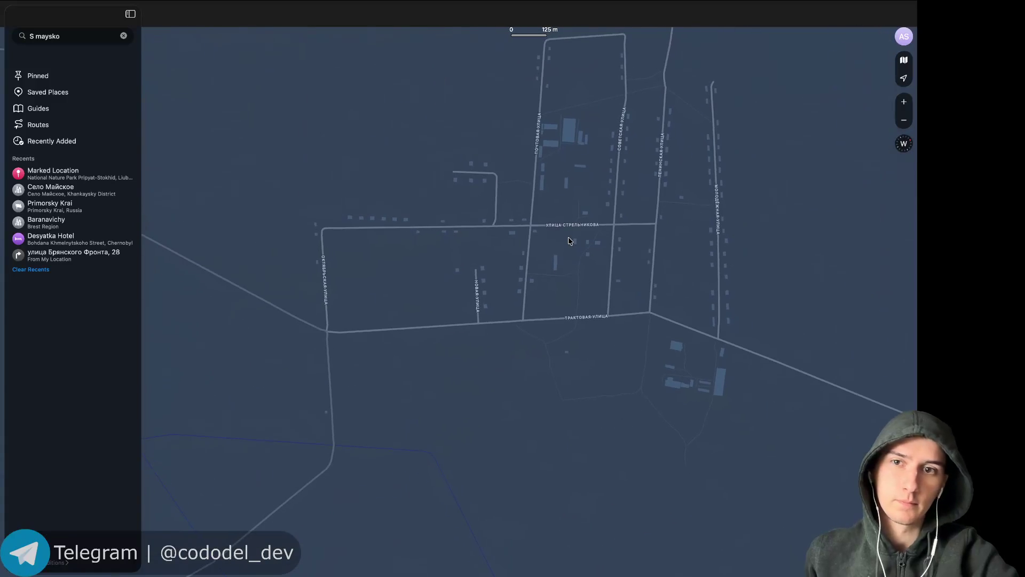
{"action": "scroll", "coordinate": [278, 114], "scroll_direction": "down", "scroll_amount": 10}
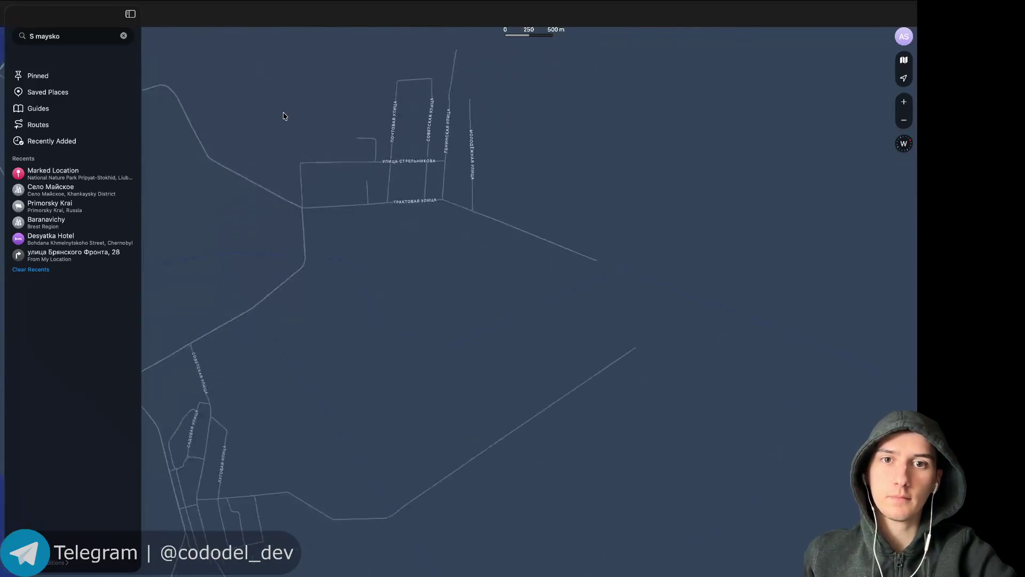
{"action": "scroll", "coordinate": [284, 116], "scroll_direction": "up", "scroll_amount": 2}
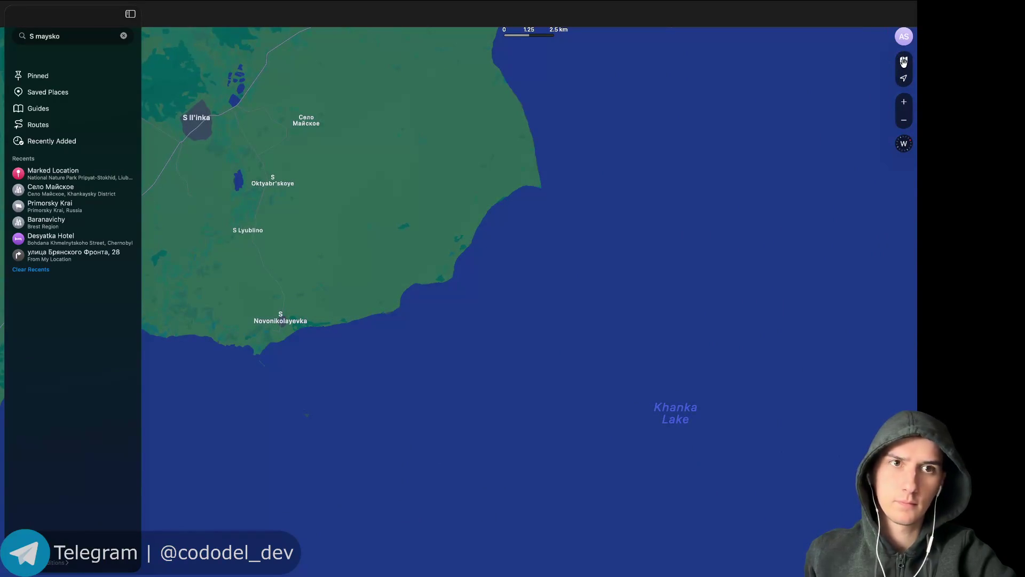
Switch the map to satellite imagery over Khanka Lake.
{"action": "left_click", "coordinate": [904, 61]}
{"action": "left_click", "coordinate": [869, 52]}
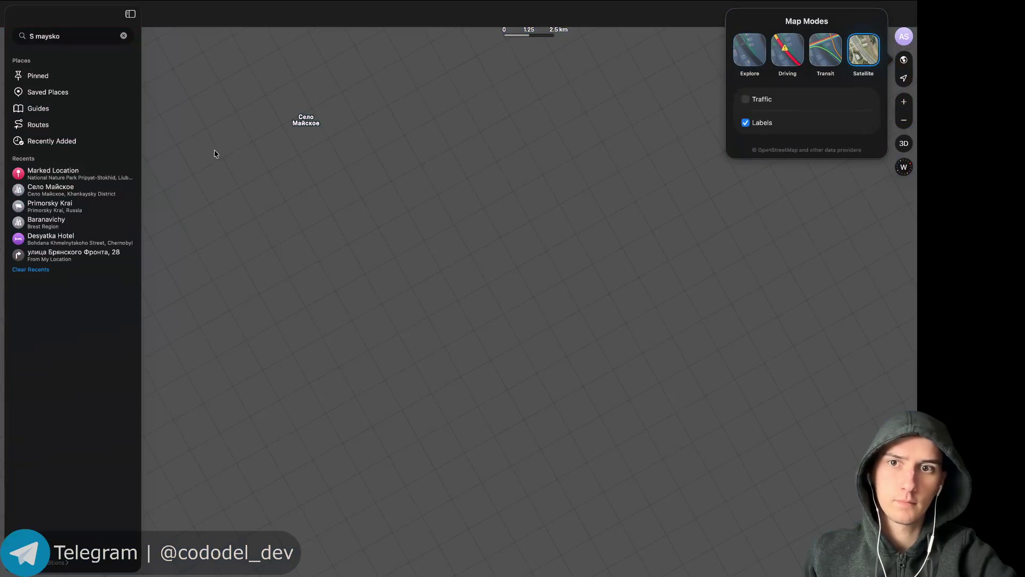
{"action": "scroll", "coordinate": [327, 167], "scroll_direction": "up", "scroll_amount": 2}
{"action": "scroll", "coordinate": [328, 168], "scroll_direction": "down", "scroll_amount": 5}
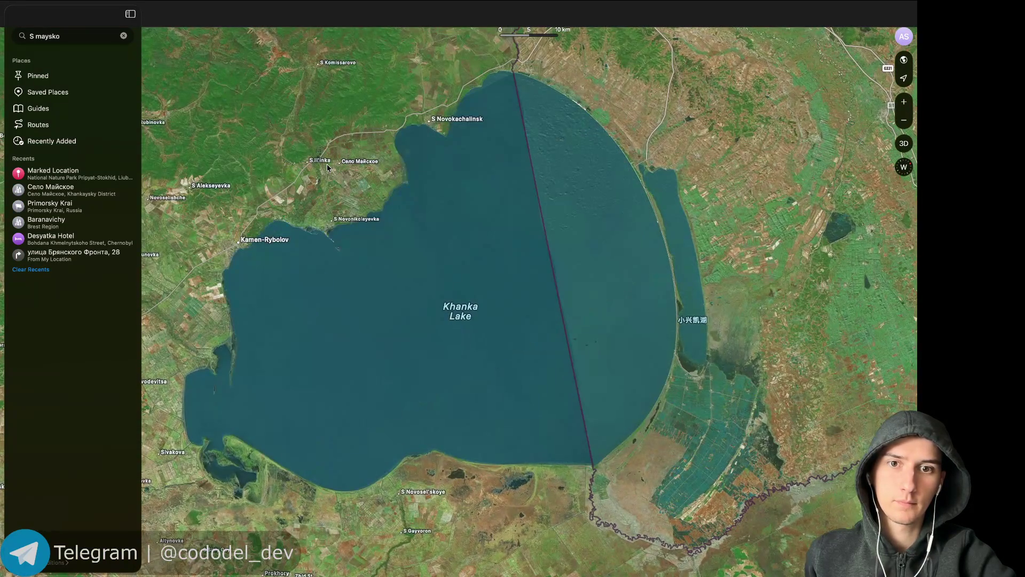
{"action": "scroll", "coordinate": [327, 168], "scroll_direction": "down", "scroll_amount": 3}
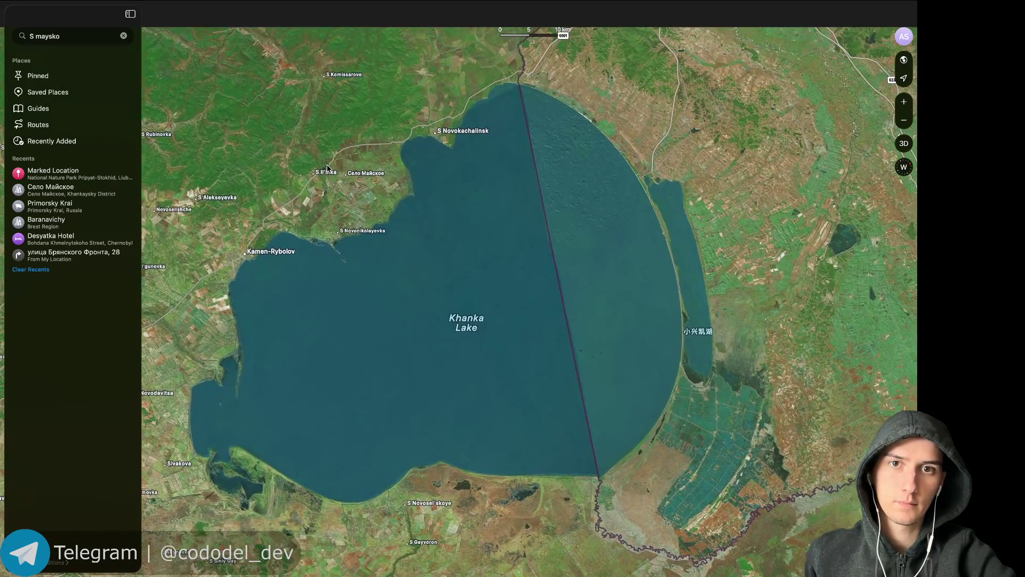
{"action": "scroll", "coordinate": [327, 167], "scroll_direction": "down", "scroll_amount": 5}
Pan west and north along the lake's western shore to Khorol and Kamen-Rybolov at 2.5 km scale.
{"action": "scroll", "coordinate": [327, 168], "scroll_direction": "left", "scroll_amount": 3}
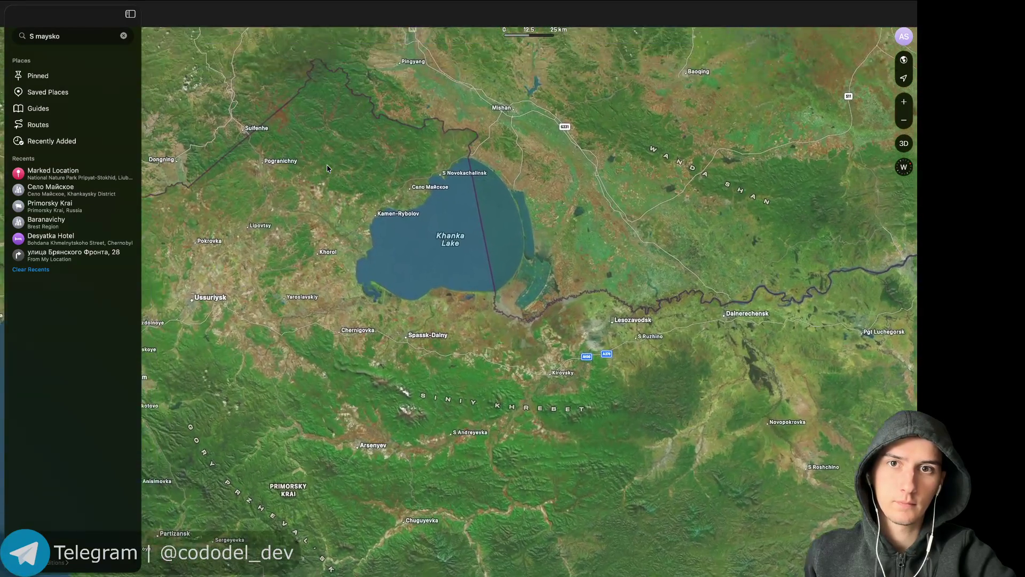
{"action": "scroll", "coordinate": [560, 238], "scroll_direction": "up", "scroll_amount": 5}
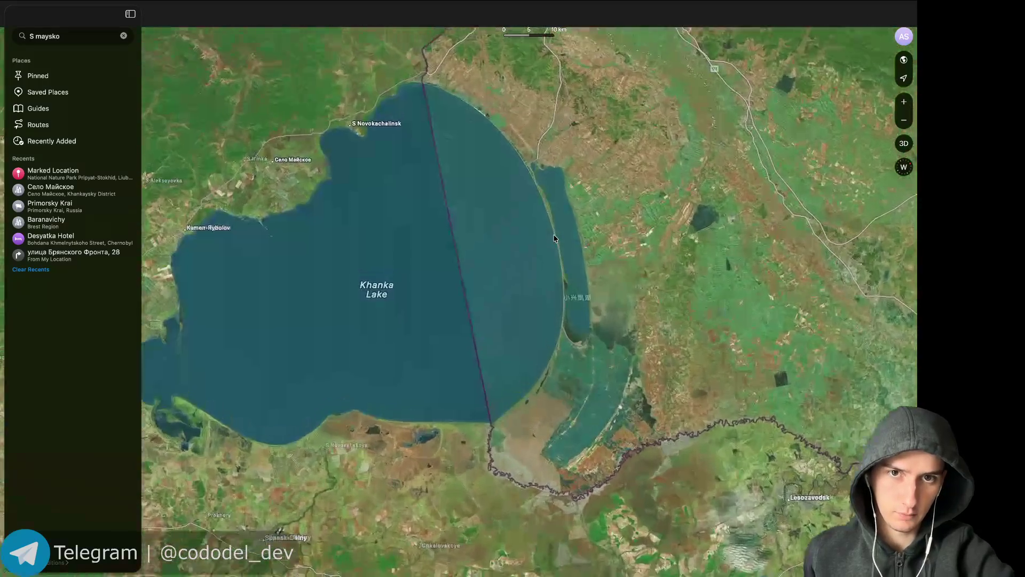
{"action": "scroll", "coordinate": [384, 286], "scroll_direction": "left", "scroll_amount": 5}
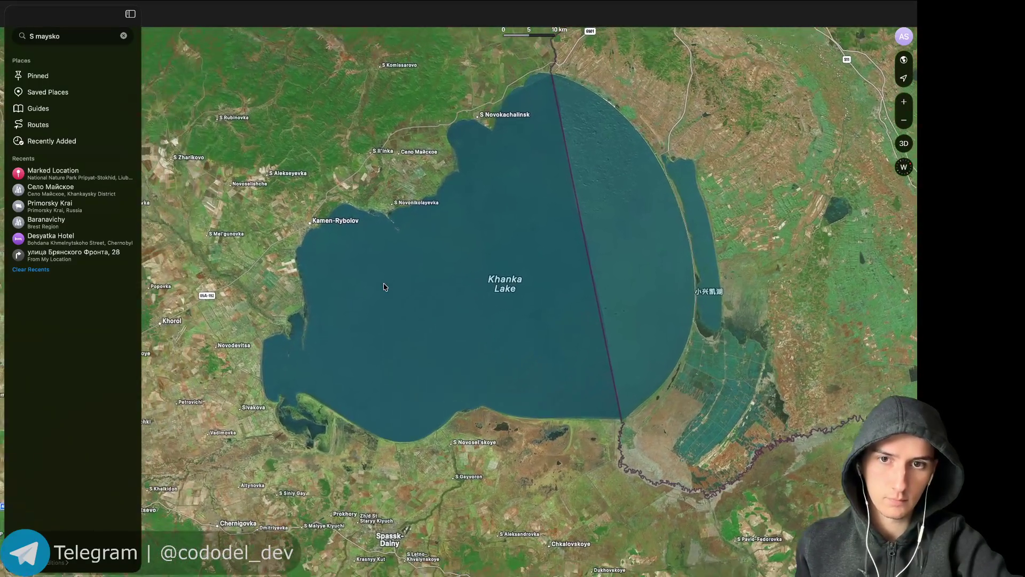
{"action": "scroll", "coordinate": [661, 316], "scroll_direction": "up", "scroll_amount": 5}
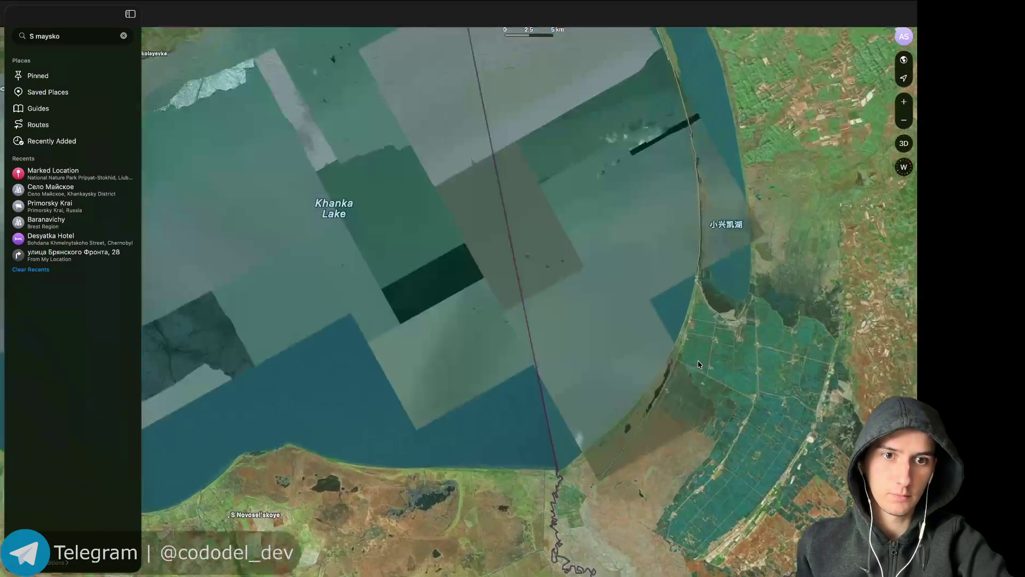
{"action": "scroll", "coordinate": [665, 326], "scroll_direction": "up", "scroll_amount": 5}
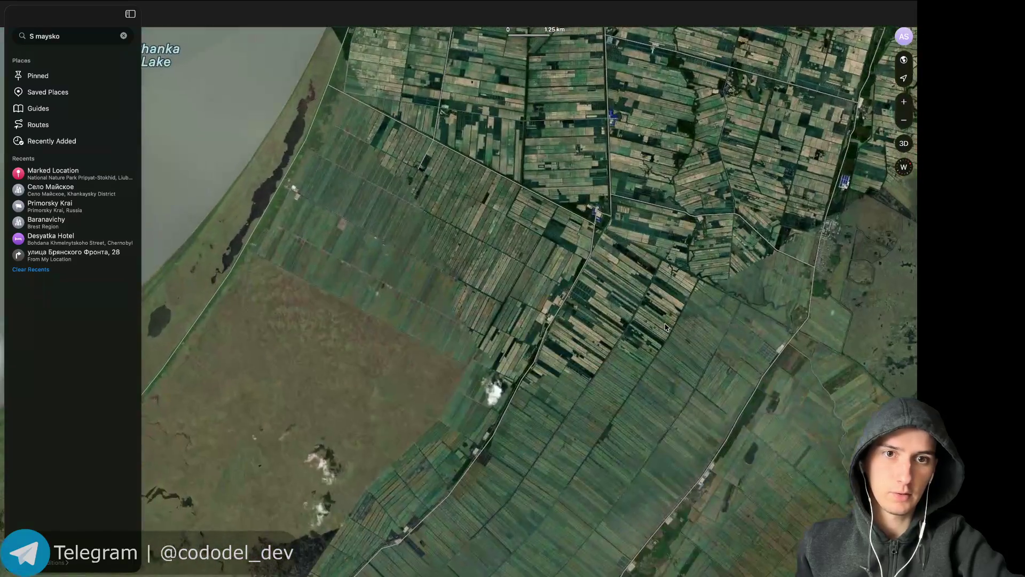
{"action": "scroll", "coordinate": [665, 327], "scroll_direction": "down", "scroll_amount": 10}
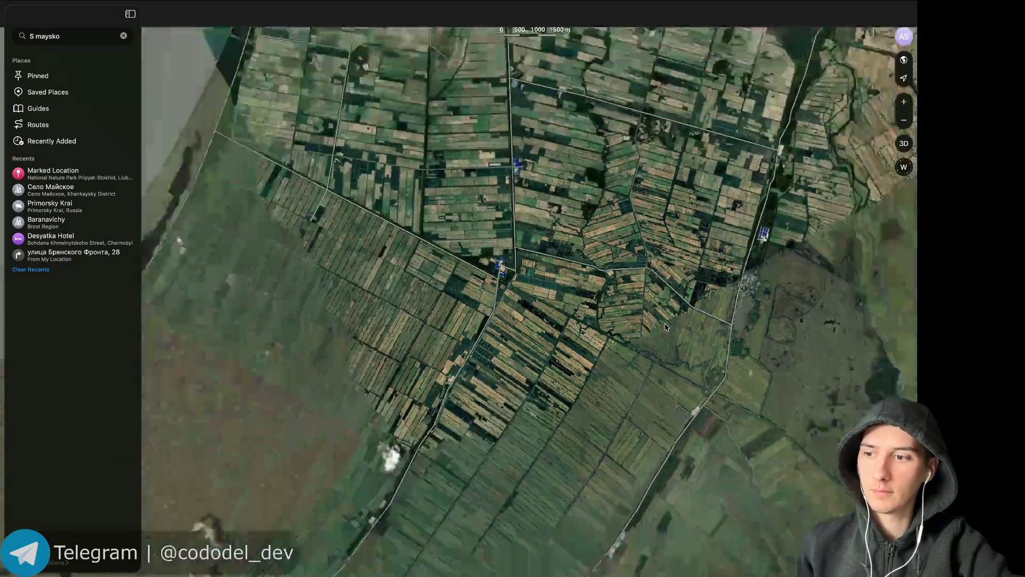
{"action": "scroll", "coordinate": [400, 248], "scroll_direction": "down", "scroll_amount": 3}
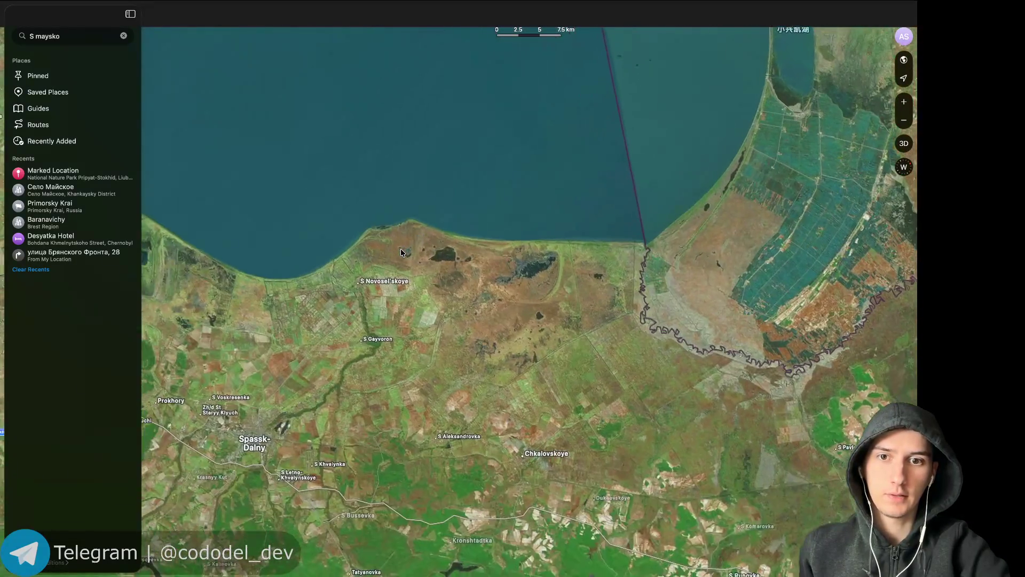
{"action": "scroll", "coordinate": [400, 249], "scroll_direction": "left", "scroll_amount": 7}
{"action": "scroll", "coordinate": [320, 347], "scroll_direction": "up", "scroll_amount": 10}
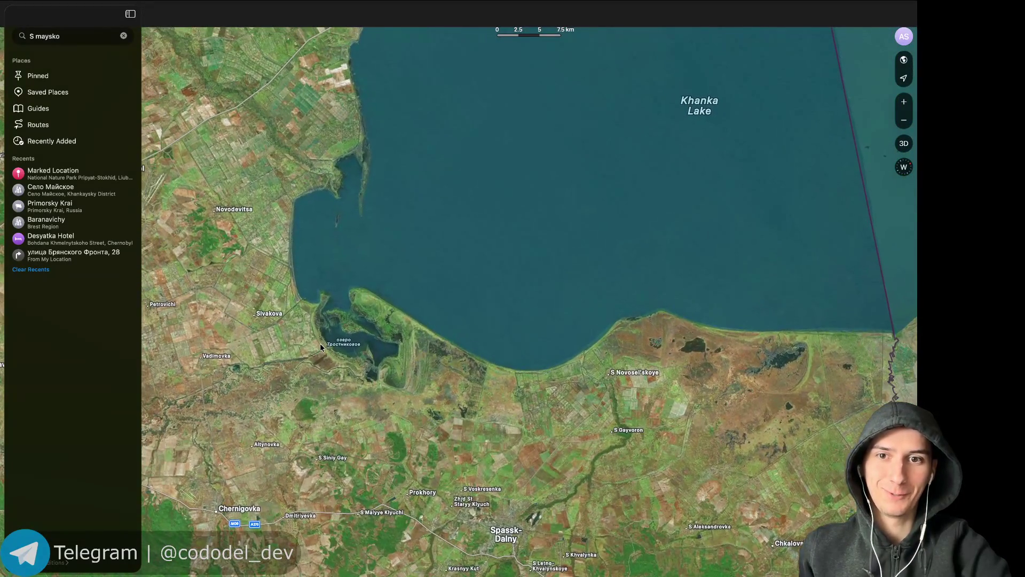
{"action": "scroll", "coordinate": [332, 271], "scroll_direction": "down", "scroll_amount": 10}
{"action": "scroll", "coordinate": [332, 271], "scroll_direction": "left", "scroll_amount": 3}
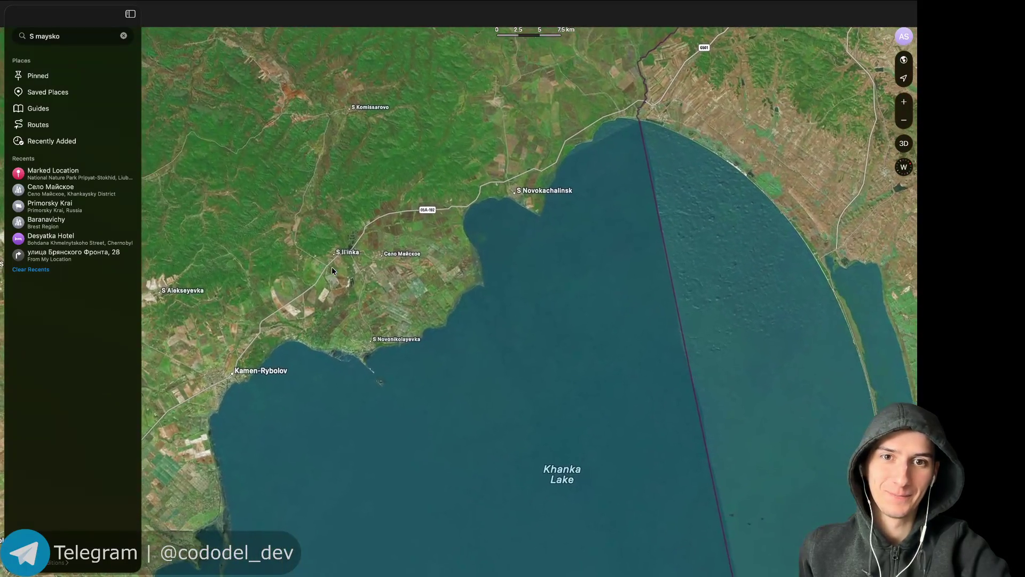
{"action": "scroll", "coordinate": [331, 271], "scroll_direction": "up", "scroll_amount": 5}
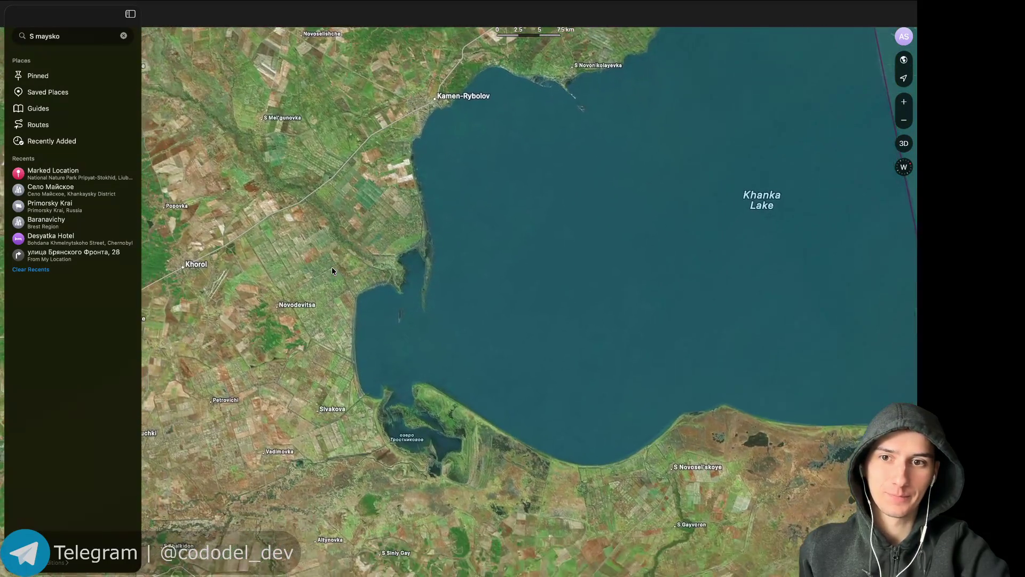
{"action": "scroll", "coordinate": [440, 258], "scroll_direction": "up", "scroll_amount": 2}
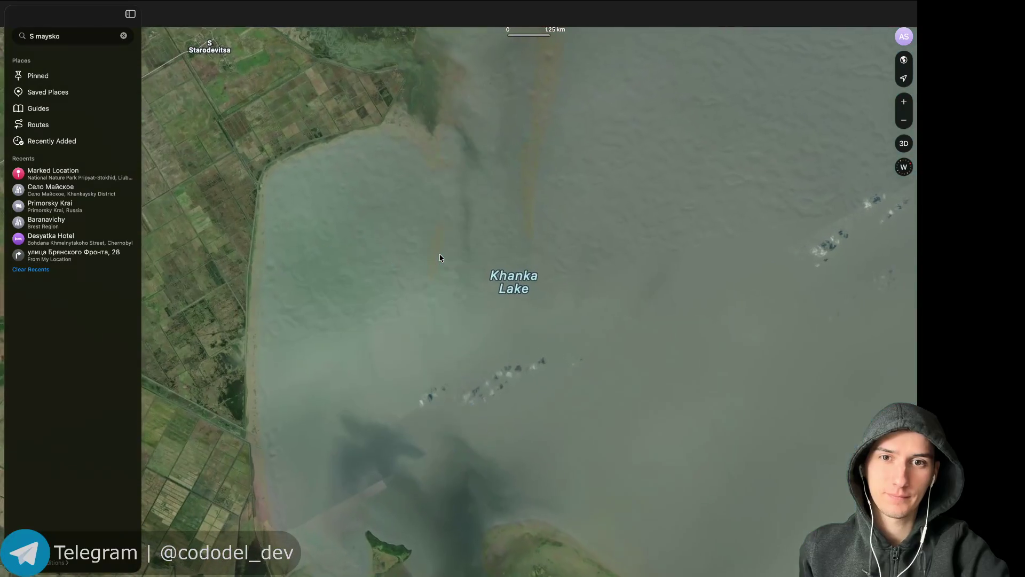
{"action": "scroll", "coordinate": [440, 258], "scroll_direction": "up", "scroll_amount": 5}
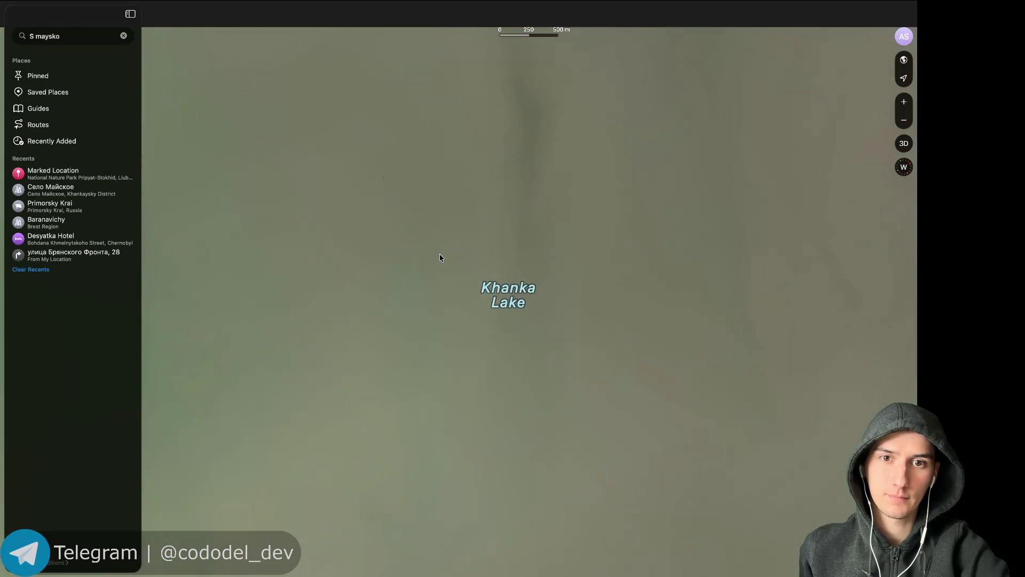
{"action": "scroll", "coordinate": [440, 258], "scroll_direction": "down", "scroll_amount": 10}
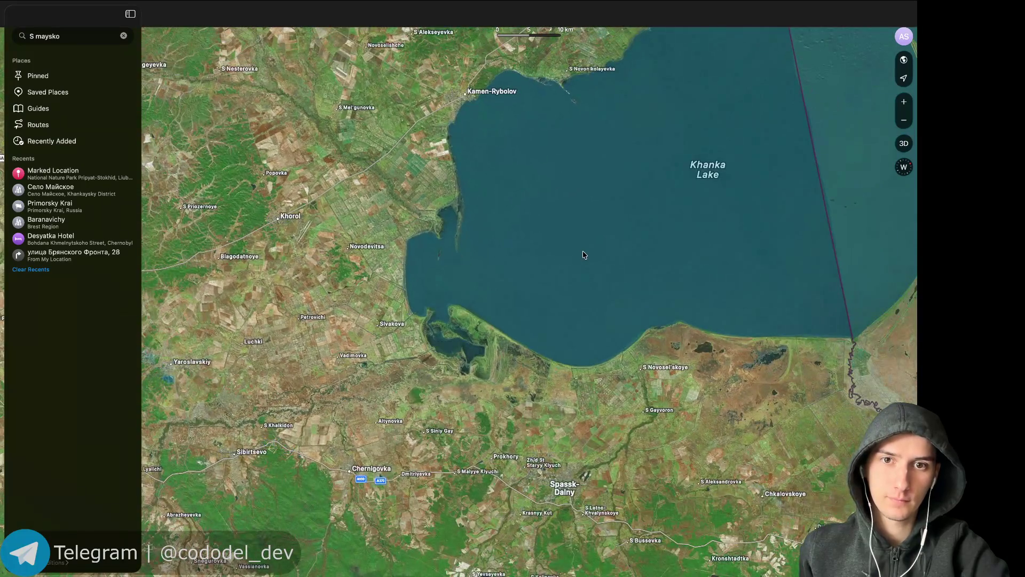
{"action": "scroll", "coordinate": [584, 254], "scroll_direction": "up", "scroll_amount": 3}
{"action": "scroll", "coordinate": [525, 328], "scroll_direction": "left", "scroll_amount": 10}
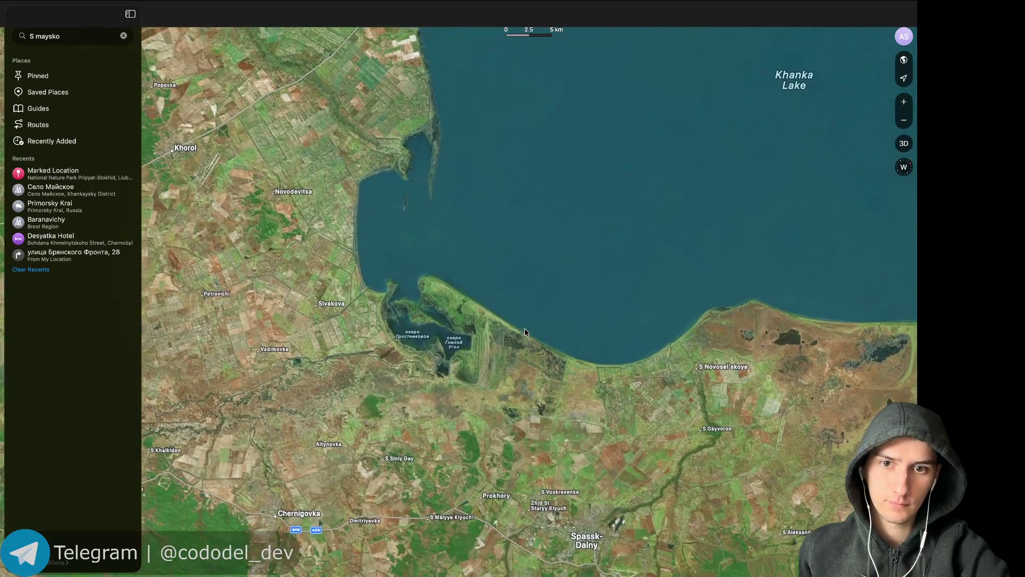
{"action": "scroll", "coordinate": [524, 332], "scroll_direction": "up", "scroll_amount": 5}
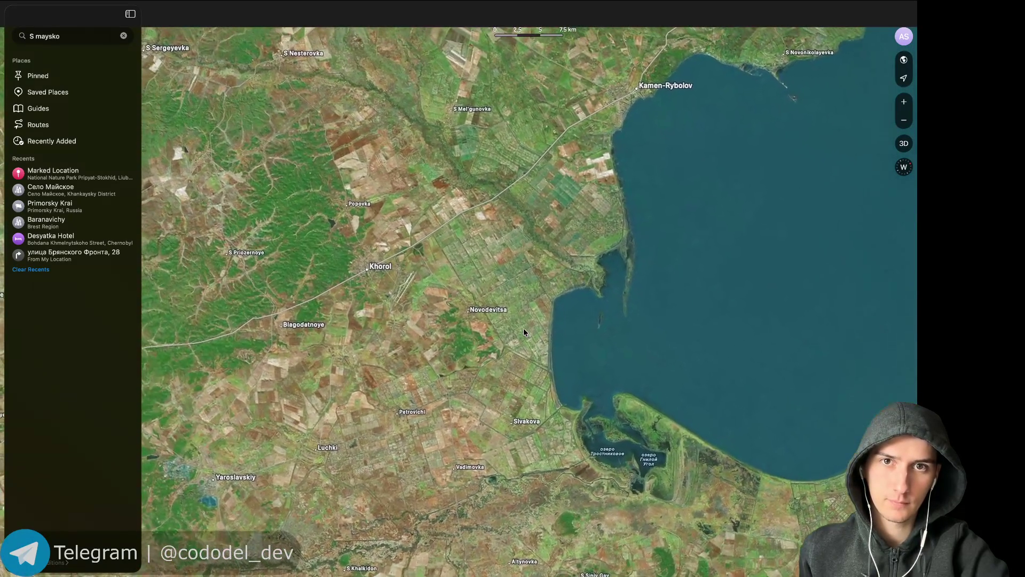
{"action": "scroll", "coordinate": [523, 332], "scroll_direction": "up", "scroll_amount": 8}
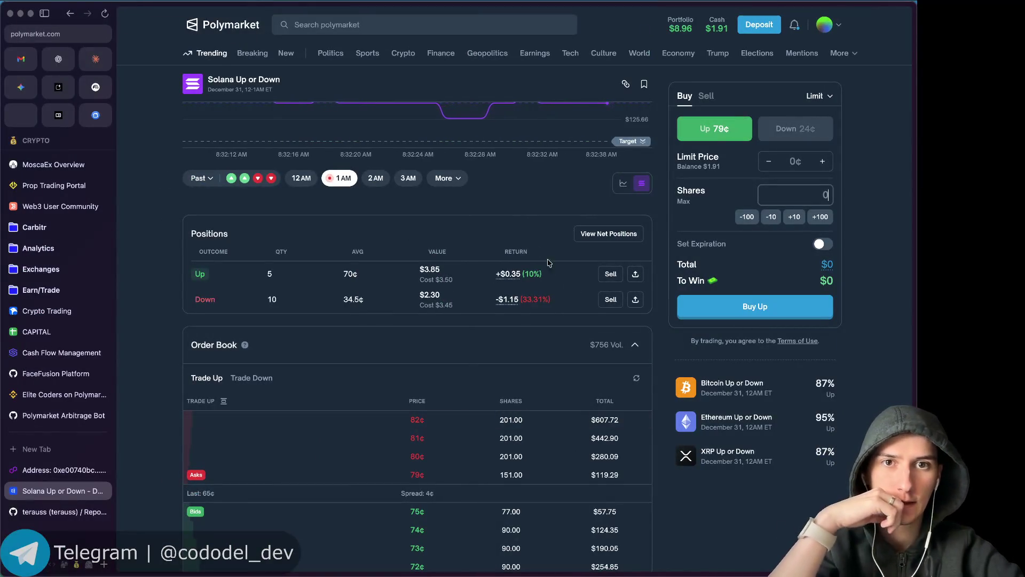
Reload the Solana Up or Down market and review the refreshed chart, positions and order book.
{"action": "key", "text": "super+r"}
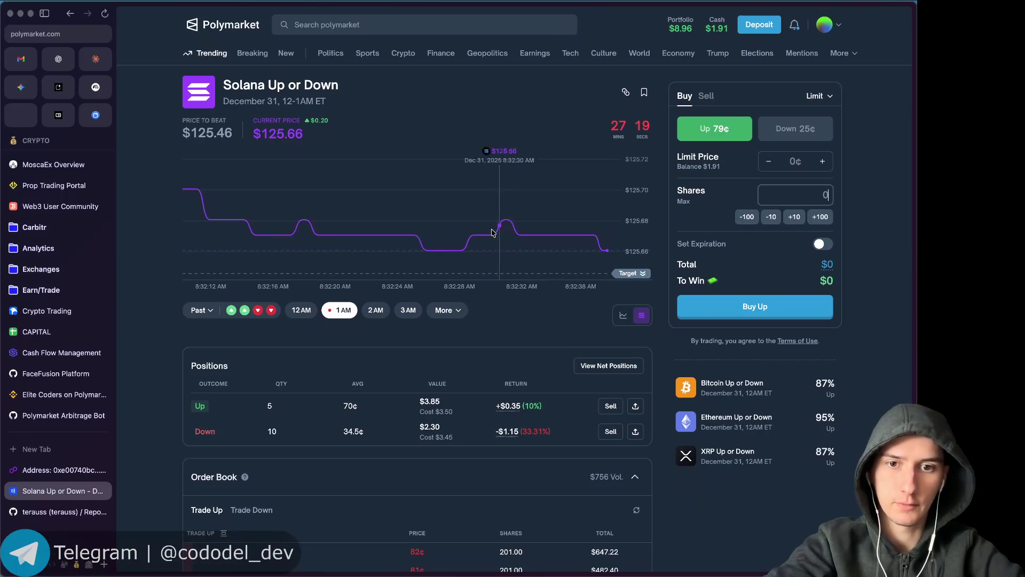
{"action": "scroll", "coordinate": [217, 458], "scroll_direction": "down", "scroll_amount": 4}
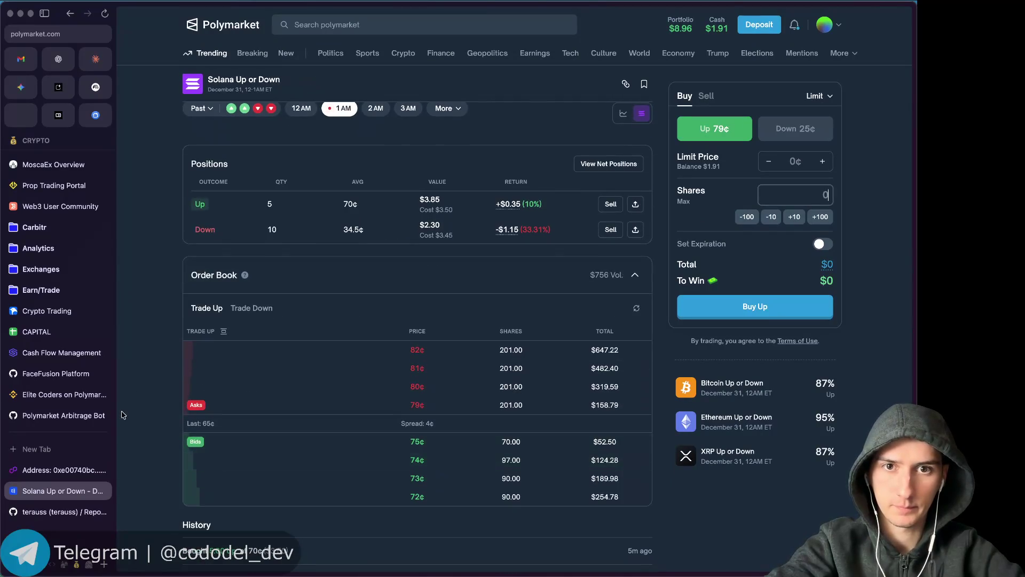
{"action": "scroll", "coordinate": [154, 375], "scroll_direction": "down", "scroll_amount": 4}
{"action": "scroll", "coordinate": [155, 376], "scroll_direction": "up", "scroll_amount": 3}
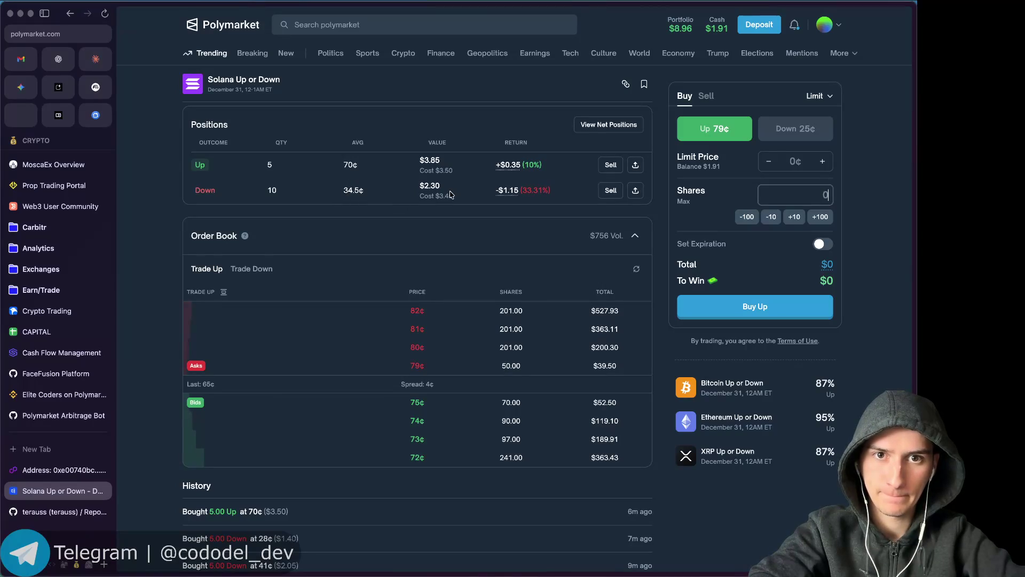
{"action": "scroll", "coordinate": [354, 327], "scroll_direction": "down", "scroll_amount": 3}
{"action": "scroll", "coordinate": [355, 343], "scroll_direction": "up", "scroll_amount": 5}
{"action": "scroll", "coordinate": [154, 383], "scroll_direction": "down", "scroll_amount": 4}
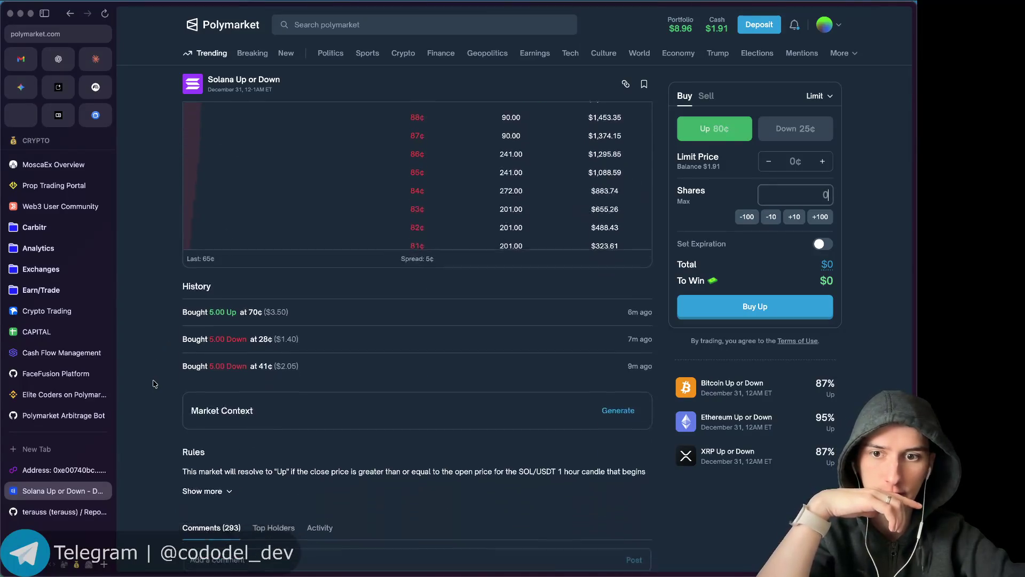
{"action": "scroll", "coordinate": [153, 384], "scroll_direction": "up", "scroll_amount": 4}
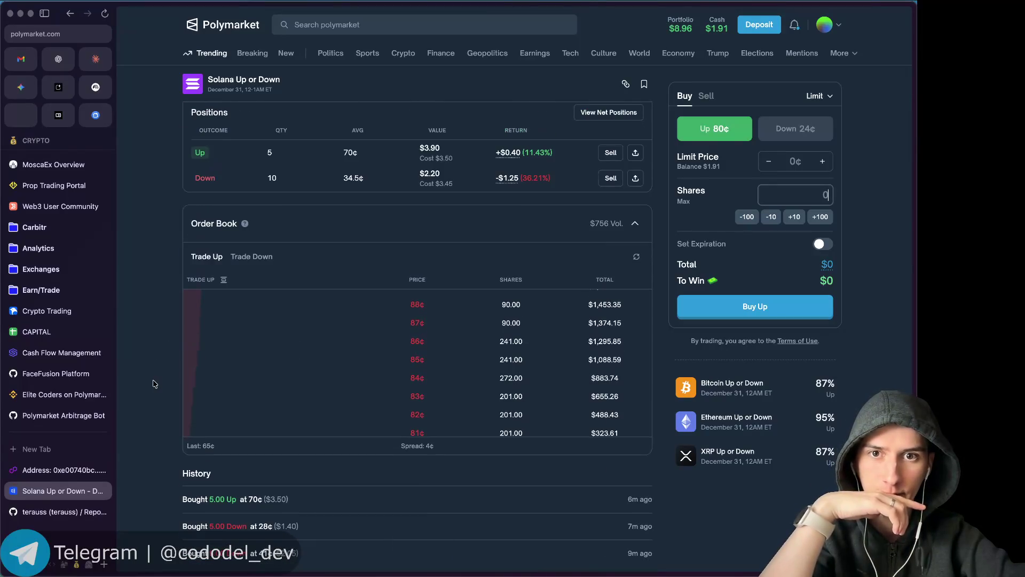
{"action": "scroll", "coordinate": [155, 340], "scroll_direction": "up", "scroll_amount": 1}
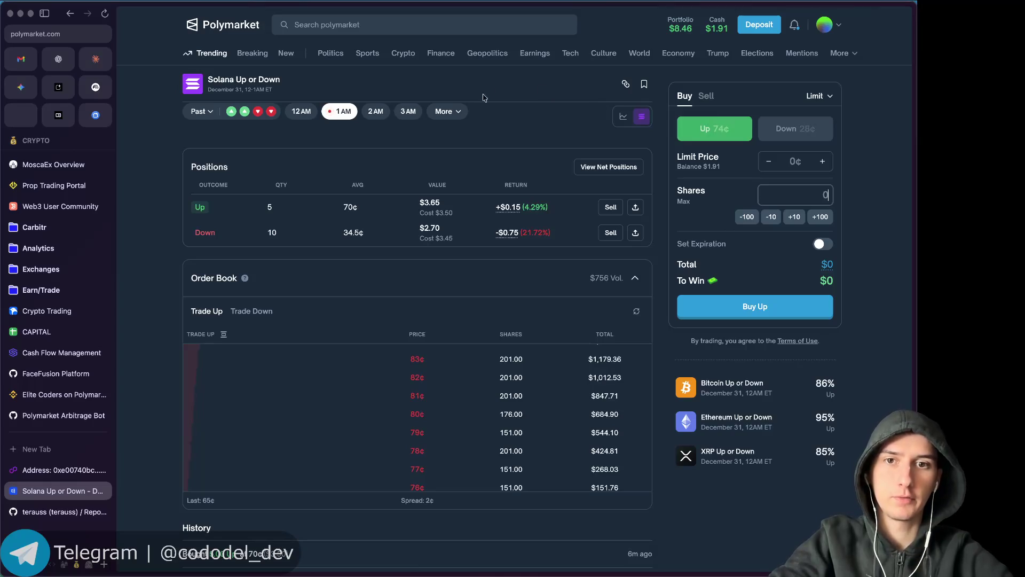
{"action": "scroll", "coordinate": [421, 178], "scroll_direction": "up", "scroll_amount": 4}
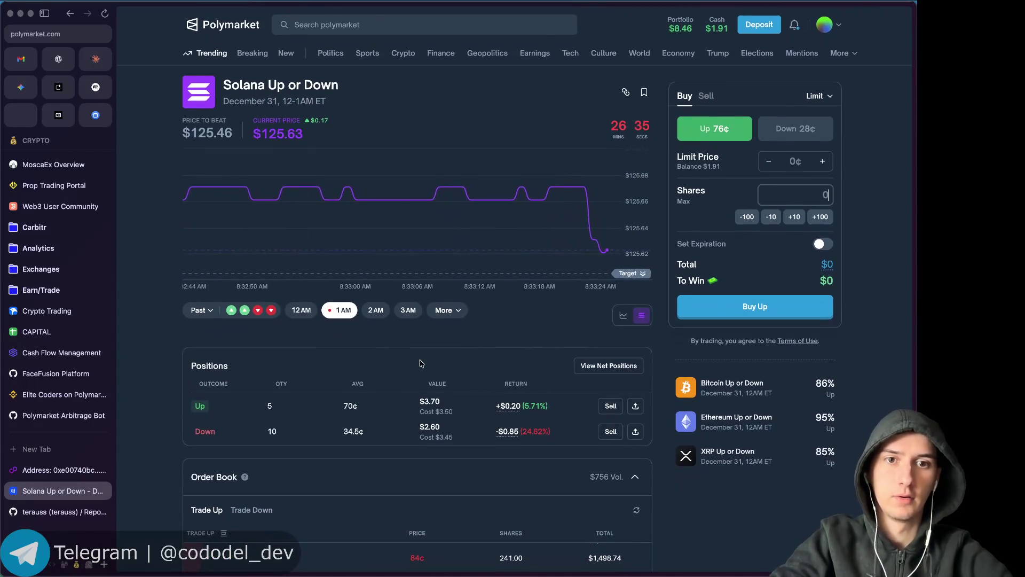
{"action": "scroll", "coordinate": [420, 363], "scroll_direction": "down", "scroll_amount": 3}
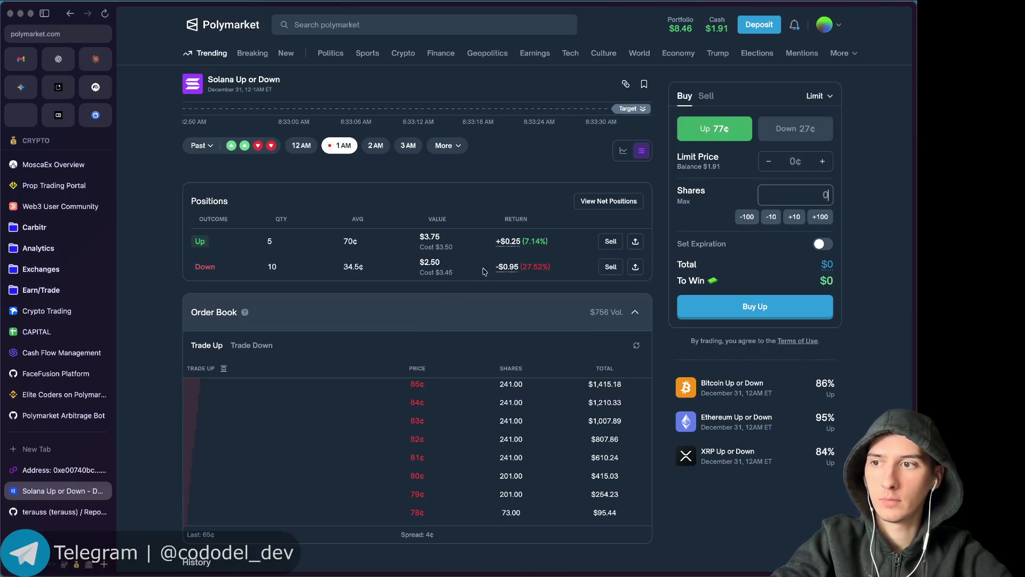
{"action": "scroll", "coordinate": [520, 235], "scroll_direction": "up", "scroll_amount": 3}
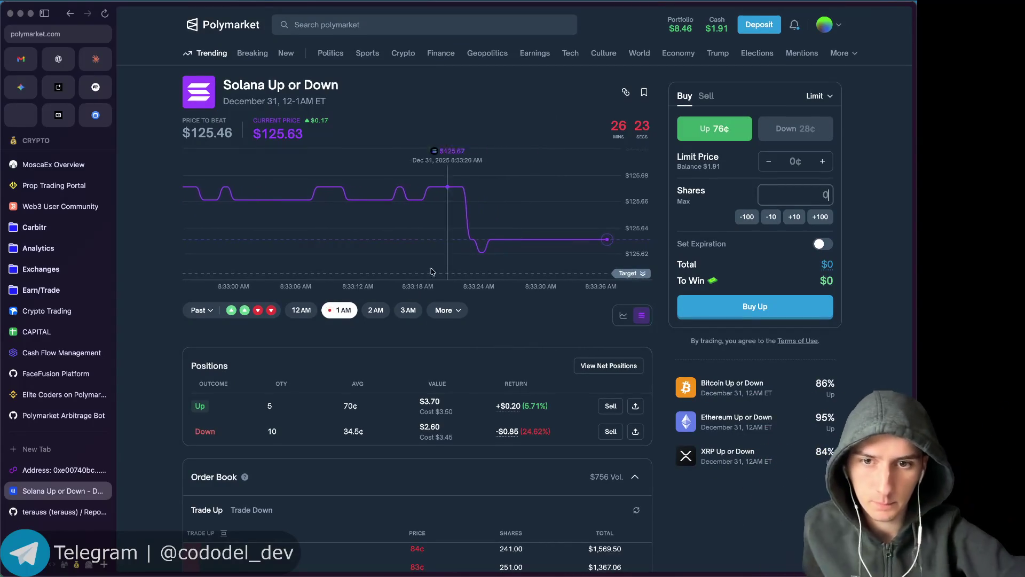
{"action": "key", "text": "alt+space"}
{"action": "type", "text": "3.45"}
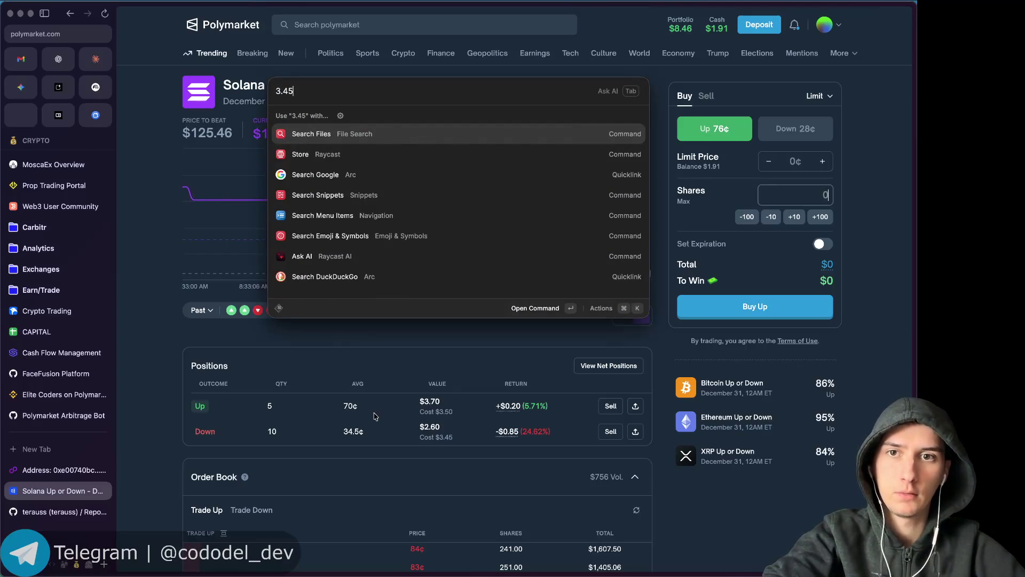
{"action": "key", "text": "BackSpace"}
{"action": "key", "text": "BackSpace"}
{"action": "key", "text": "BackSpace"}
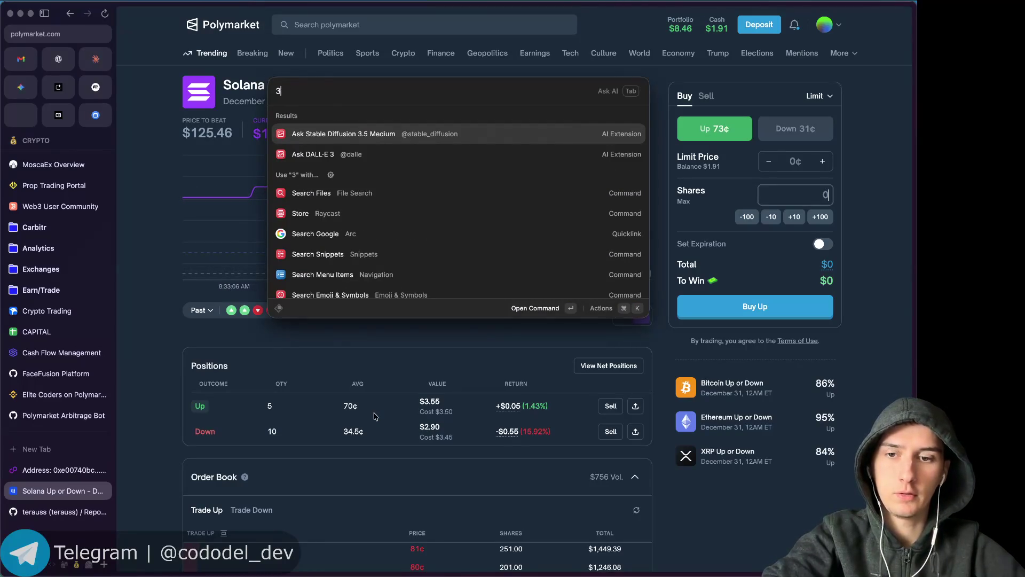
{"action": "type", "text": "4"}
{"action": "type", "text": ".5-100"}
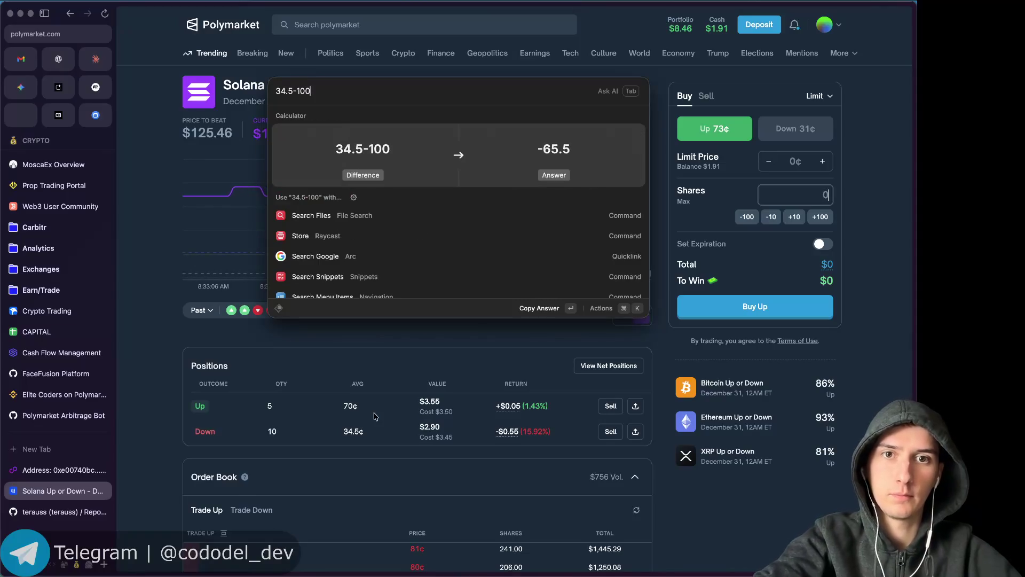
{"action": "key", "text": "Escape"}
{"action": "key", "text": "Escape"}
{"action": "scroll", "coordinate": [199, 435], "scroll_direction": "down", "scroll_amount": 3}
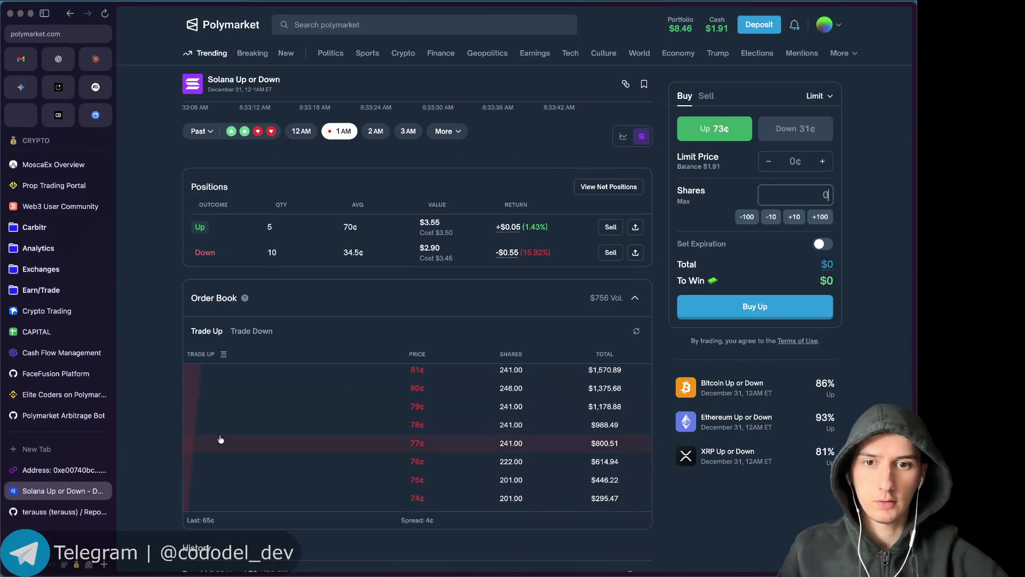
{"action": "scroll", "coordinate": [154, 467], "scroll_direction": "down", "scroll_amount": 2}
{"action": "scroll", "coordinate": [154, 465], "scroll_direction": "down", "scroll_amount": 1}
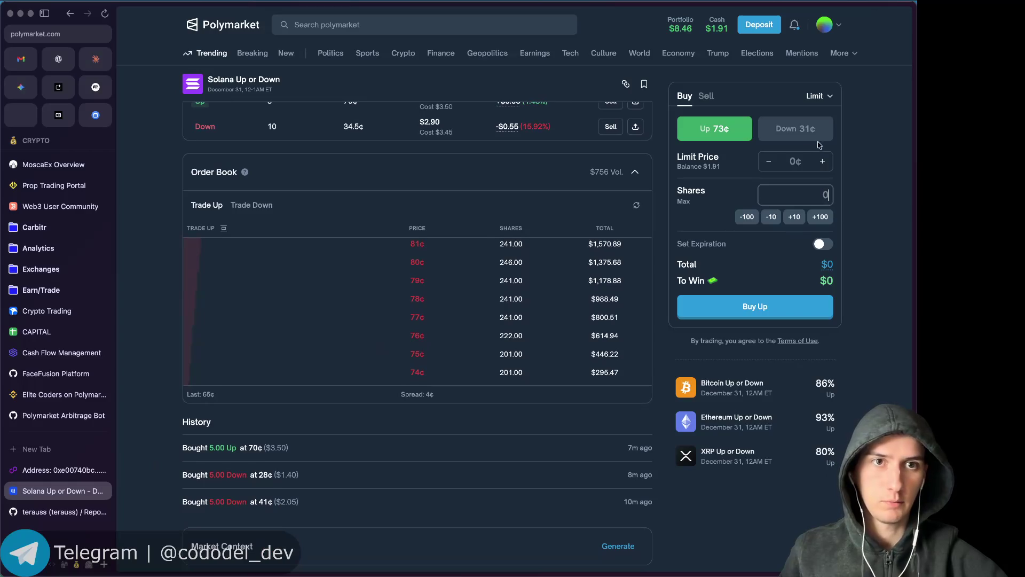
{"action": "scroll", "coordinate": [662, 210], "scroll_direction": "up", "scroll_amount": 2}
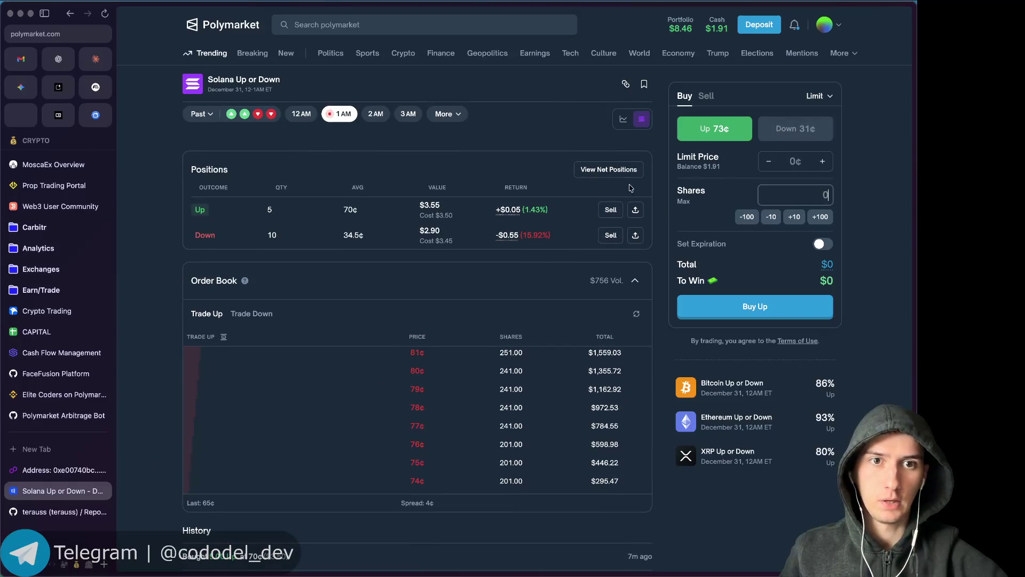
{"action": "scroll", "coordinate": [436, 403], "scroll_direction": "down", "scroll_amount": 5}
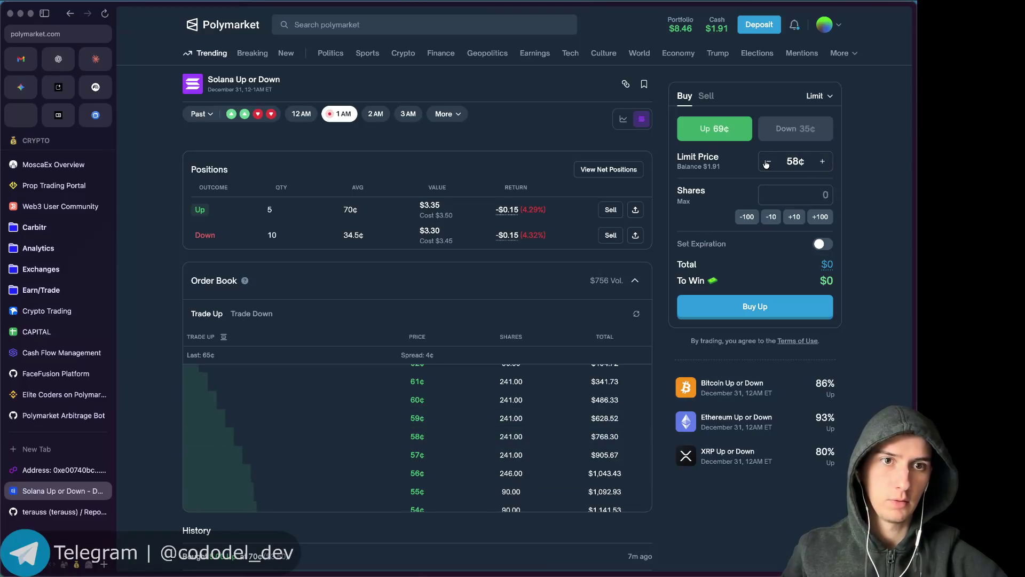
Enter the share quantity for the 60¢ Up limit buy and submit, triggering the 5-share minimum warning.
{"action": "type", "text": "10"}
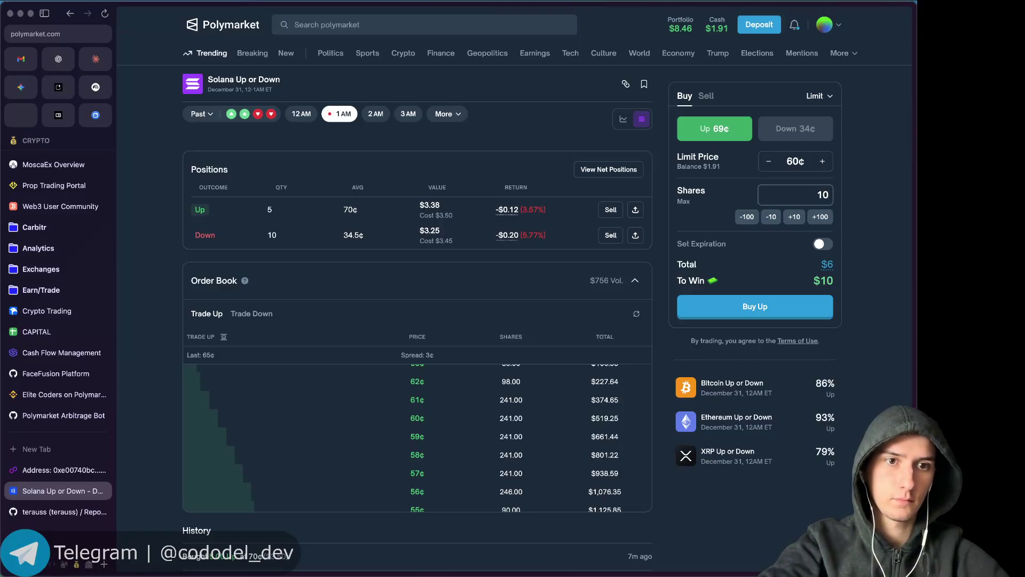
{"action": "key", "text": "BackSpace"}
{"action": "key", "text": "BackSpace"}
{"action": "type", "text": "2"}
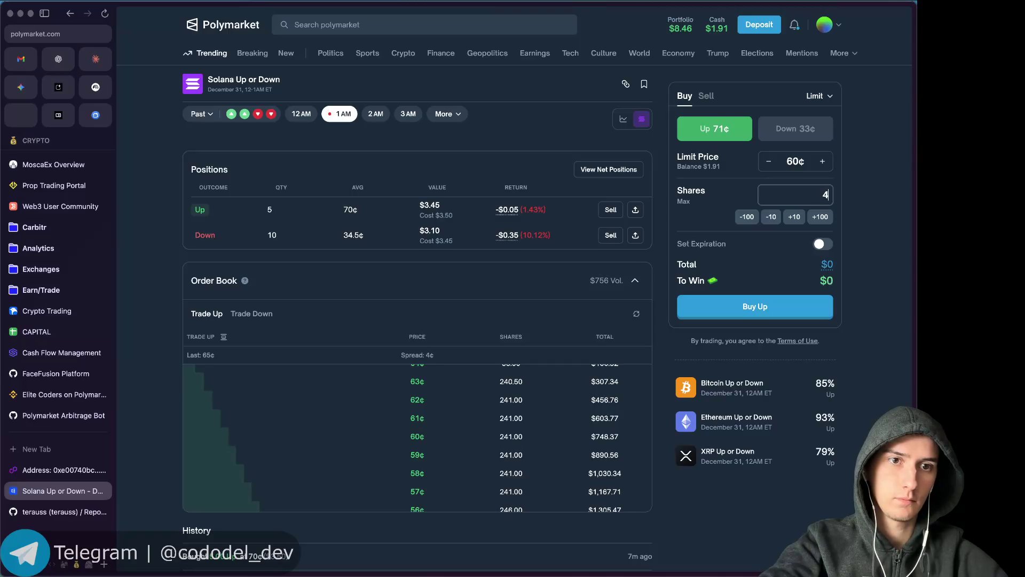
{"action": "type", "text": "3"}
{"action": "left_click", "coordinate": [760, 302]}
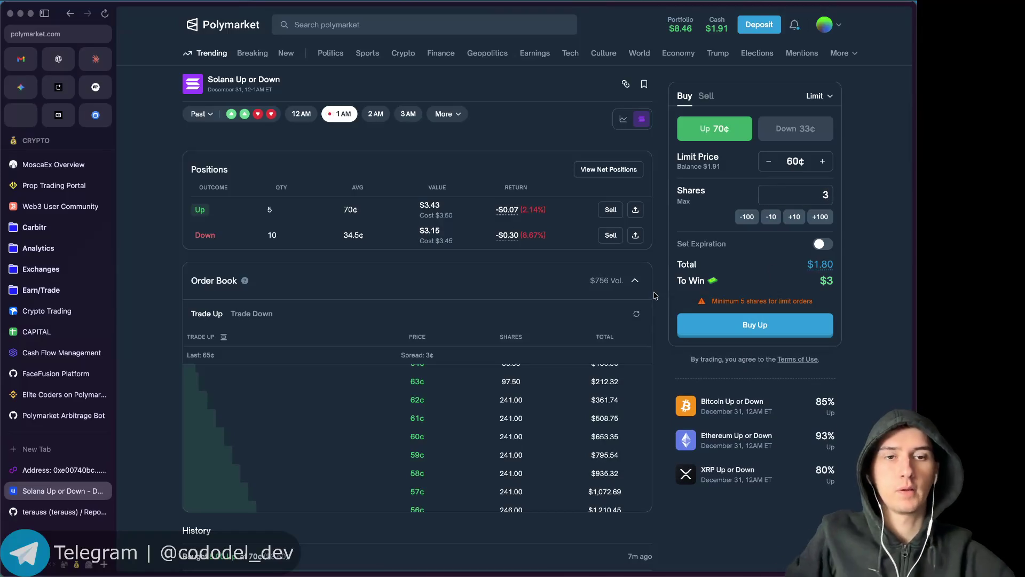
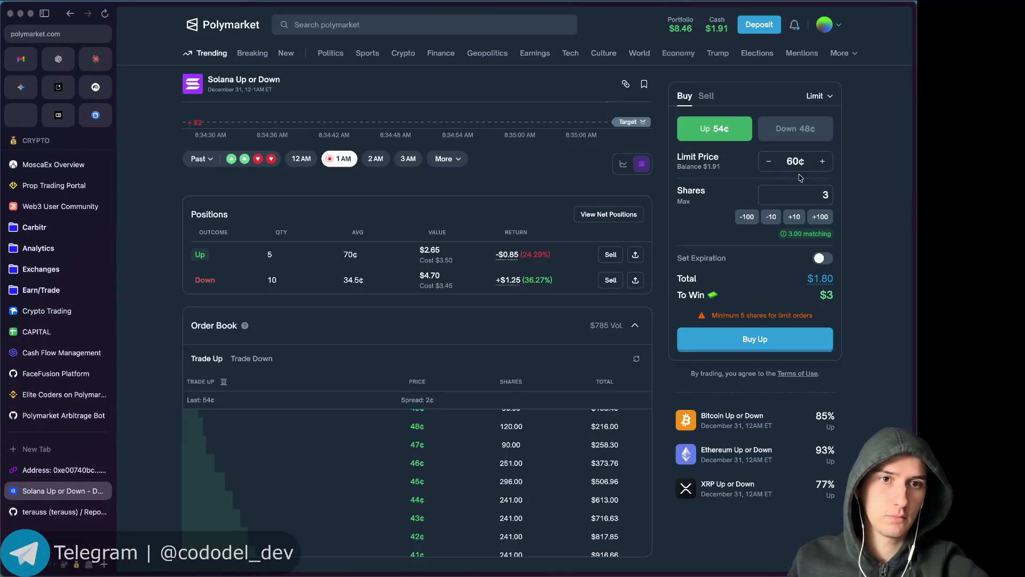
Switch to a Market order and try buying Up for $1.90, which fails.
{"action": "left_click", "coordinate": [817, 112]}
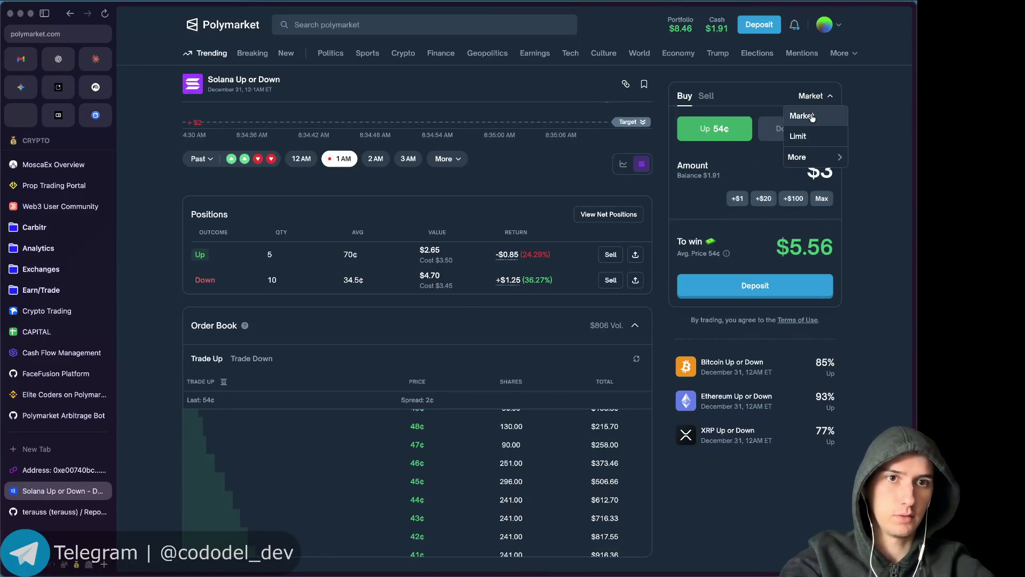
{"action": "left_click", "coordinate": [737, 198]}
{"action": "double_click", "coordinate": [814, 173]}
{"action": "type", "text": "1.9"}
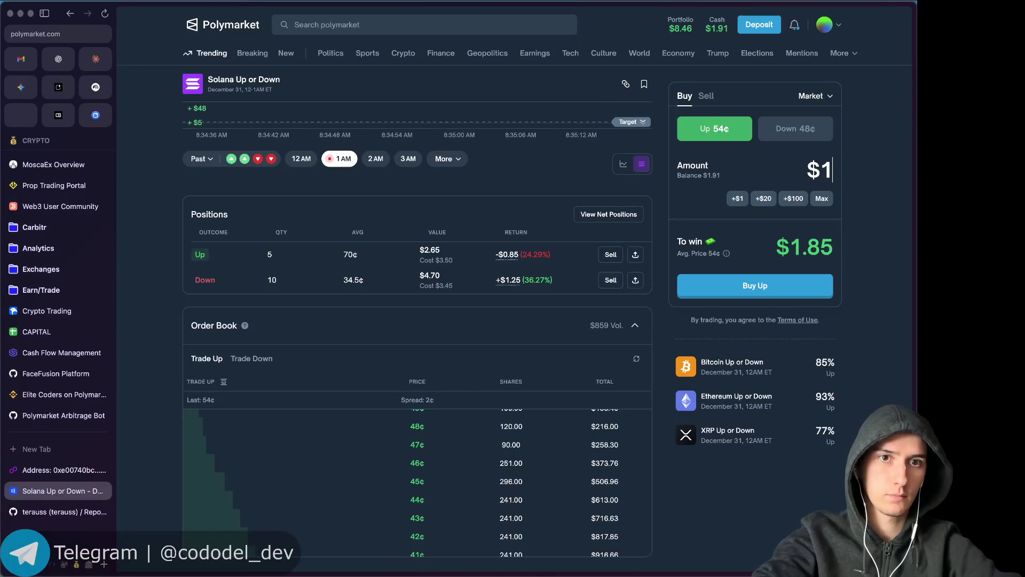
{"action": "left_click", "coordinate": [755, 285]}
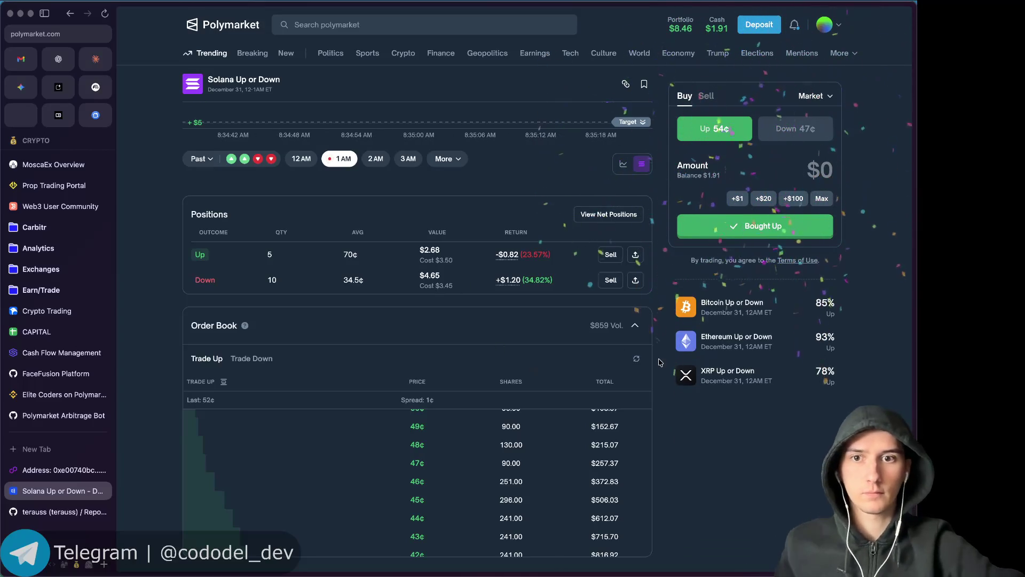
Place a $1.50 market buy of Up and reload the market page.
{"action": "scroll", "coordinate": [684, 436], "scroll_direction": "down", "scroll_amount": 1}
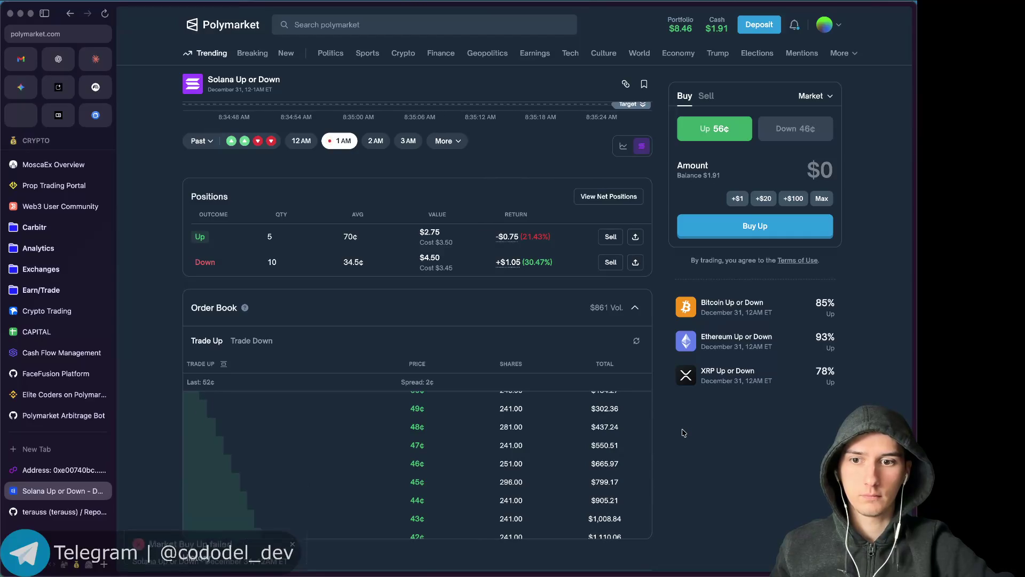
{"action": "left_click", "coordinate": [814, 169]}
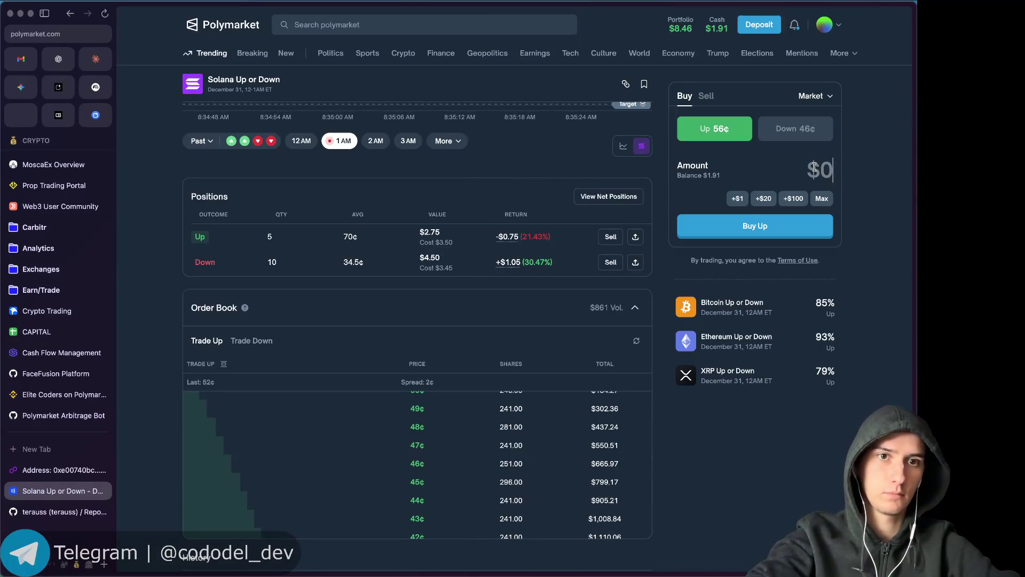
{"action": "type", "text": "1.5"}
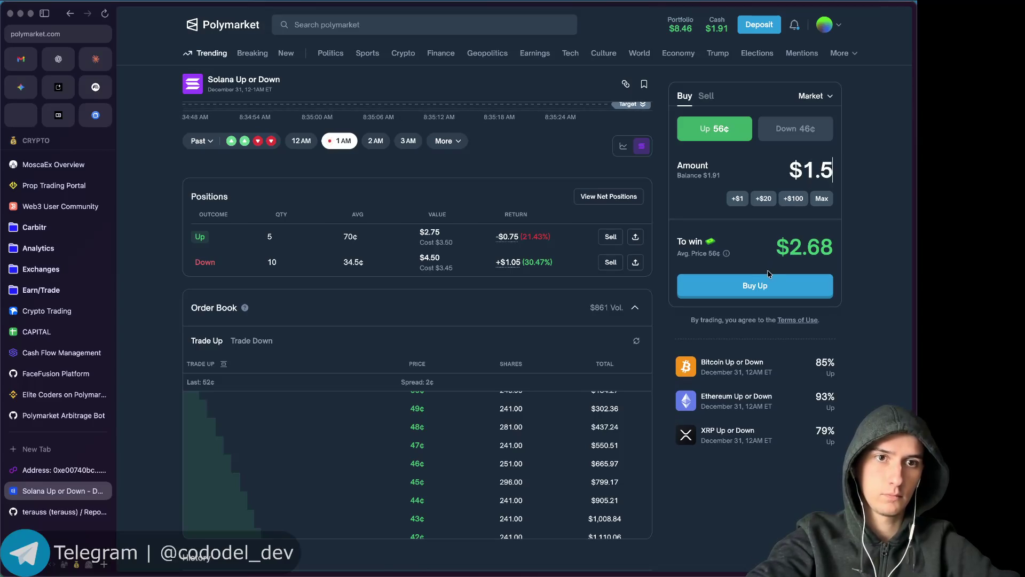
{"action": "left_click", "coordinate": [769, 275]}
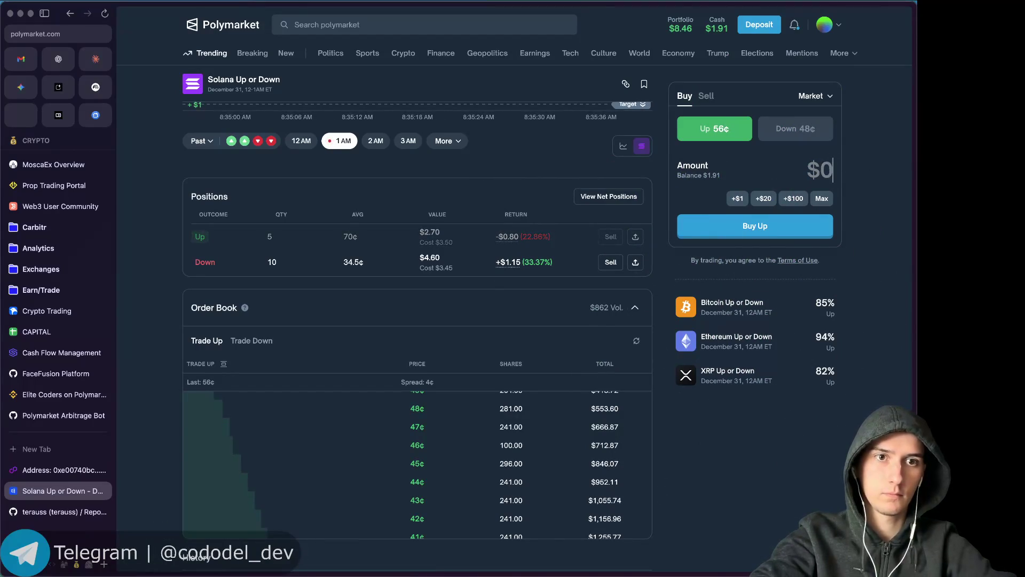
{"action": "key", "text": "super+r"}
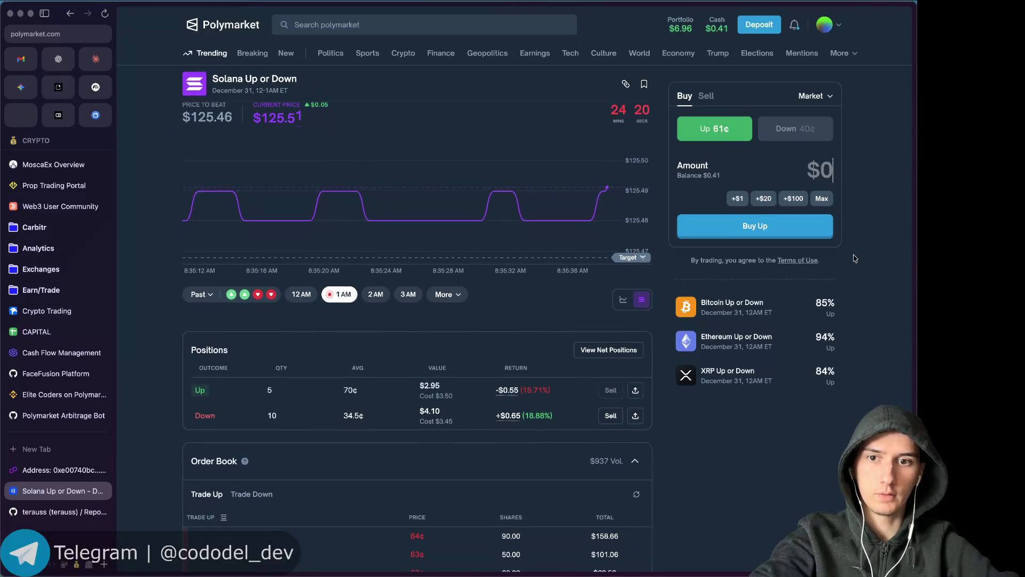
Reload the Solana Up or Down page and check Positions, Order Book and History.
{"action": "key", "text": "super+r"}
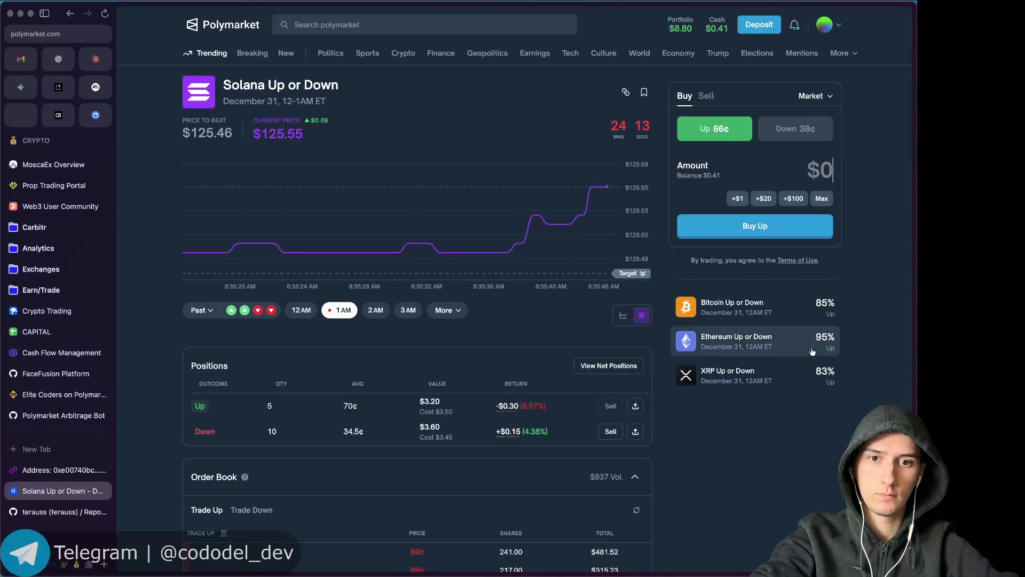
{"action": "scroll", "coordinate": [751, 472], "scroll_direction": "down", "scroll_amount": 10}
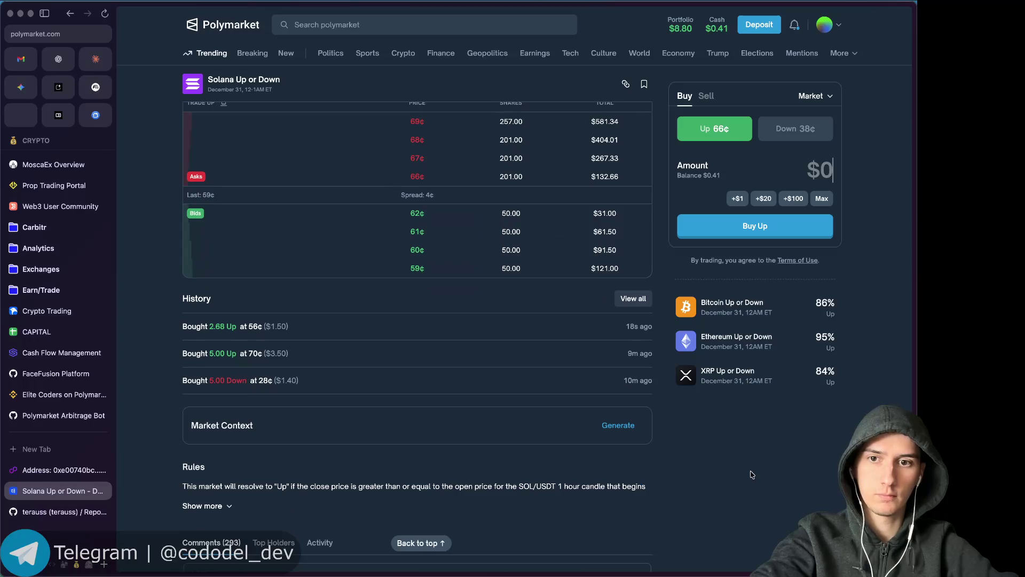
{"action": "scroll", "coordinate": [750, 475], "scroll_direction": "up", "scroll_amount": 5}
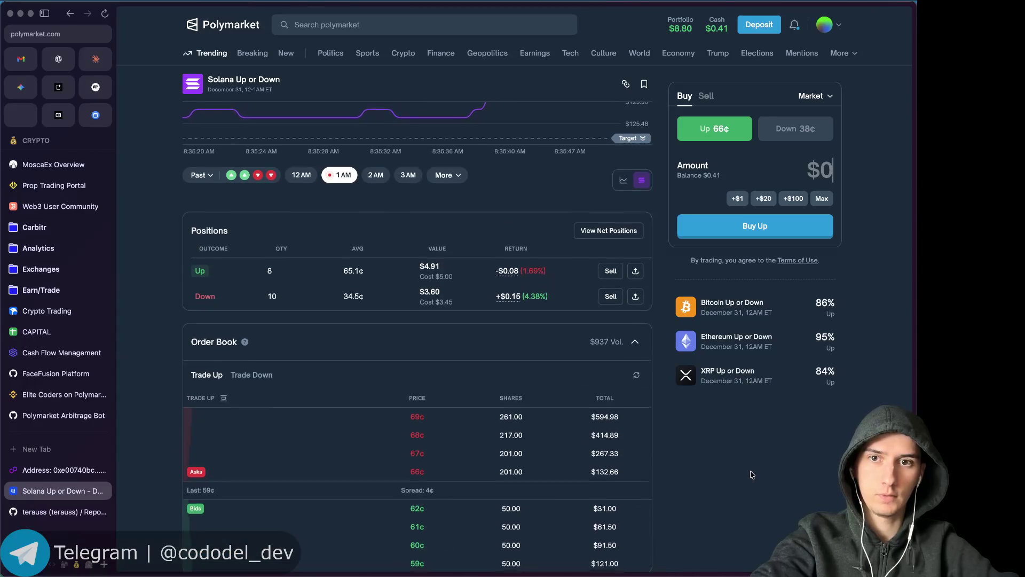
{"action": "scroll", "coordinate": [751, 475], "scroll_direction": "up", "scroll_amount": 3}
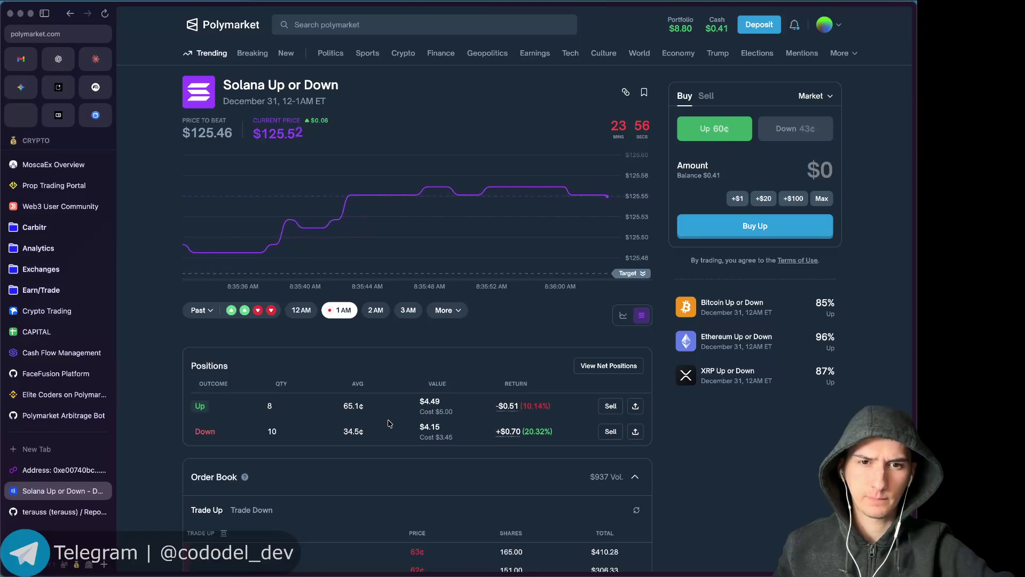
{"action": "scroll", "coordinate": [388, 424], "scroll_direction": "down", "scroll_amount": 1}
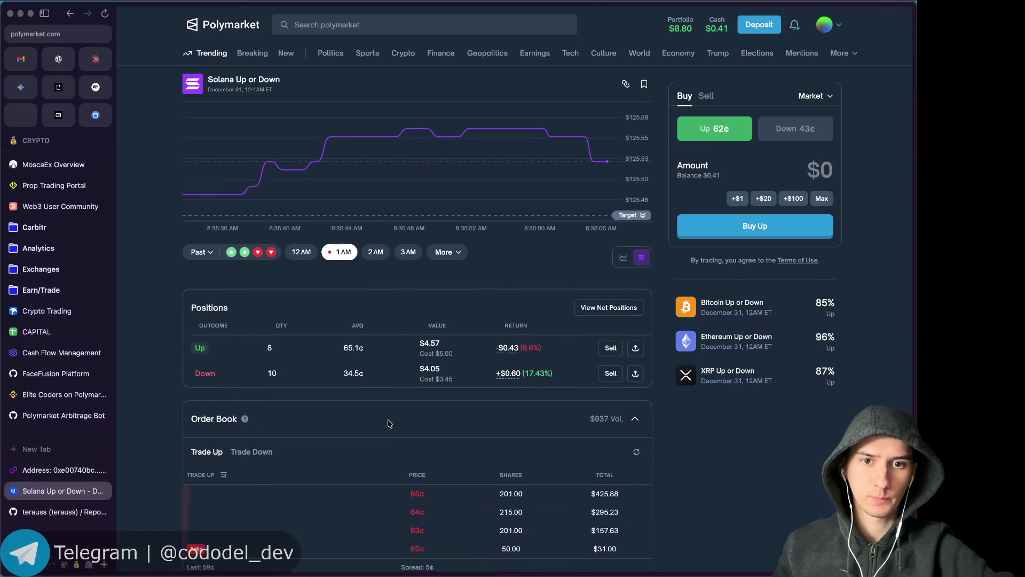
{"action": "scroll", "coordinate": [388, 423], "scroll_direction": "down", "scroll_amount": 5}
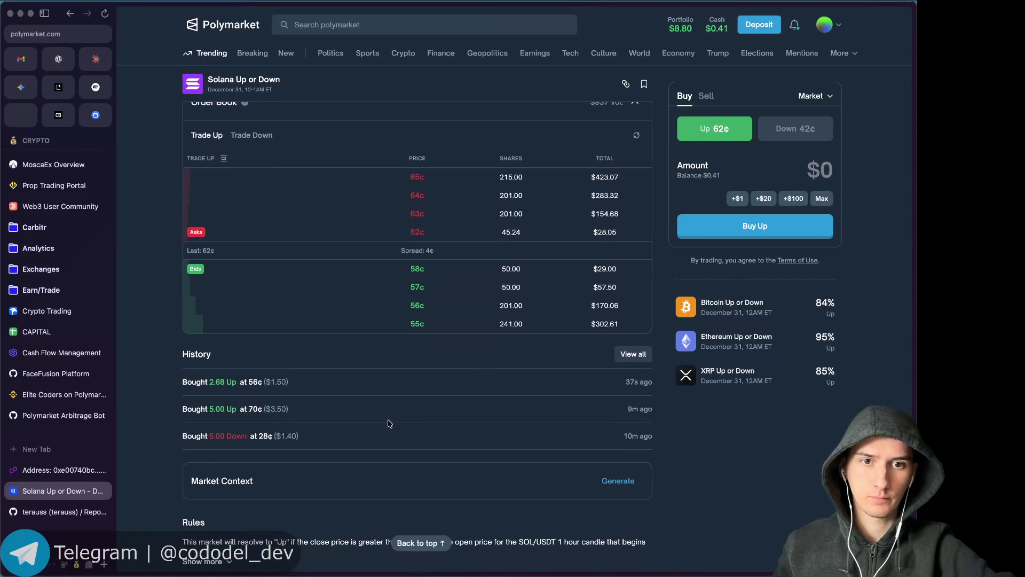
{"action": "scroll", "coordinate": [388, 423], "scroll_direction": "up", "scroll_amount": 5}
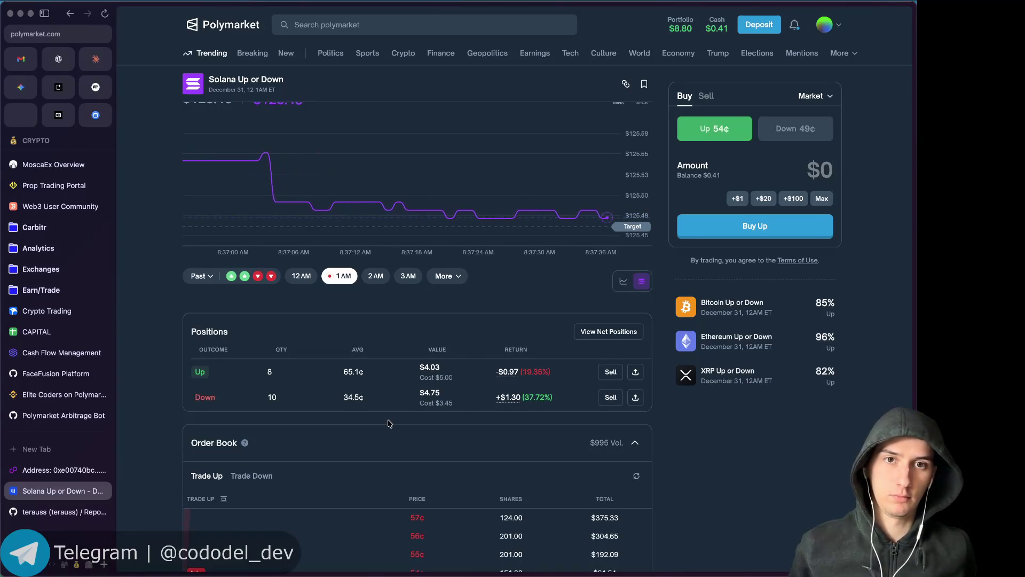
Try a $0.30 market buy of Up, then clear the too-small amount.
{"action": "type", "text": "0.3"}
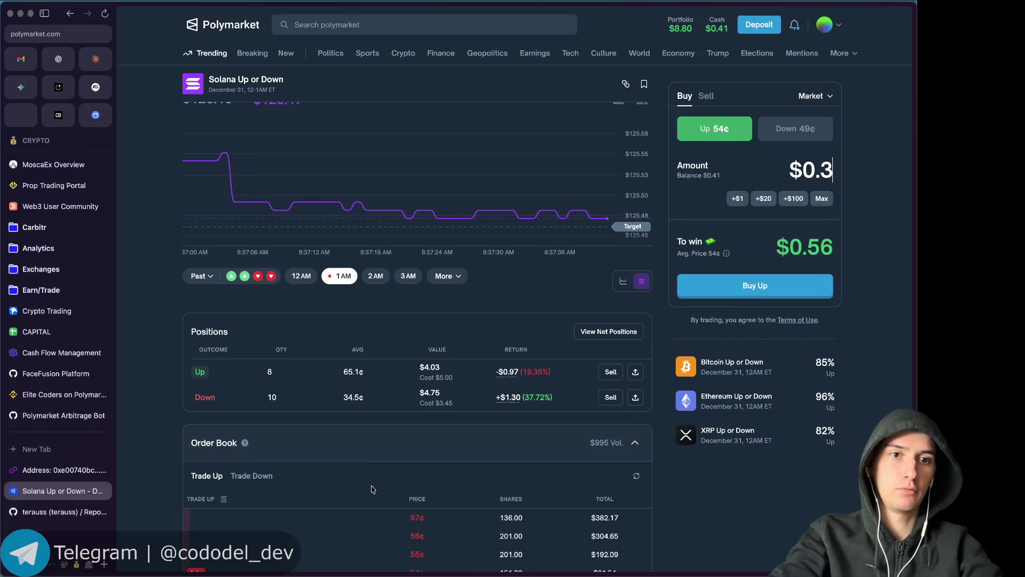
{"action": "left_click", "coordinate": [767, 286]}
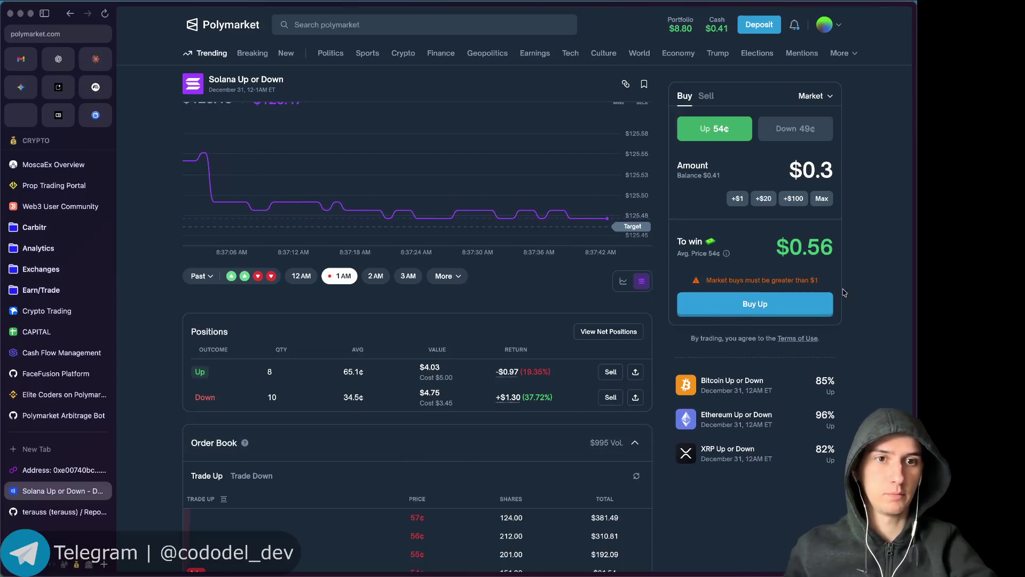
{"action": "key", "text": "BackSpace"}
{"action": "key", "text": "BackSpace"}
{"action": "key", "text": "BackSpace"}
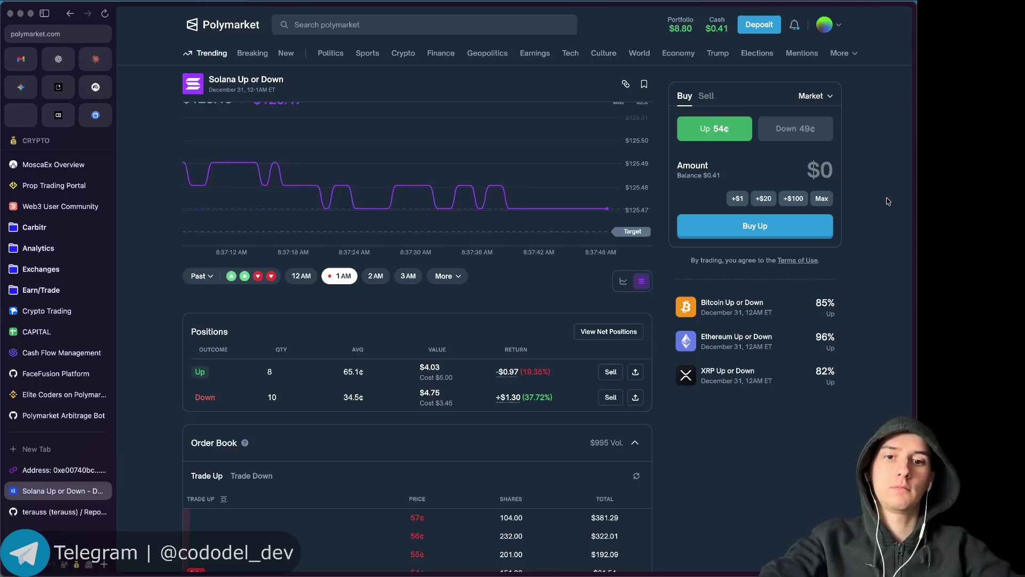
Sell 2 Down shares at market, leaving 8 Down shares.
{"action": "left_click", "coordinate": [612, 399]}
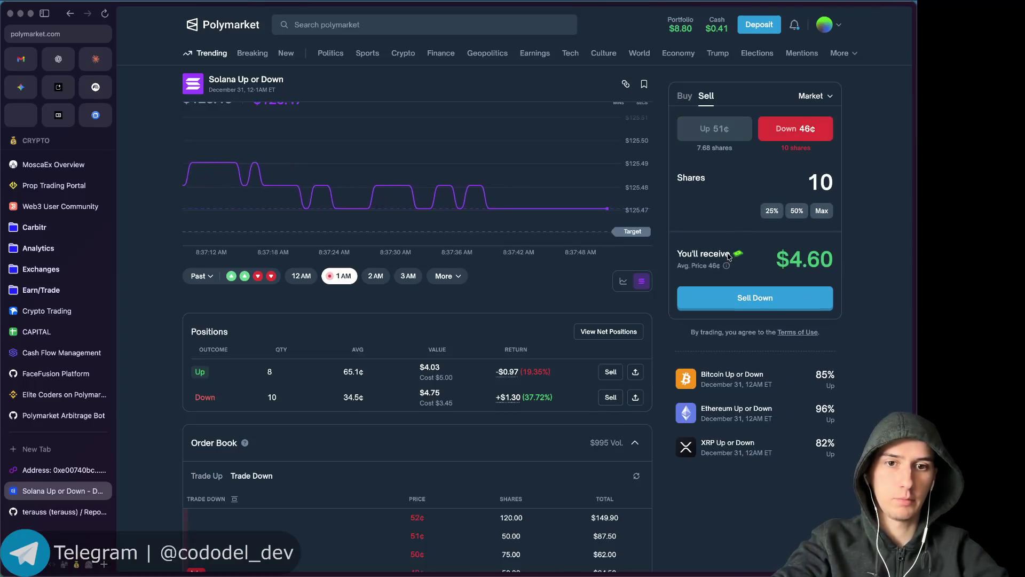
{"action": "type", "text": "2"}
{"action": "left_click", "coordinate": [756, 299]}
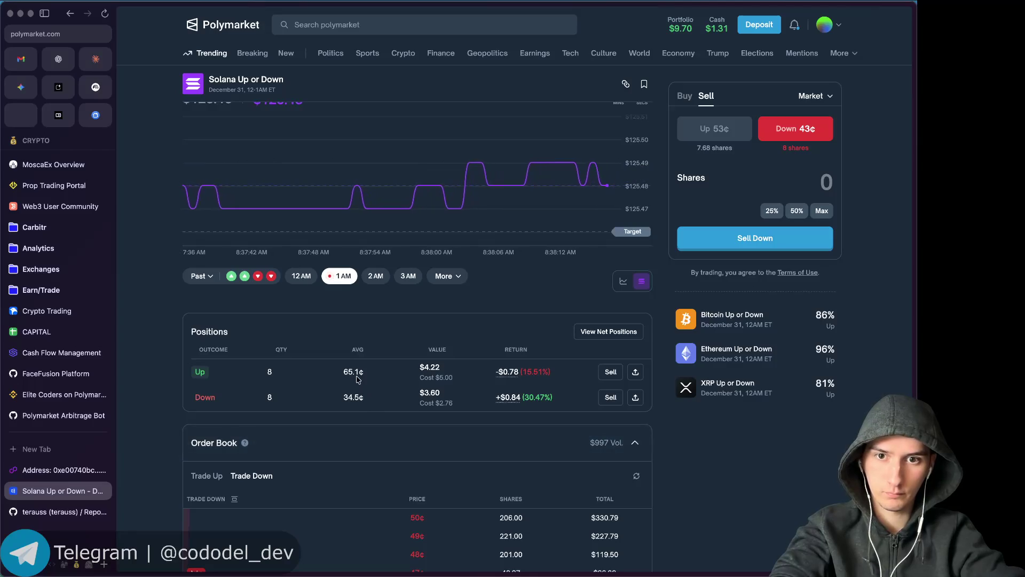
{"action": "key", "text": "alt+space"}
Sum the average prices 34.5 + 65.1 in Raycast's calculator to get 99.6.
{"action": "type", "text": "34"}
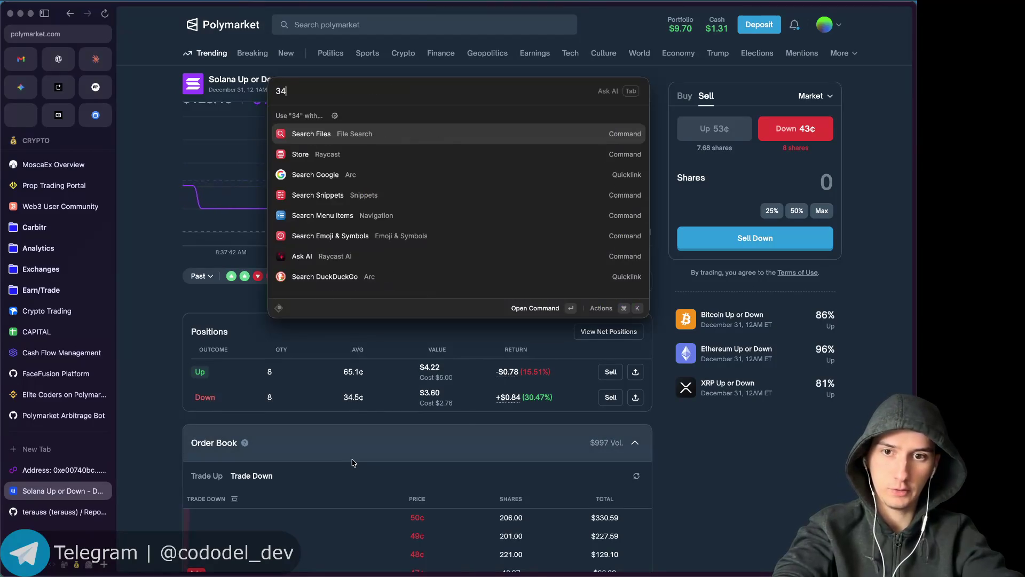
{"action": "type", "text": ".5"}
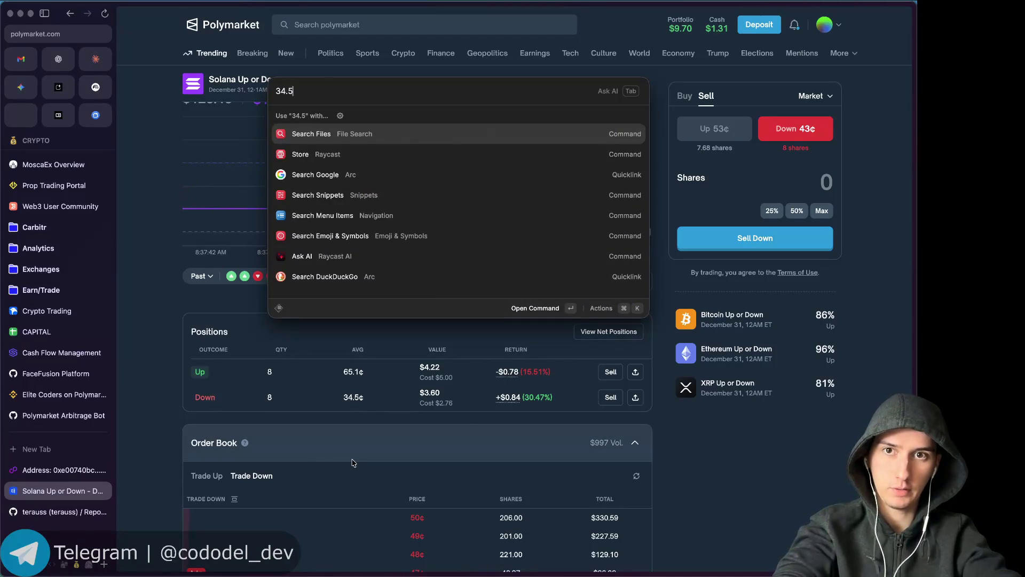
{"action": "type", "text": "+65.1"}
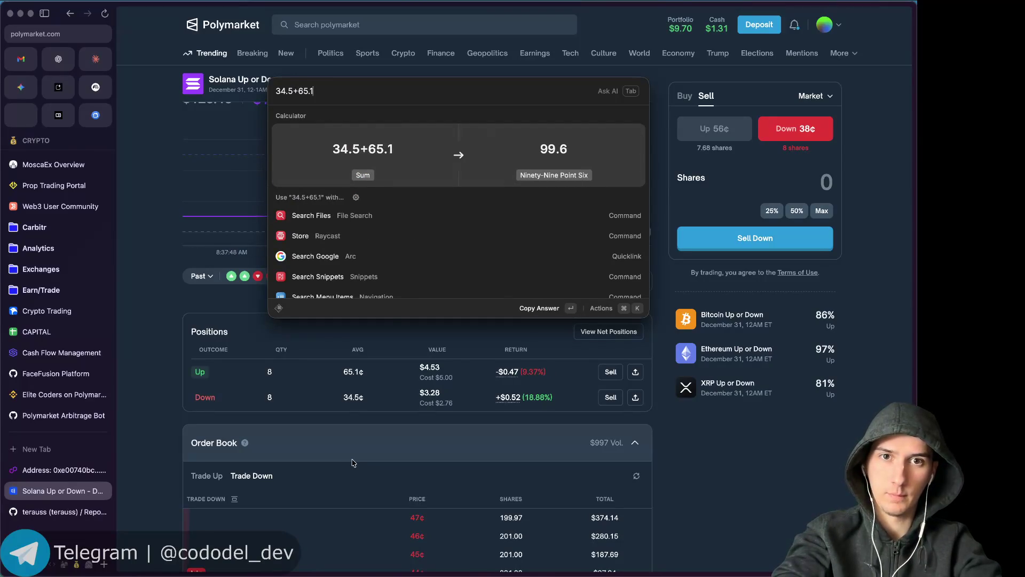
{"action": "key", "text": "Escape"}
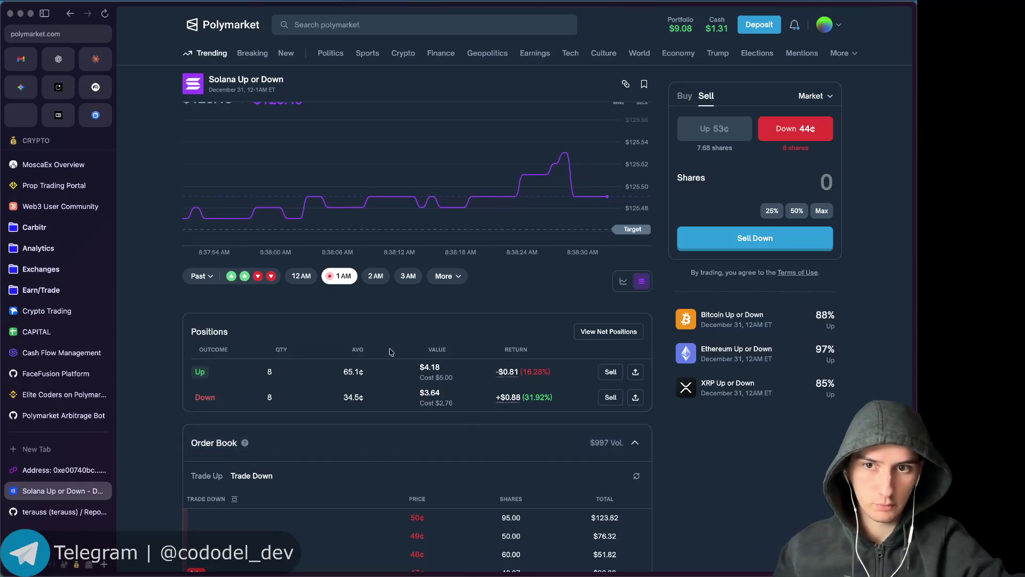
Look through the market's History and Comments, then return to the ChatGPT tab.
{"action": "scroll", "coordinate": [391, 352], "scroll_direction": "down", "scroll_amount": 10}
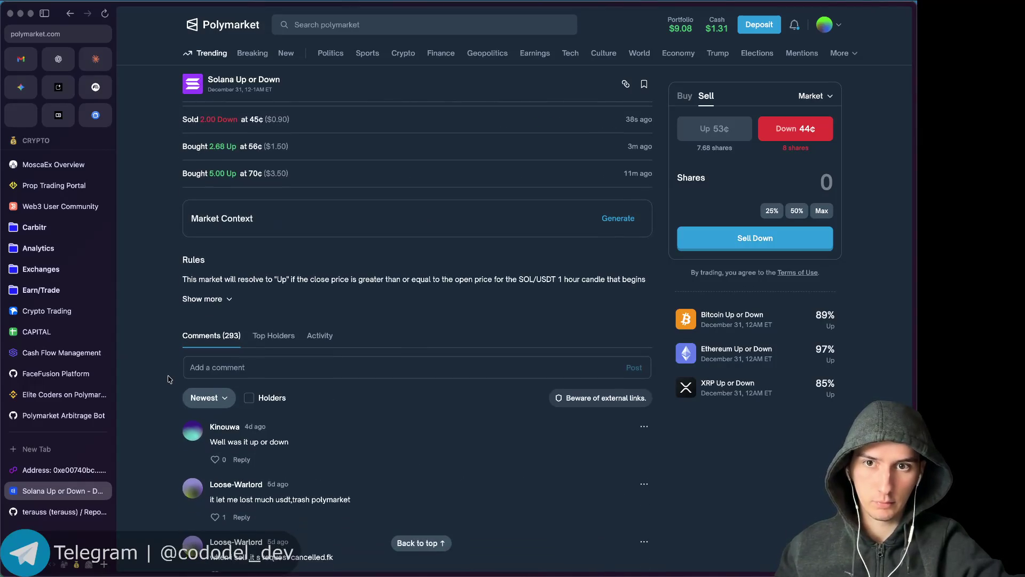
{"action": "scroll", "coordinate": [169, 379], "scroll_direction": "up", "scroll_amount": 15}
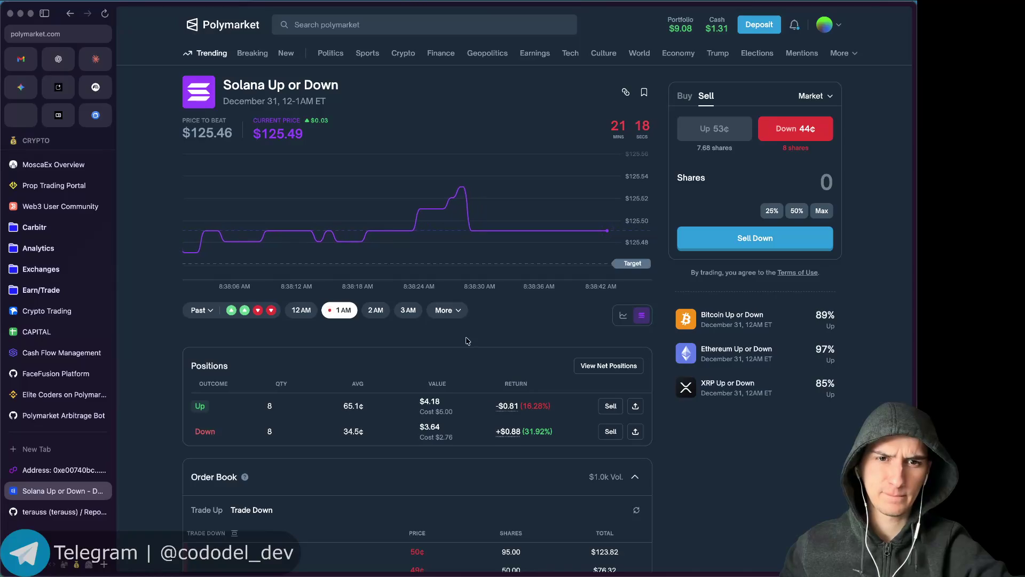
{"action": "scroll", "coordinate": [137, 399], "scroll_direction": "down", "scroll_amount": 8}
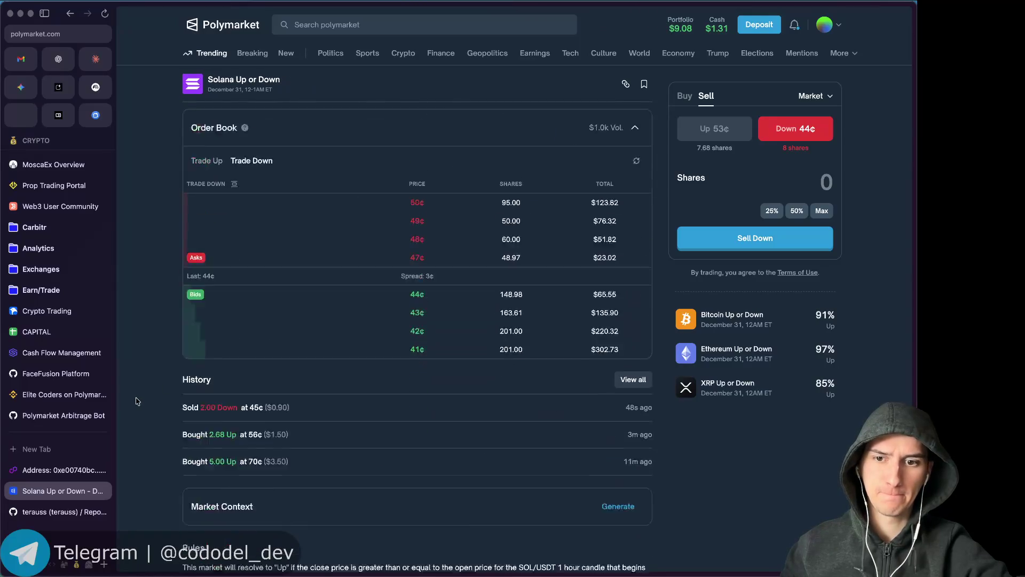
{"action": "scroll", "coordinate": [137, 400], "scroll_direction": "down", "scroll_amount": 4}
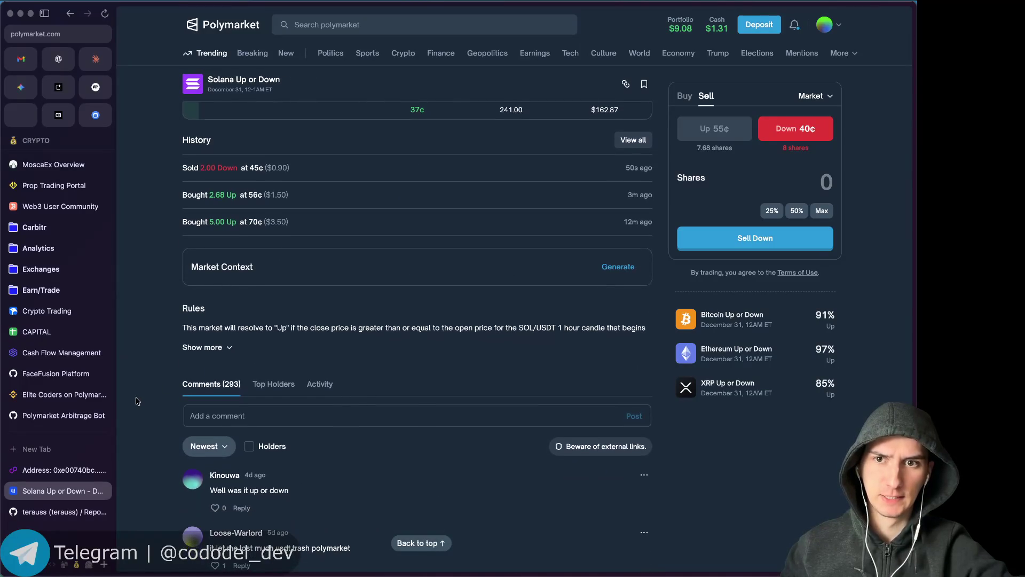
{"action": "scroll", "coordinate": [136, 401], "scroll_direction": "up", "scroll_amount": 12}
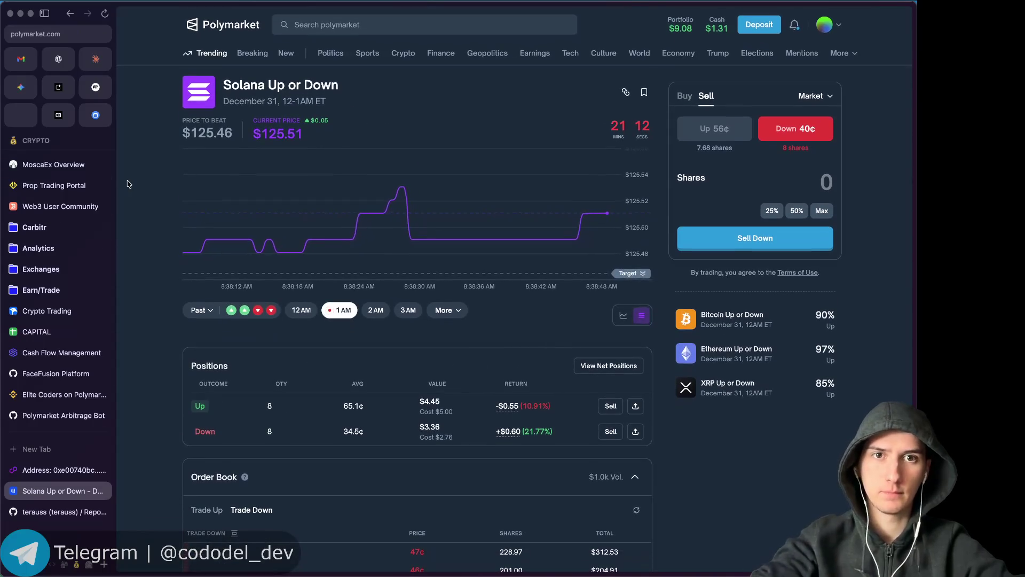
{"action": "left_click", "coordinate": [58, 59]}
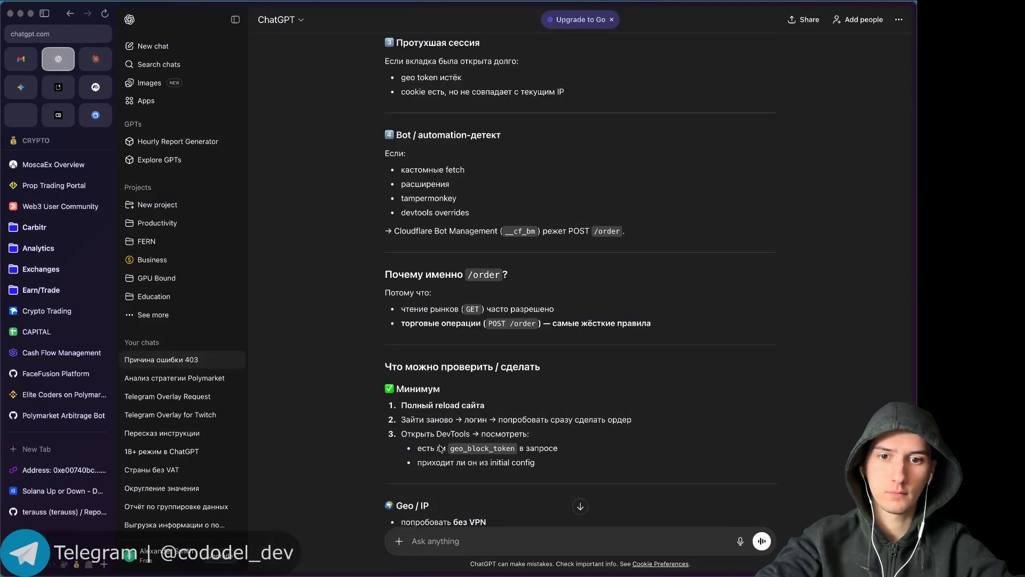
In a new chat, ask ChatGPT whether Polymarket can merge Up+Down positions.
{"action": "left_click", "coordinate": [230, 44]}
{"action": "type", "text": "к"}
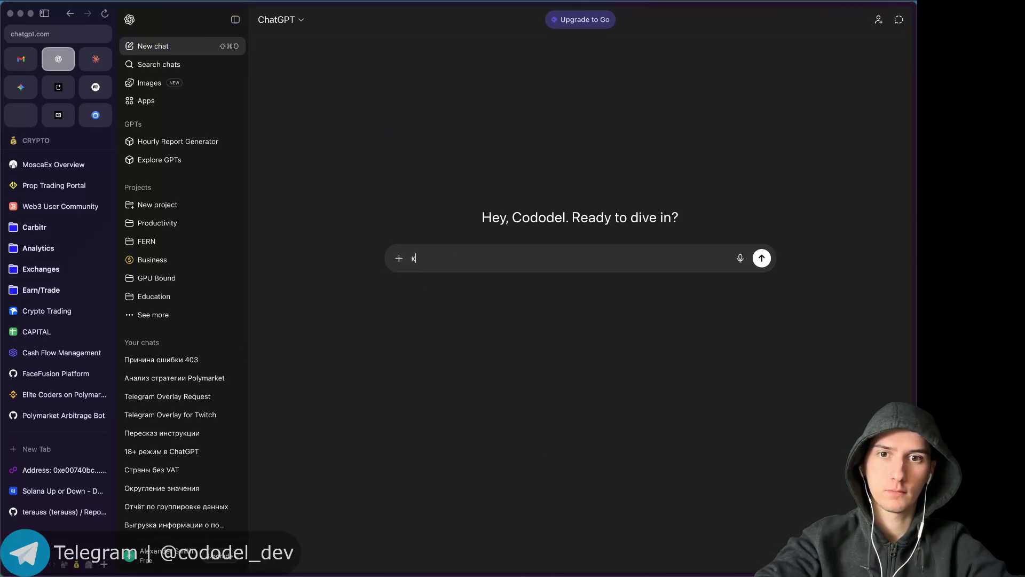
{"action": "key", "text": "BackSpace"}
{"action": "key", "text": "BackSpace"}
{"action": "key", "text": "BackSpace"}
{"action": "type", "text": "еть"}
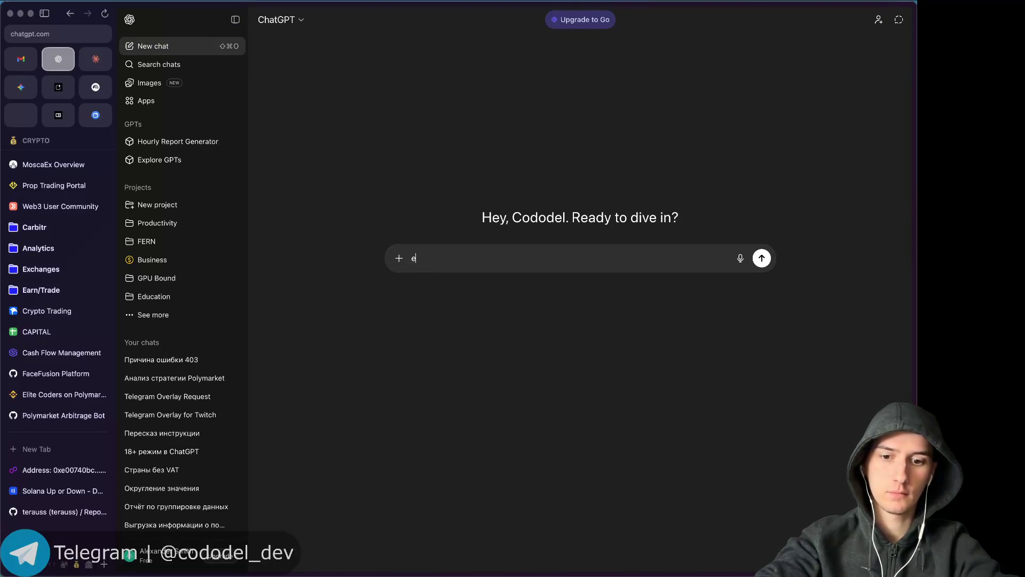
{"action": "key", "text": "BackSpace"}
{"action": "key", "text": "BackSpace"}
{"action": "type", "text": "сть лина polymar"}
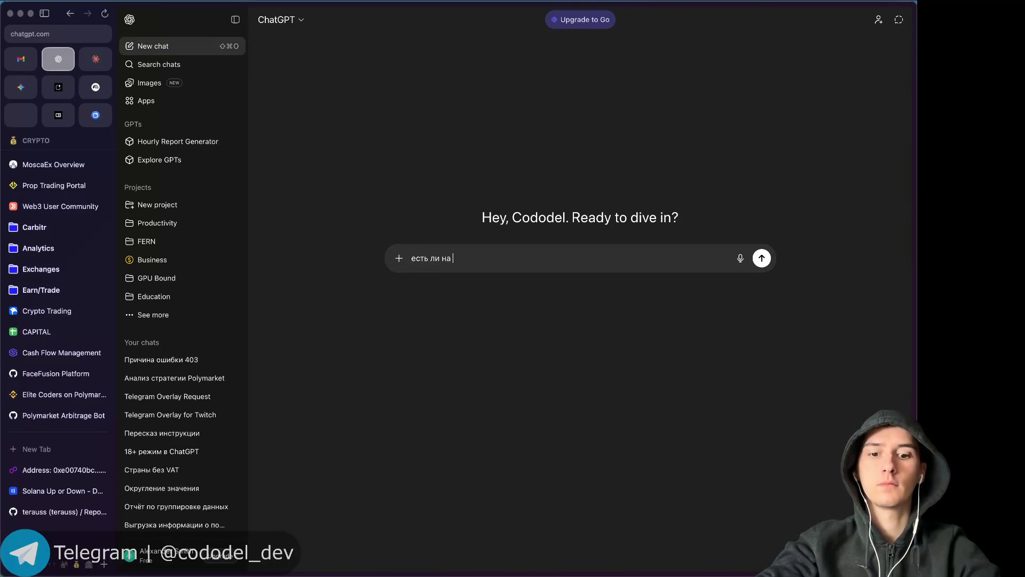
{"action": "type", "text": " ву"}
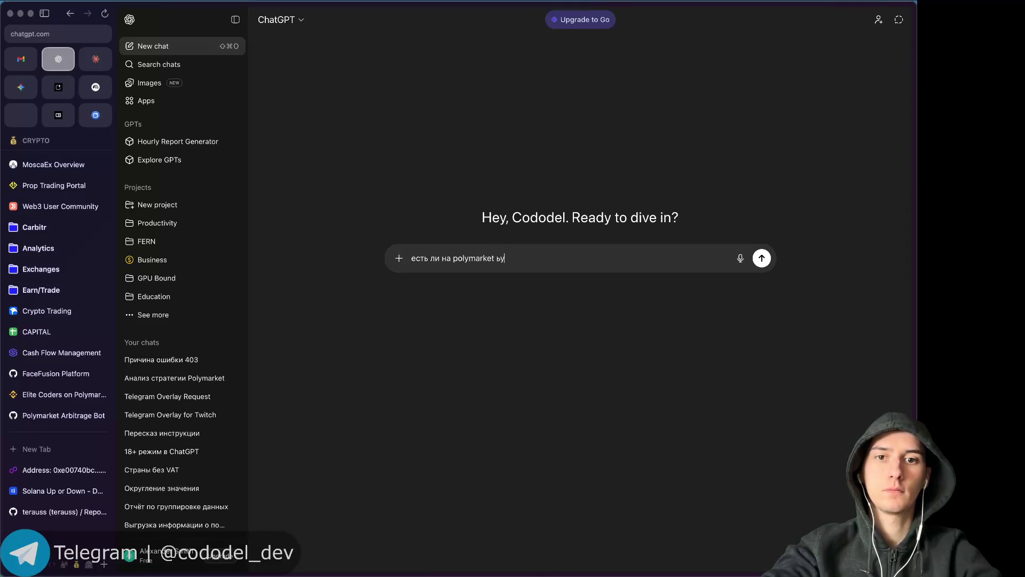
{"action": "type", "text": "унк"}
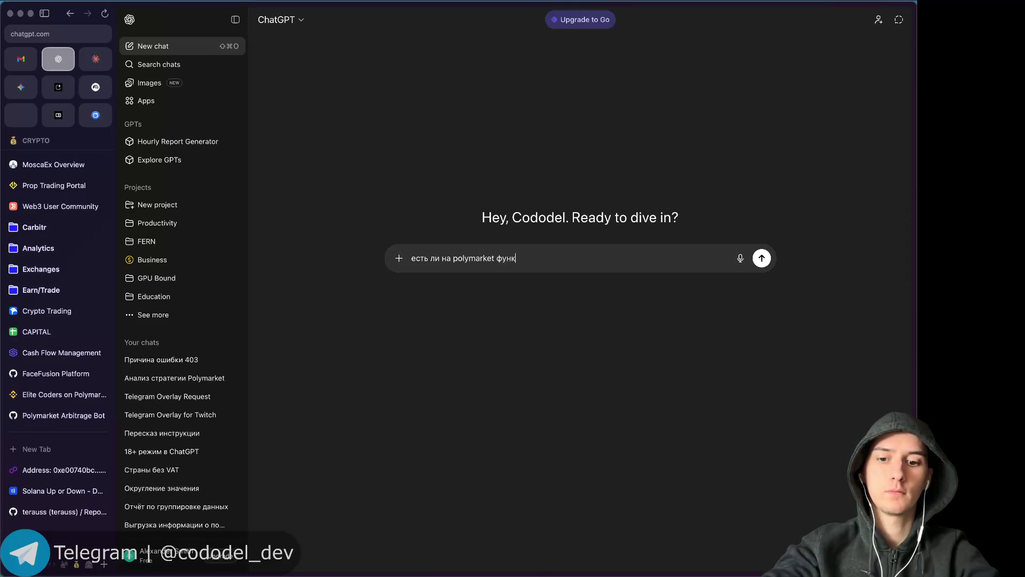
{"action": "type", "text": "ция мердля up+down позиции?"}
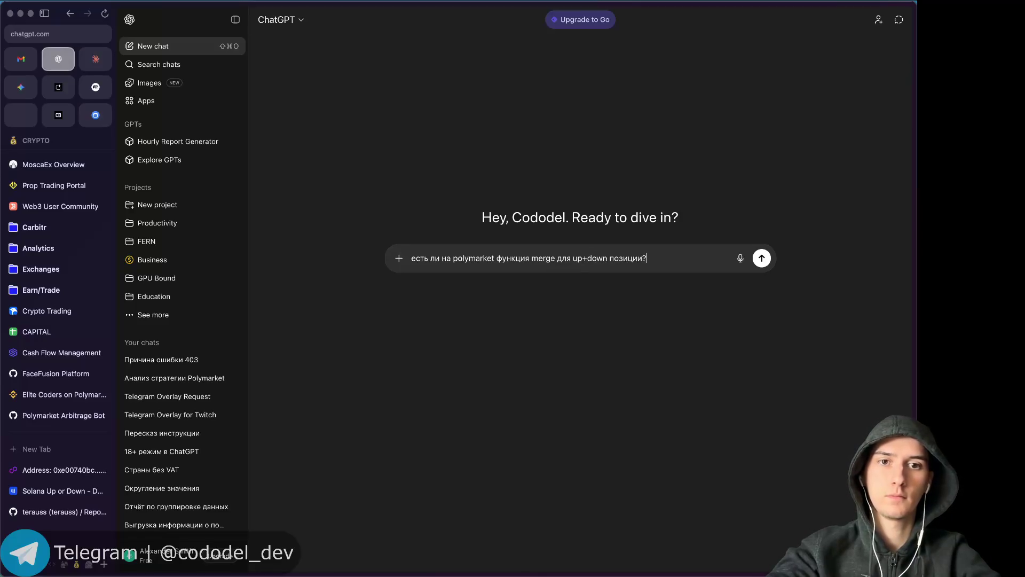
{"action": "key", "text": "Return"}
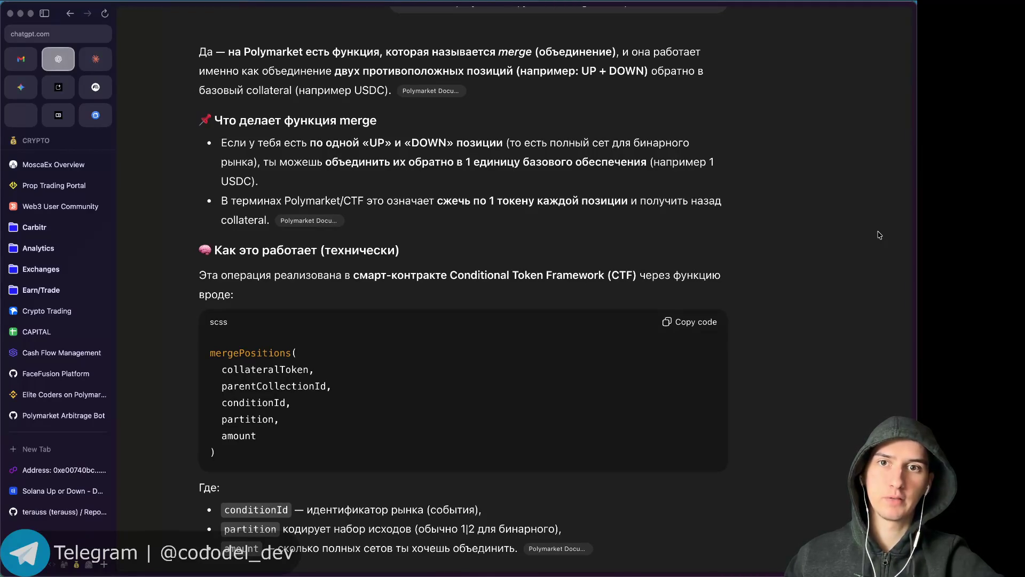
Read ChatGPT's merge answer through the mergePositions example to the Коротко summary.
{"action": "scroll", "coordinate": [880, 235], "scroll_direction": "down", "scroll_amount": 2}
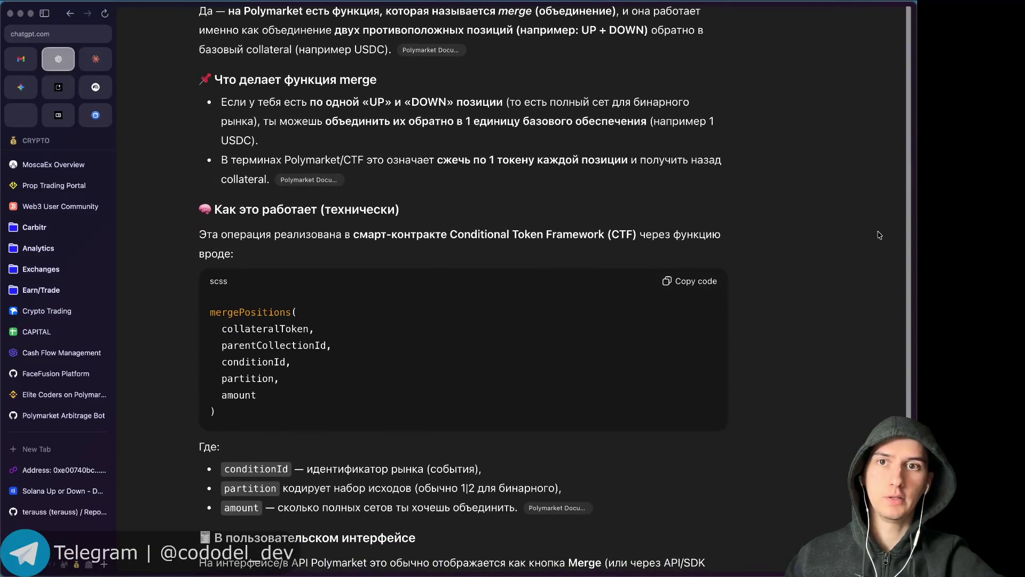
{"action": "scroll", "coordinate": [879, 235], "scroll_direction": "down", "scroll_amount": 1}
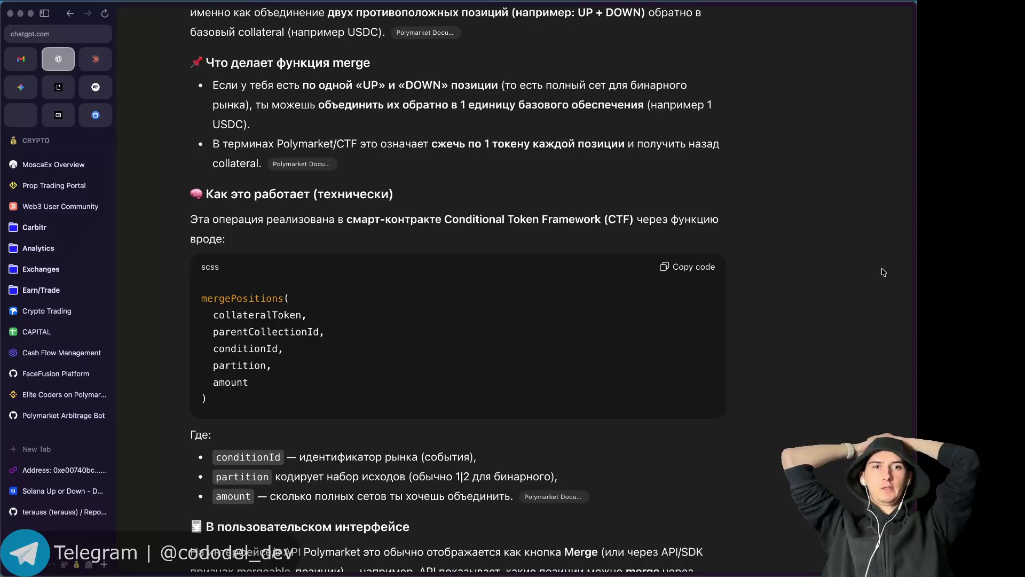
{"action": "scroll", "coordinate": [884, 272], "scroll_direction": "down", "scroll_amount": 3}
{"action": "scroll", "coordinate": [884, 273], "scroll_direction": "down", "scroll_amount": 2}
{"action": "scroll", "coordinate": [884, 272], "scroll_direction": "down", "scroll_amount": 2}
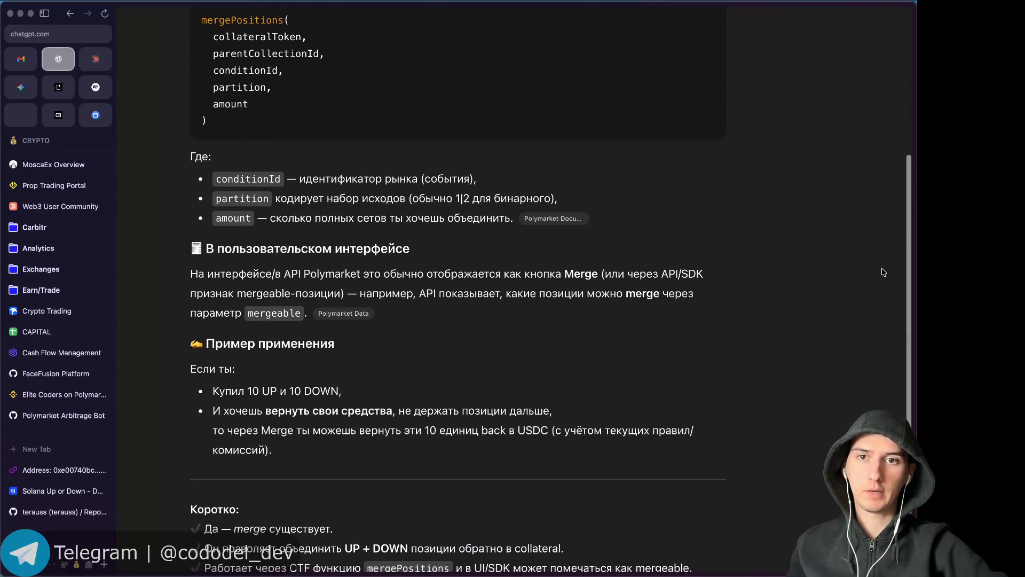
{"action": "scroll", "coordinate": [884, 273], "scroll_direction": "down", "scroll_amount": 1}
{"action": "scroll", "coordinate": [884, 272], "scroll_direction": "down", "scroll_amount": 2}
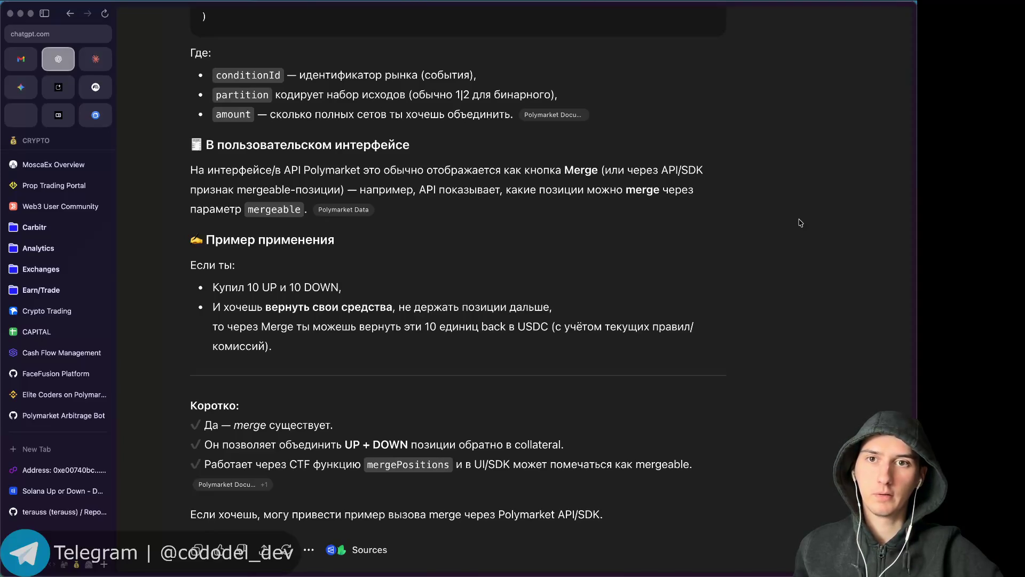
{"action": "key", "text": "super+Tab"}
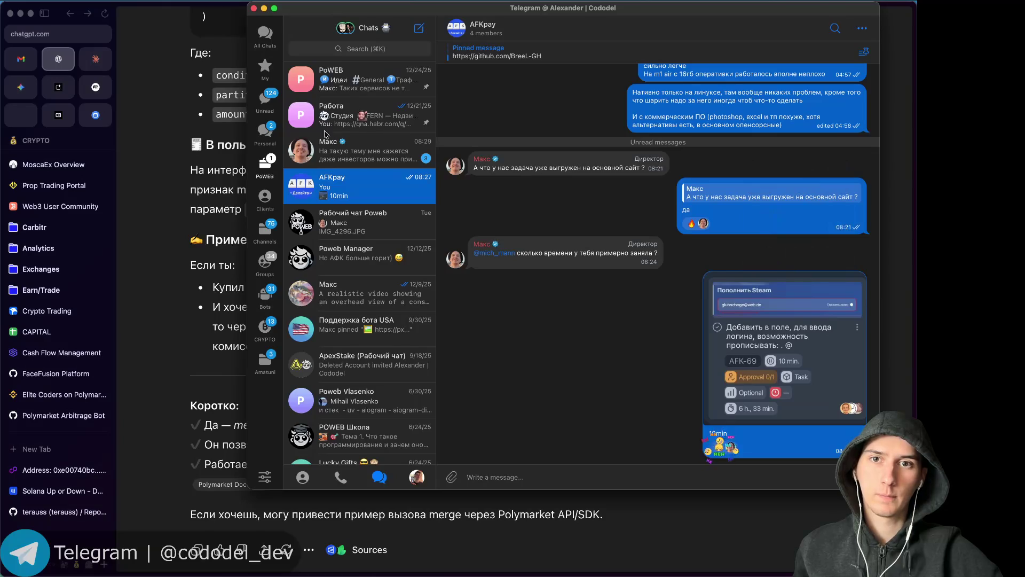
Download the 50.1 MB Новая папка.zip from a Personal chat in Telegram.
{"action": "left_click", "coordinate": [265, 68]}
{"action": "left_click", "coordinate": [265, 131]}
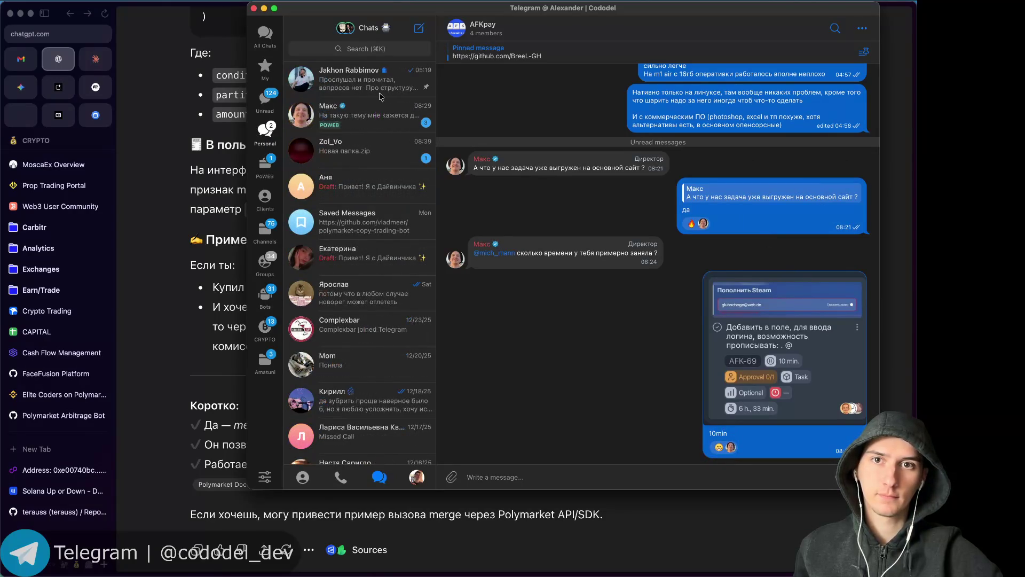
{"action": "left_click", "coordinate": [361, 161]}
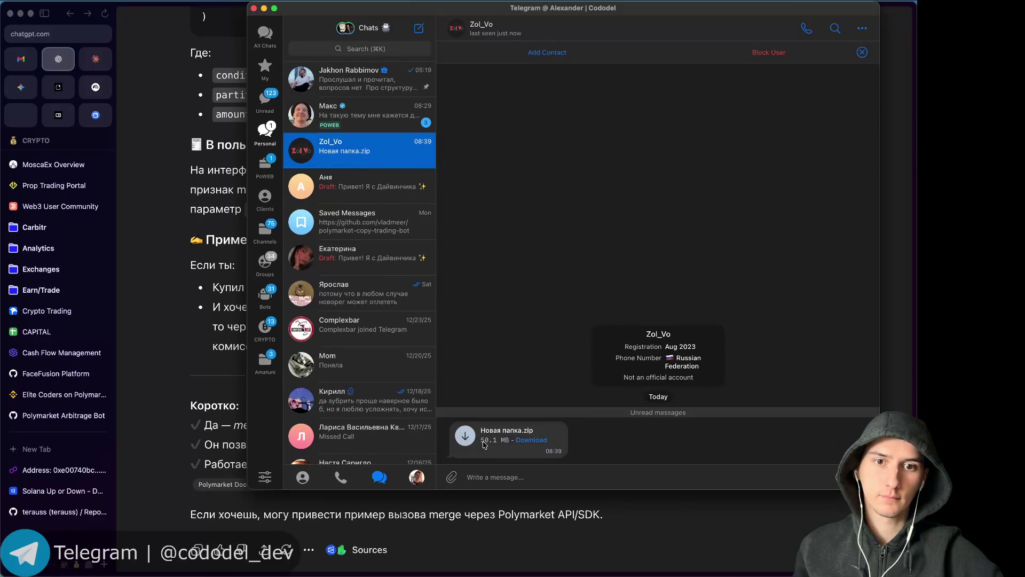
{"action": "left_click", "coordinate": [465, 436]}
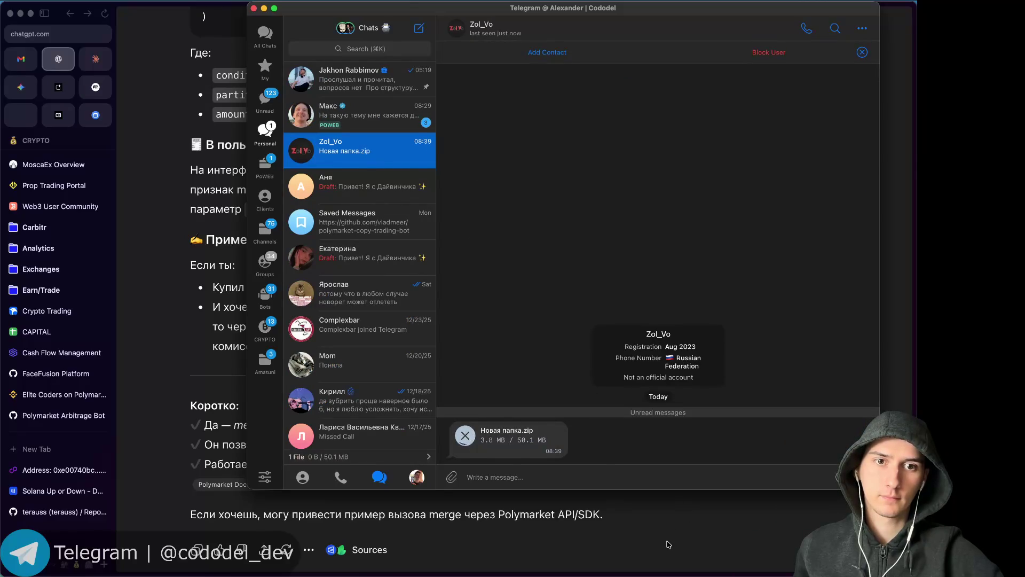
{"action": "left_click", "coordinate": [668, 543]}
{"action": "scroll", "coordinate": [683, 470], "scroll_direction": "down", "scroll_amount": 1}
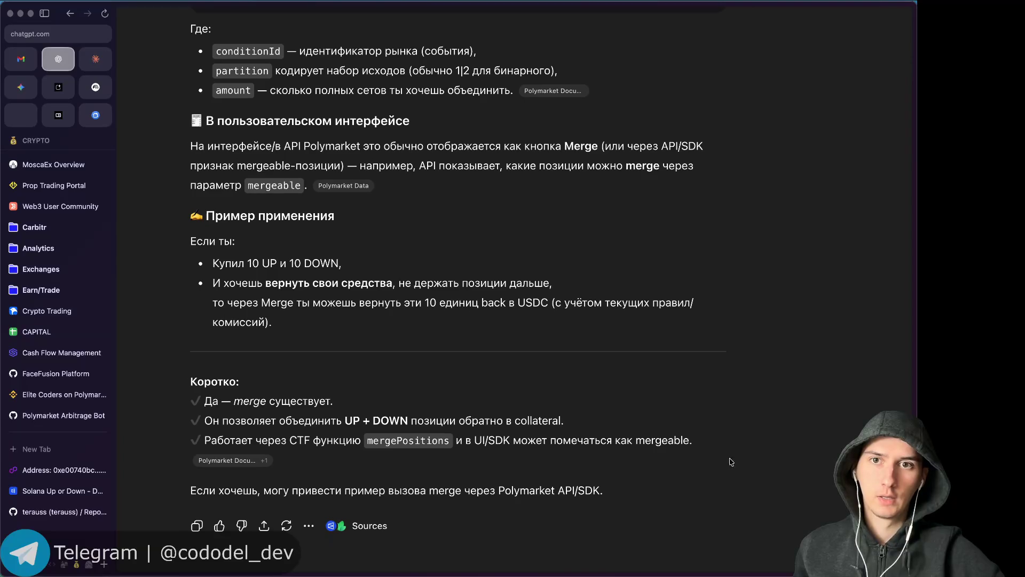
Ask ChatGPT a follow-up about where to find Merge.
{"action": "scroll", "coordinate": [752, 460], "scroll_direction": "down", "scroll_amount": 4}
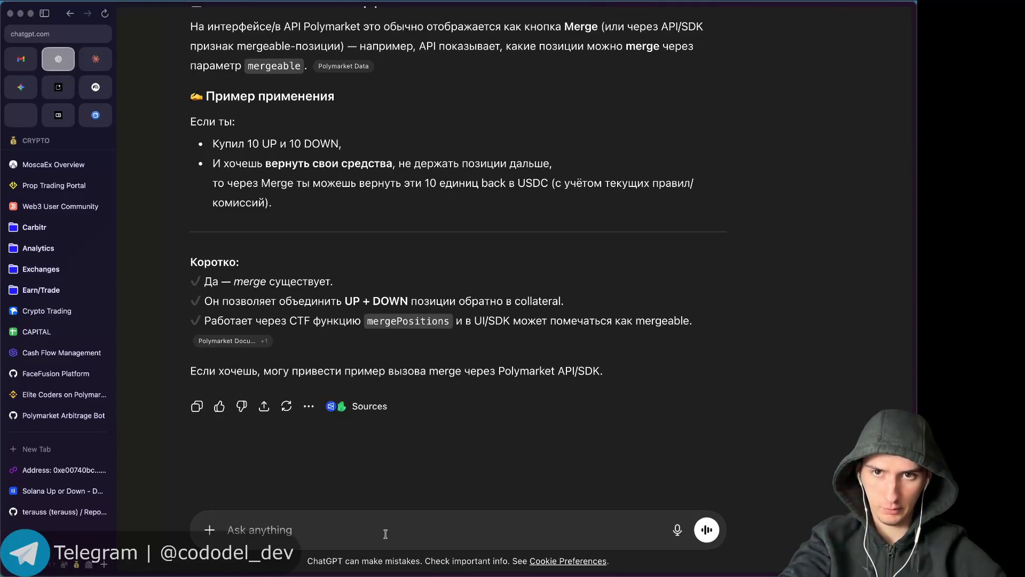
{"action": "type", "text": "a"}
{"action": "type", "text": " найти нк"}
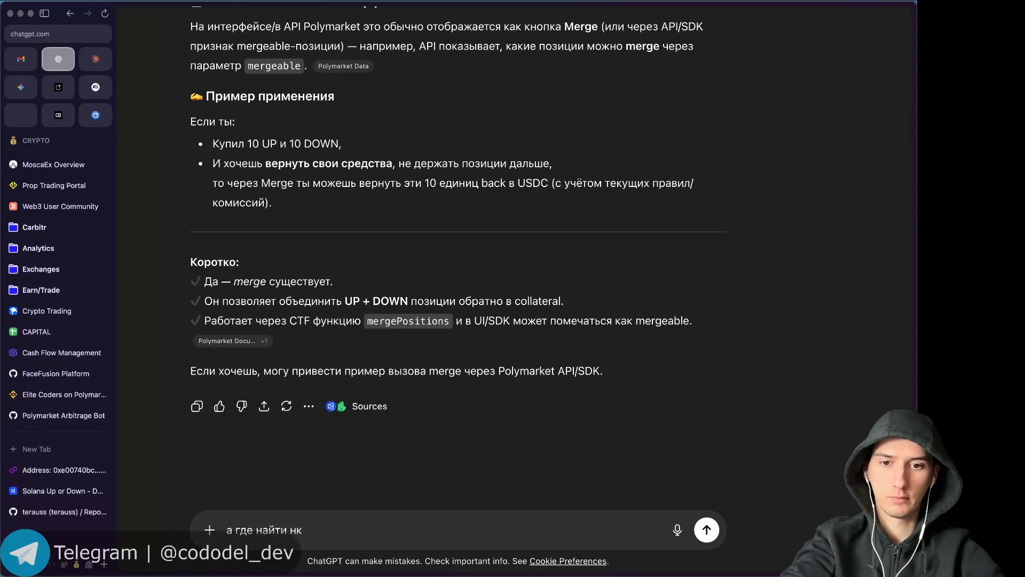
{"action": "type", "text": "me"}
{"action": "type", "text": "?"}
{"action": "key", "text": "Return"}
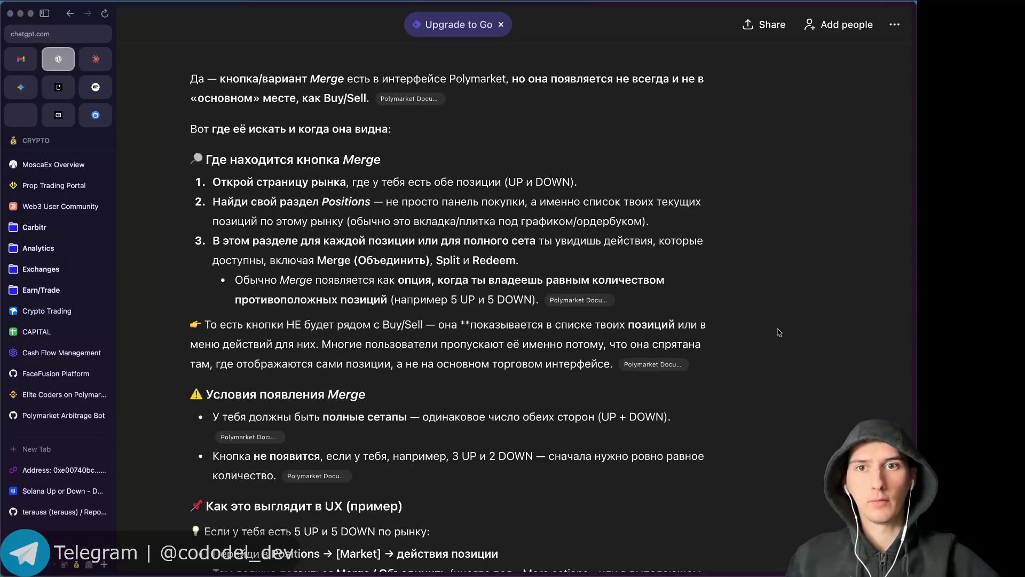
Check positions on the Solana Up or Down market, then view the Polygonscan contract page.
{"action": "scroll", "coordinate": [779, 333], "scroll_direction": "down", "scroll_amount": 2}
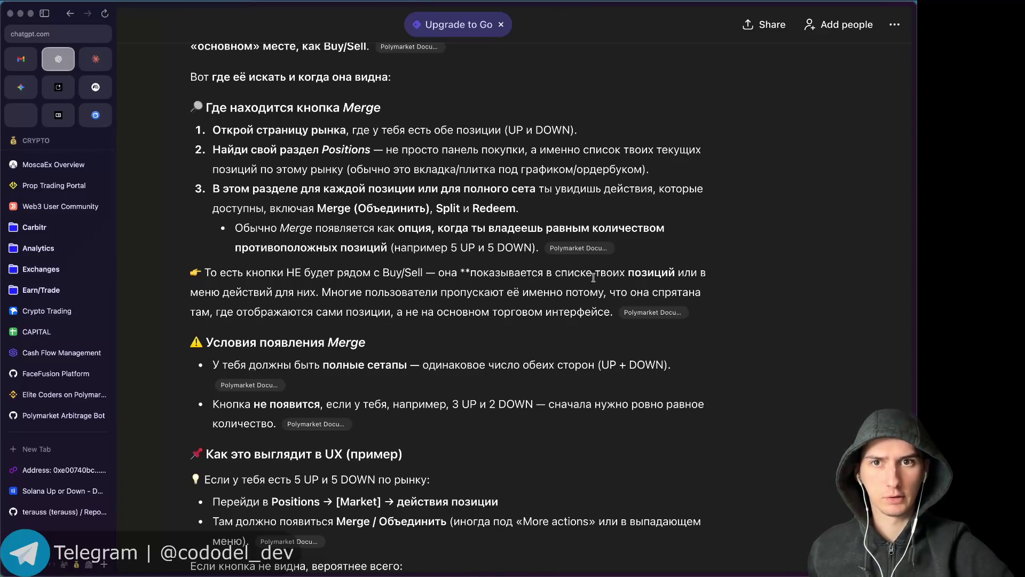
{"action": "left_click", "coordinate": [58, 491]}
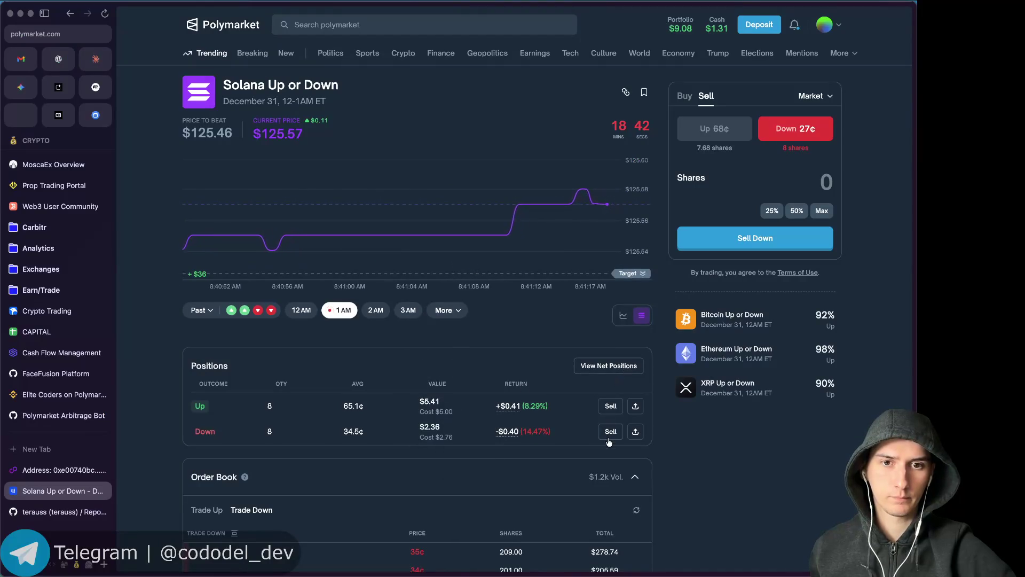
{"action": "scroll", "coordinate": [609, 441], "scroll_direction": "down", "scroll_amount": 3}
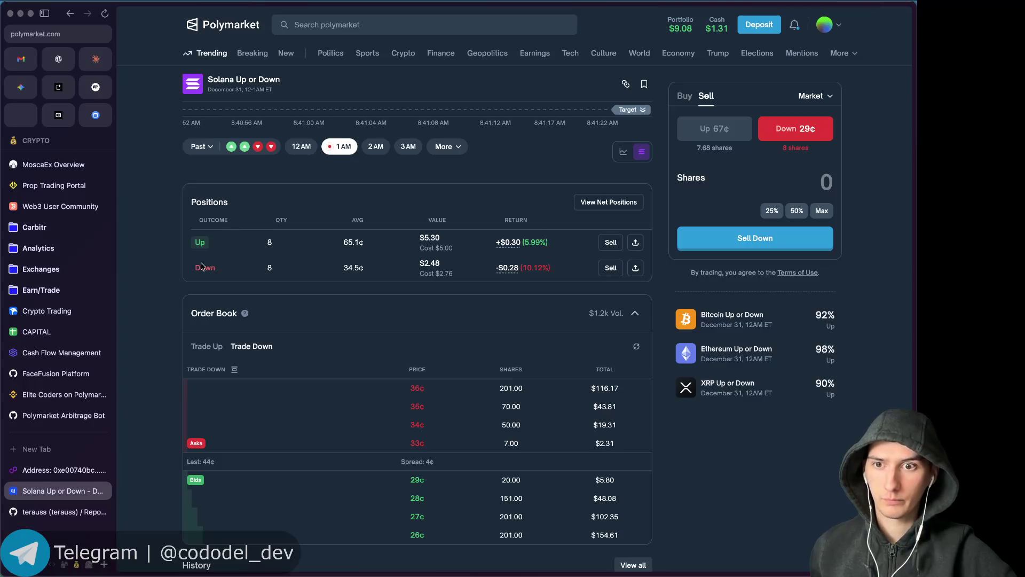
{"action": "left_click", "coordinate": [66, 471]}
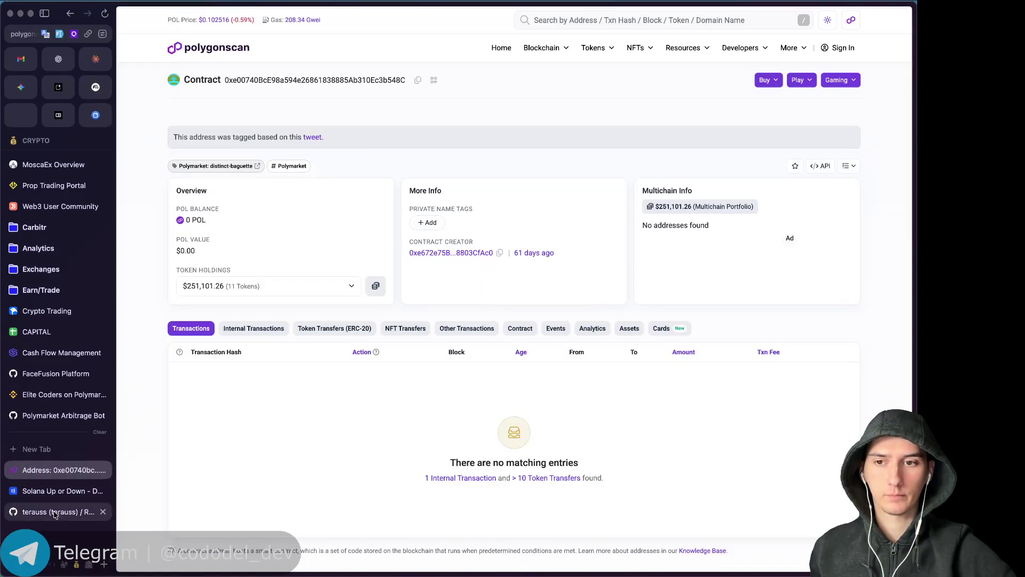
Read ChatGPT's explanation of where Merge appears, then return to the Solana Up or Down market.
{"action": "left_click", "coordinate": [61, 512]}
{"action": "left_click", "coordinate": [51, 476]}
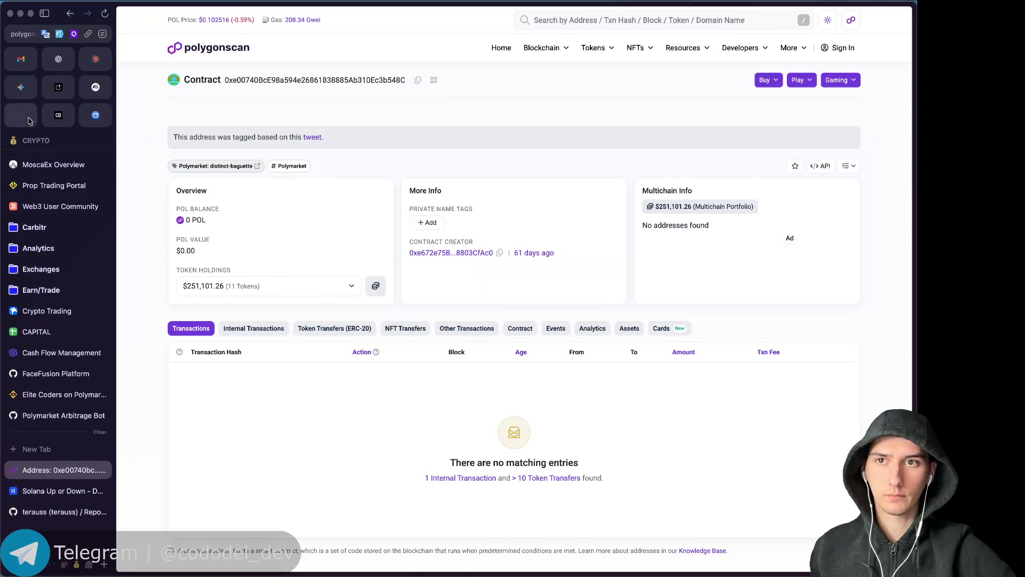
{"action": "left_click", "coordinate": [59, 59]}
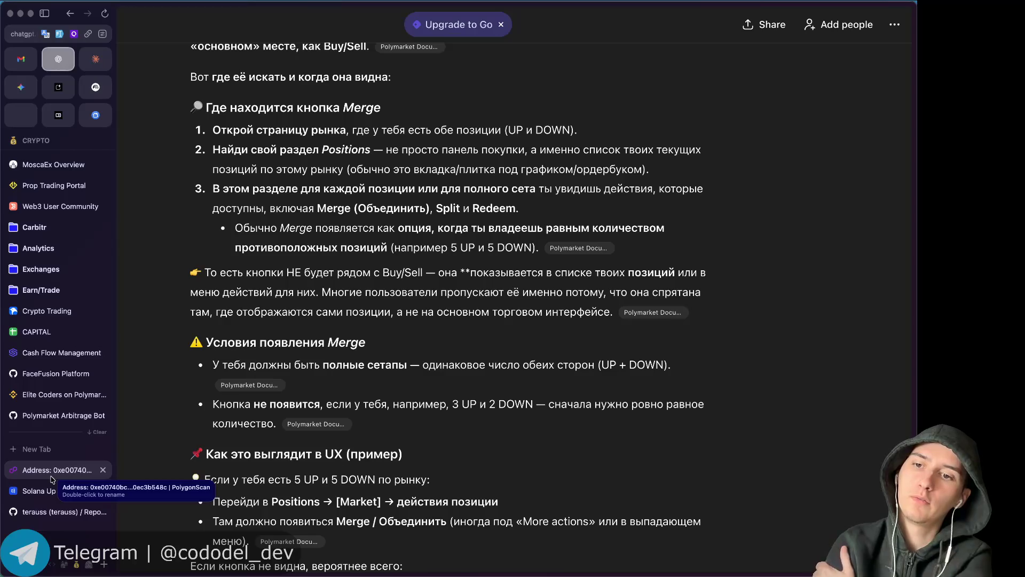
{"action": "left_click", "coordinate": [50, 492]}
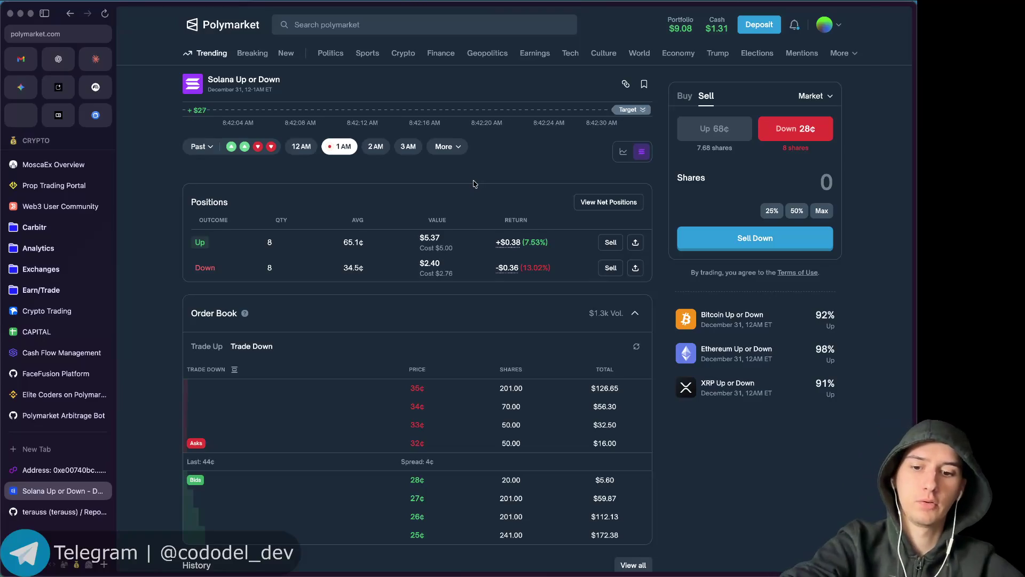
Reload the market page and switch the order type to Limit, then back to Market.
{"action": "key", "text": "super+r"}
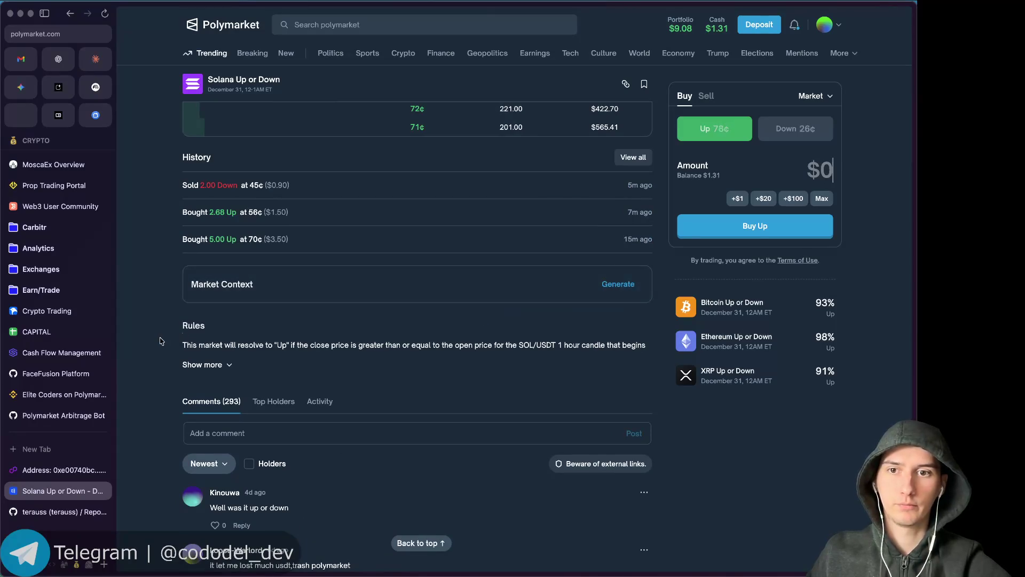
{"action": "scroll", "coordinate": [156, 331], "scroll_direction": "up", "scroll_amount": 15}
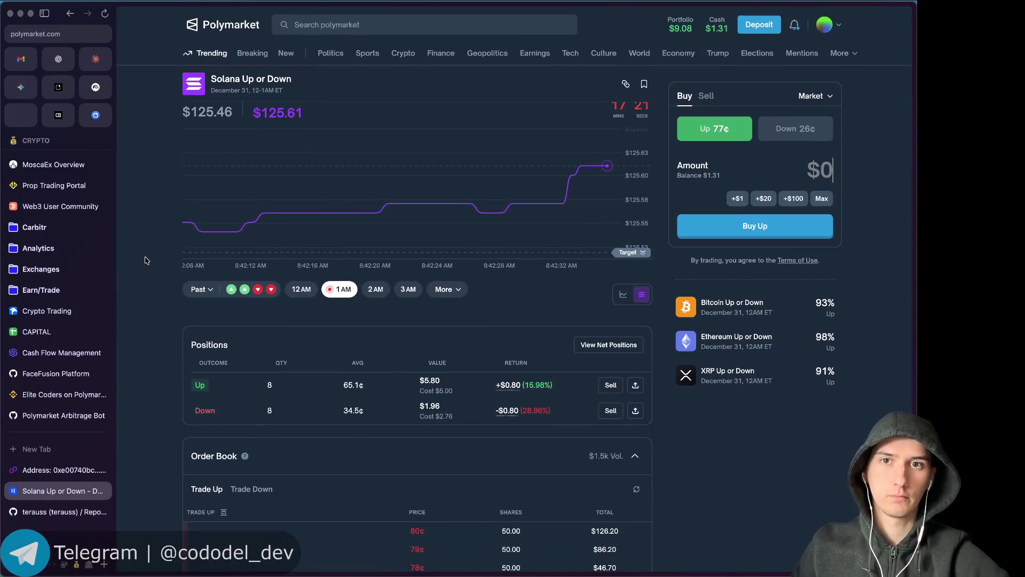
{"action": "scroll", "coordinate": [145, 260], "scroll_direction": "down", "scroll_amount": 1}
{"action": "left_click", "coordinate": [828, 98]}
{"action": "left_click", "coordinate": [801, 133]}
{"action": "left_click", "coordinate": [828, 97]}
{"action": "left_click", "coordinate": [801, 112]}
Merge the full 7.6785 available Up and Down shares back into cash.
{"action": "left_click", "coordinate": [827, 97]}
{"action": "mouse_move", "coordinate": [808, 159]}
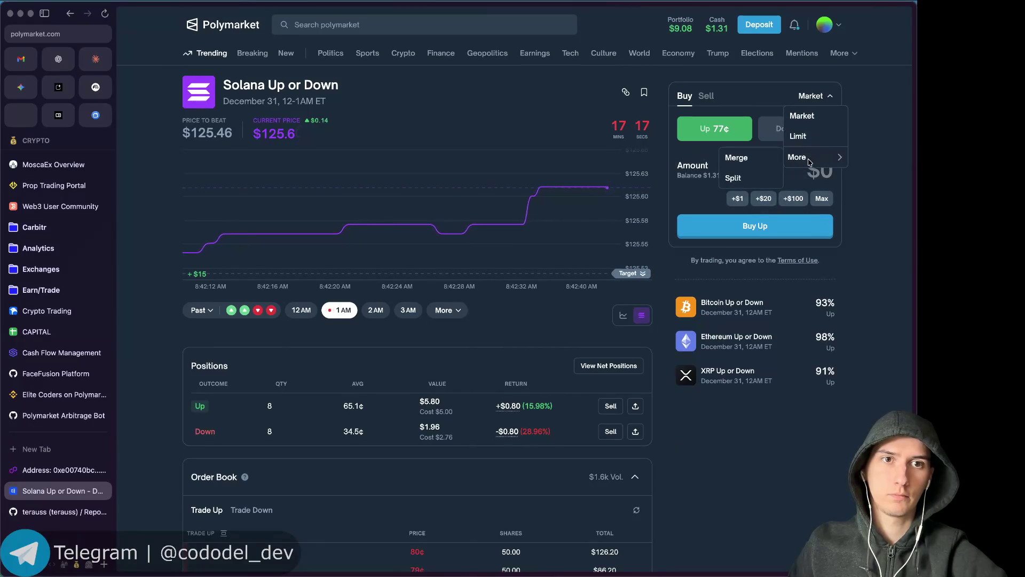
{"action": "left_click", "coordinate": [739, 159]}
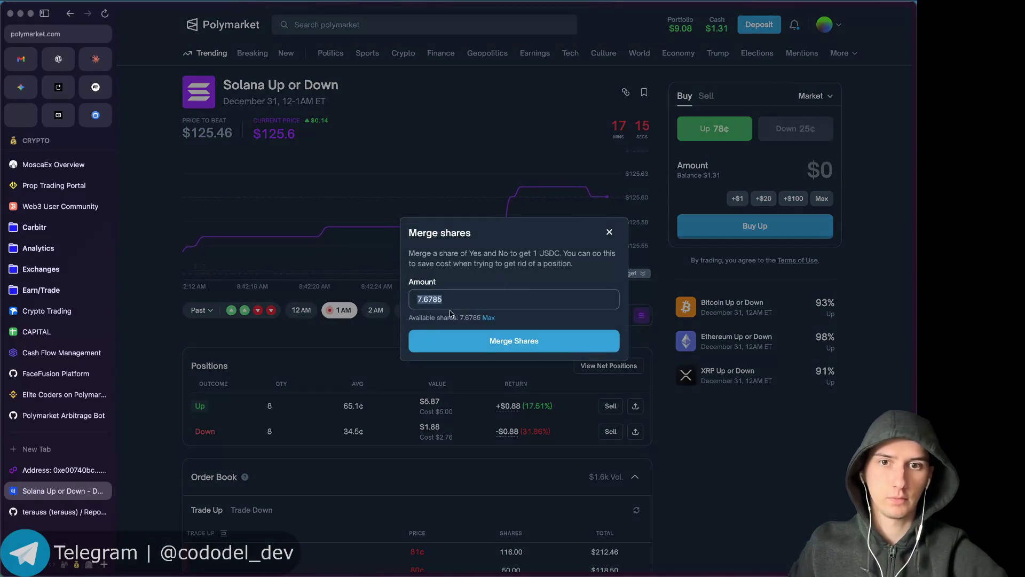
{"action": "left_click", "coordinate": [490, 320]}
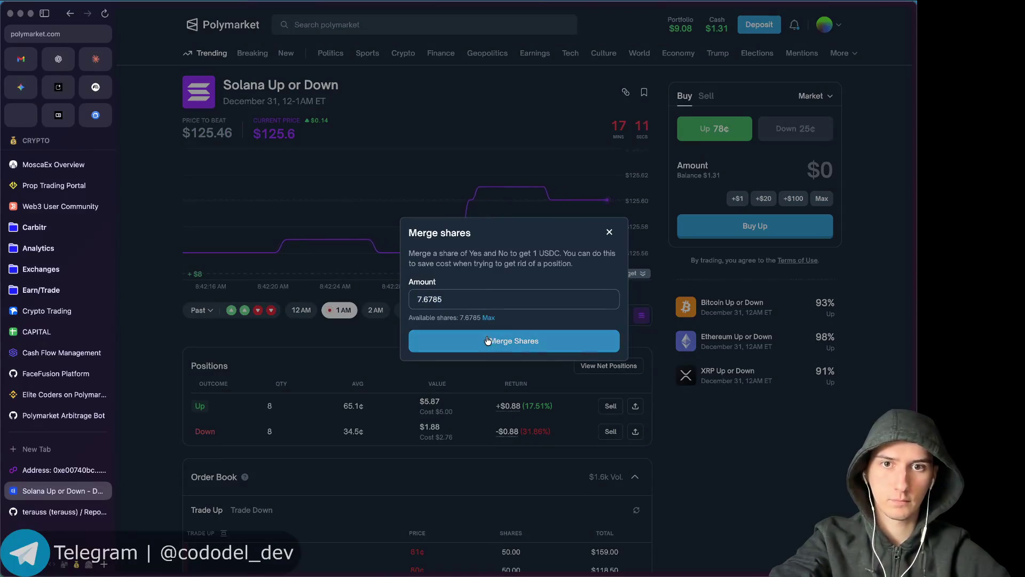
{"action": "left_click", "coordinate": [487, 339]}
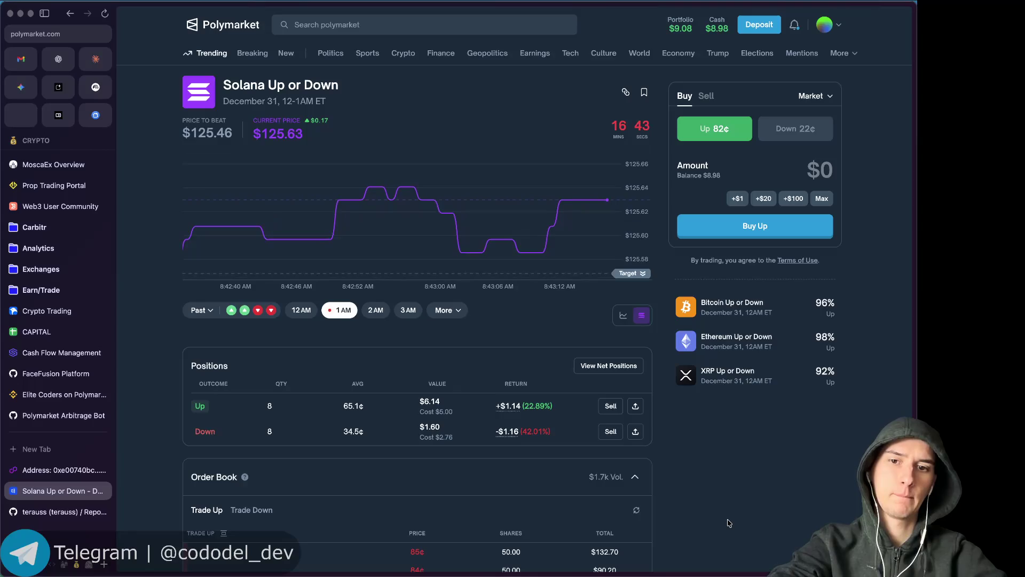
Sell the leftover 0.32 Down shares and reload to confirm no positions remain.
{"action": "key", "text": "super+r"}
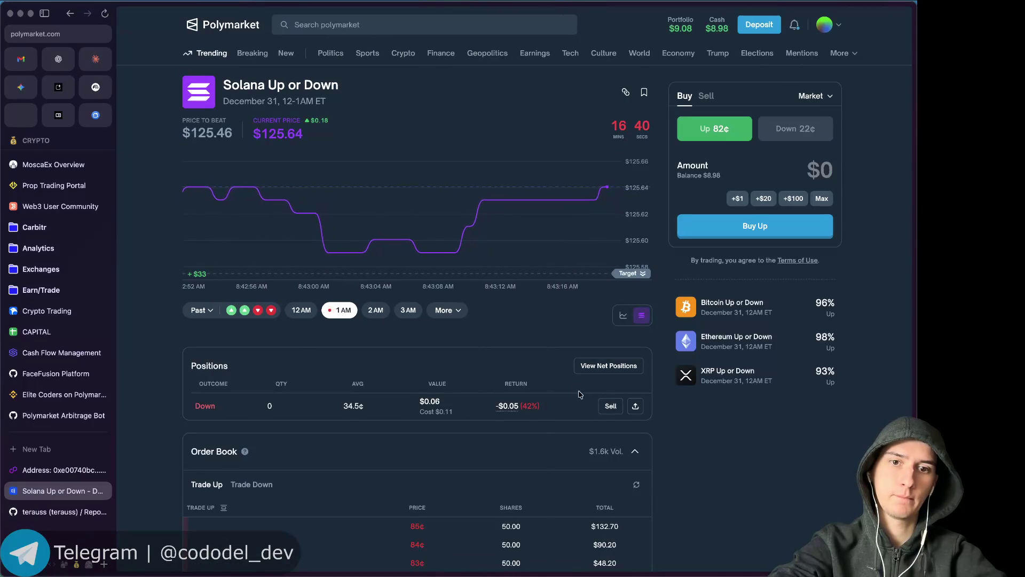
{"action": "left_click", "coordinate": [611, 406]}
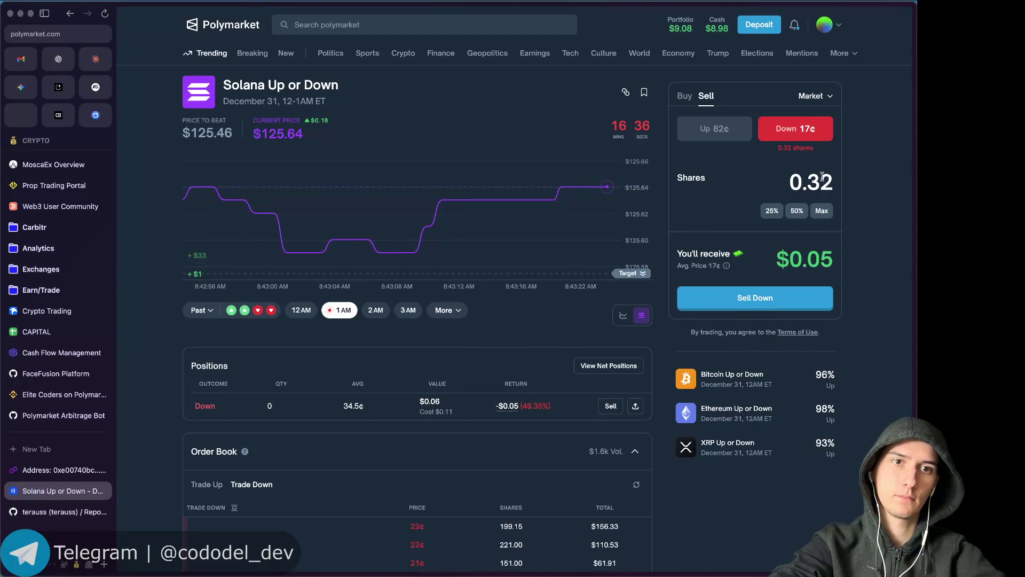
{"action": "left_click", "coordinate": [764, 289]}
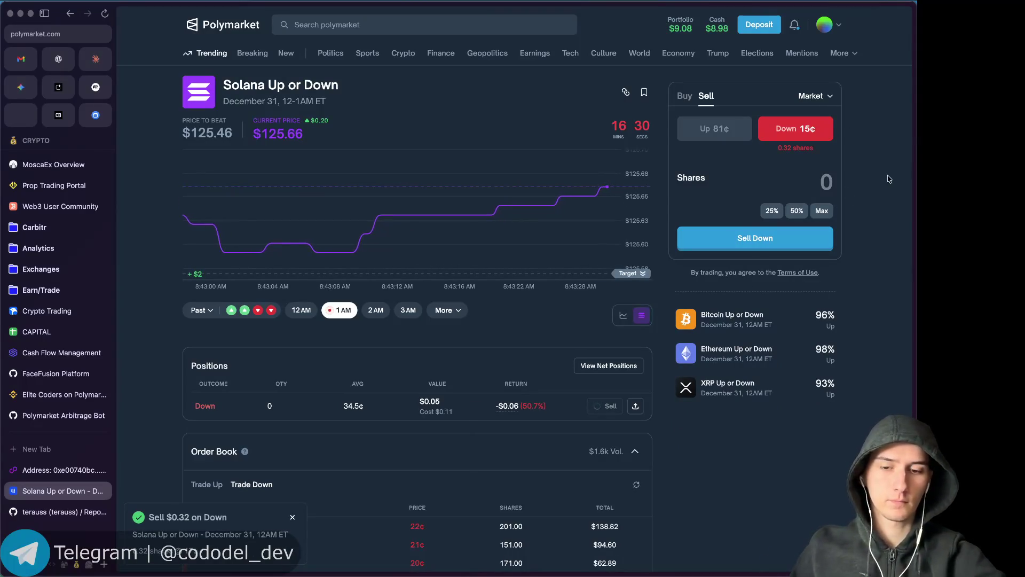
{"action": "key", "text": "super+r"}
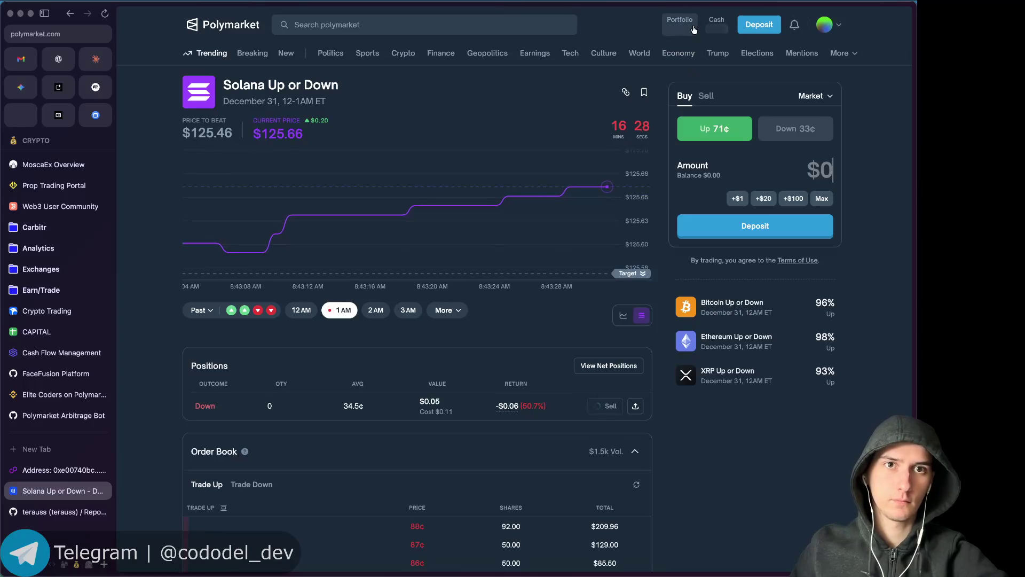
{"action": "left_click", "coordinate": [679, 24]}
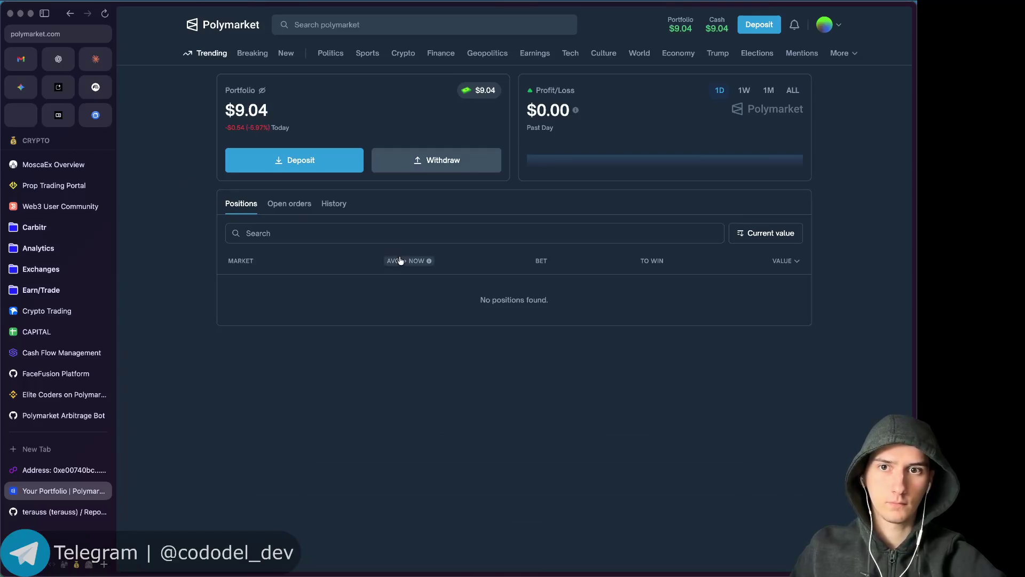
Show the portfolio History, from the 7.7-share merge down to the $9.96 deposit.
{"action": "left_click", "coordinate": [335, 204]}
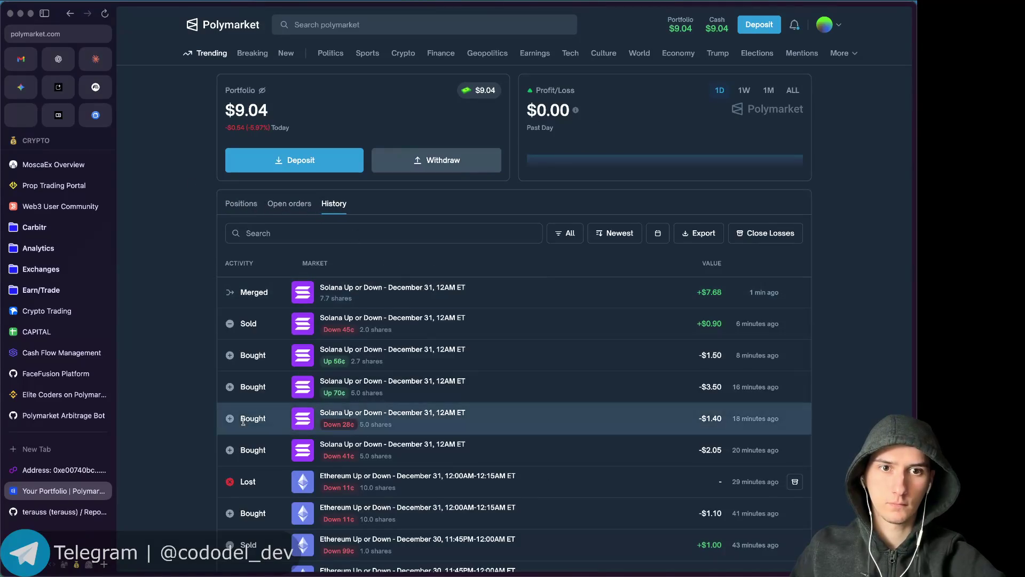
{"action": "scroll", "coordinate": [193, 481], "scroll_direction": "down", "scroll_amount": 1}
{"action": "scroll", "coordinate": [194, 481], "scroll_direction": "down", "scroll_amount": 2}
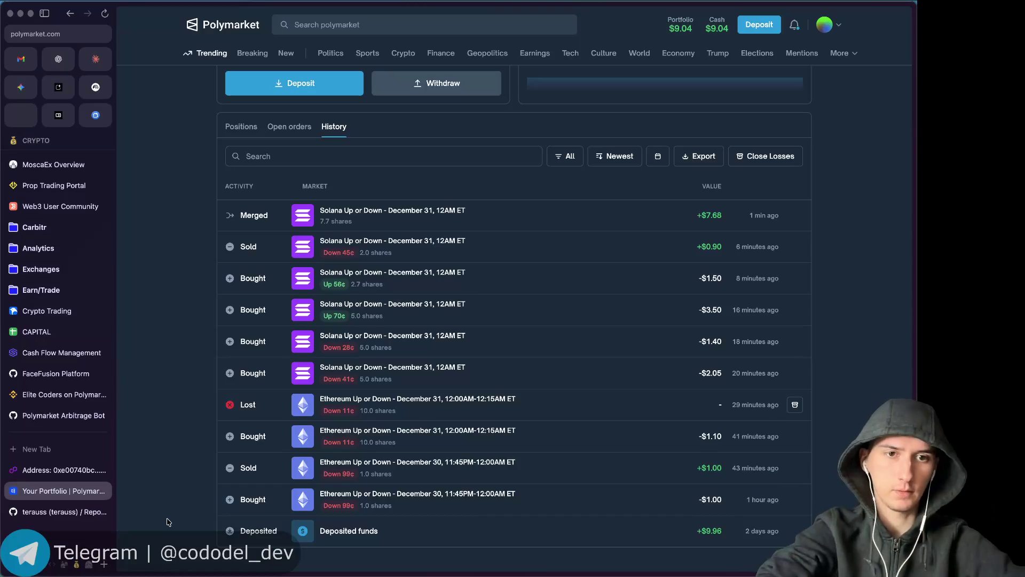
Capture the History VALUE column with OCR and total it to $8.99 in Raycast's calculator.
{"action": "key", "text": "super+shift+4"}
{"action": "left_click_drag", "start_coordinate": [685, 200], "coordinate": [733, 549]}
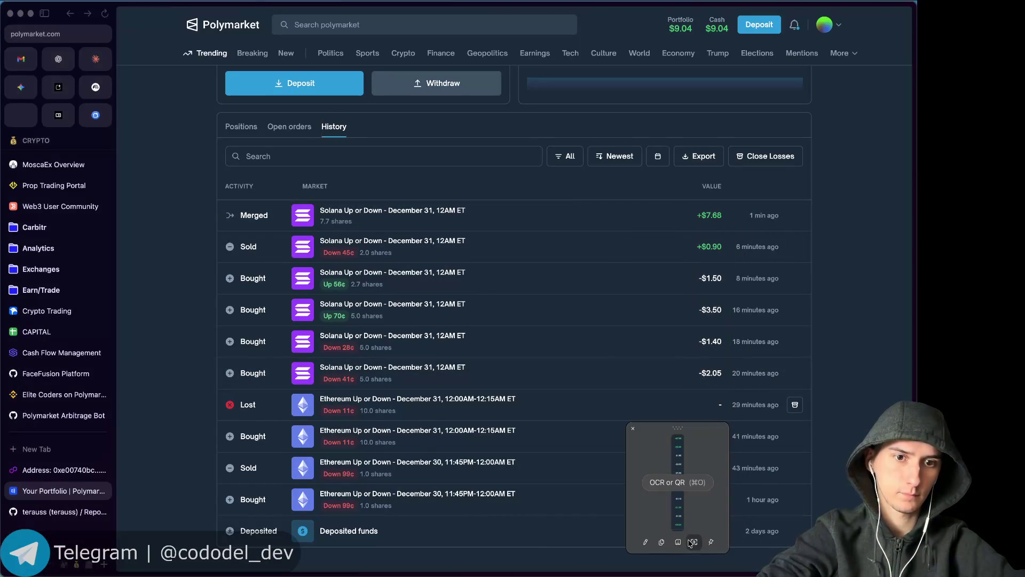
{"action": "key", "text": "alt+space"}
{"action": "type", "text": "+$7.68 +$0.90 -$1.50 -$3.50 -$1.40 -$2.05 - -$1.10 +$1.00 -$1.00 +$9.96"}
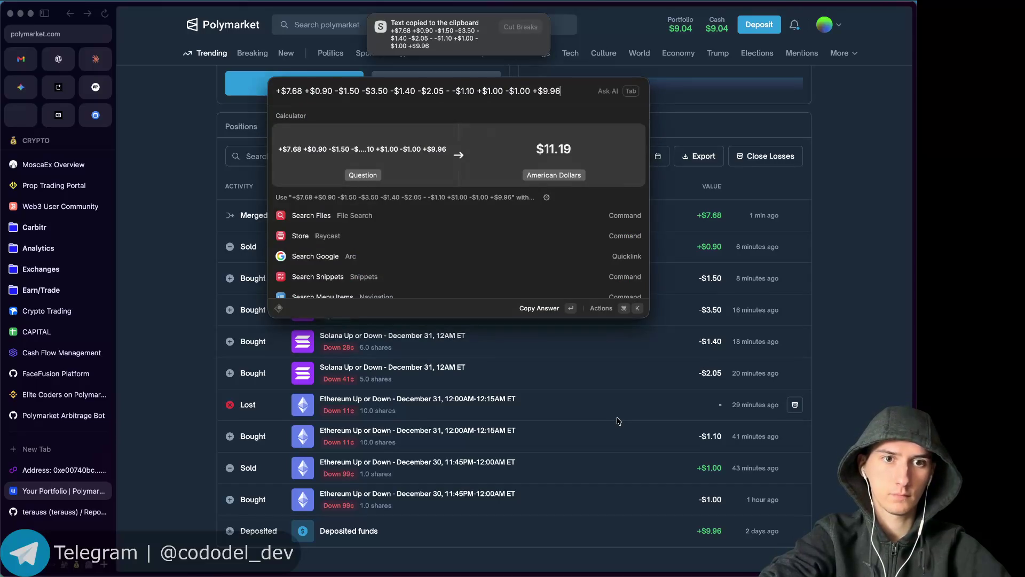
{"action": "type", "text": "- 1"}
{"action": "key", "text": "BackSpace"}
{"action": "key", "text": "BackSpace"}
{"action": "key", "text": "BackSpace"}
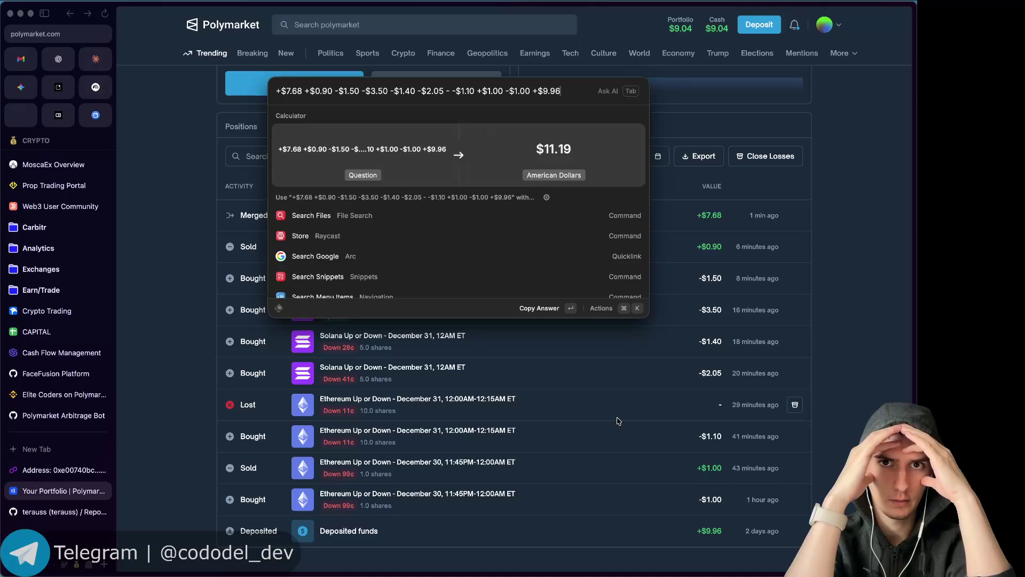
{"action": "key", "text": "Delete"}
{"action": "key", "text": "Delete"}
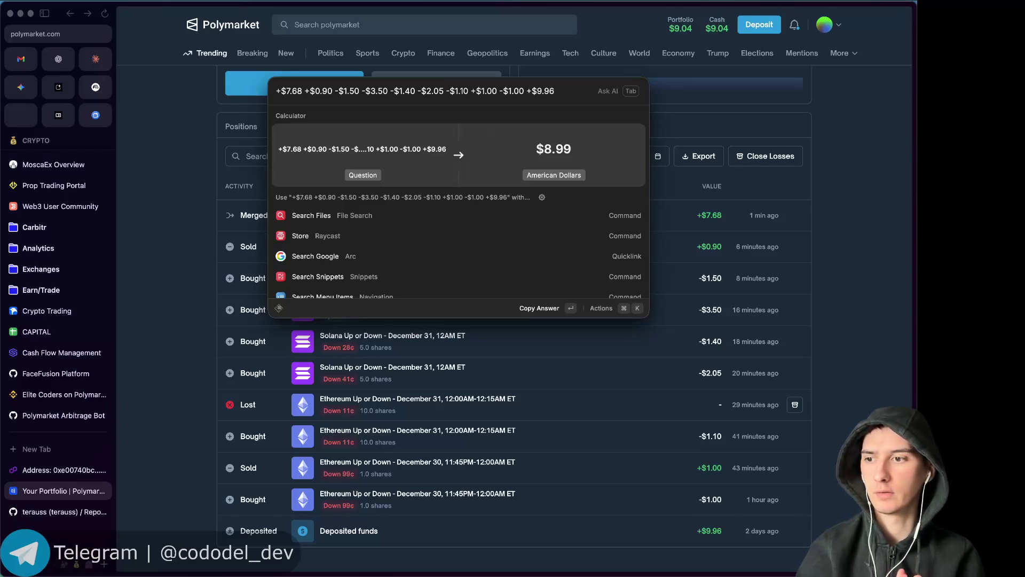
{"action": "key", "text": "Escape"}
{"action": "key", "text": "Escape"}
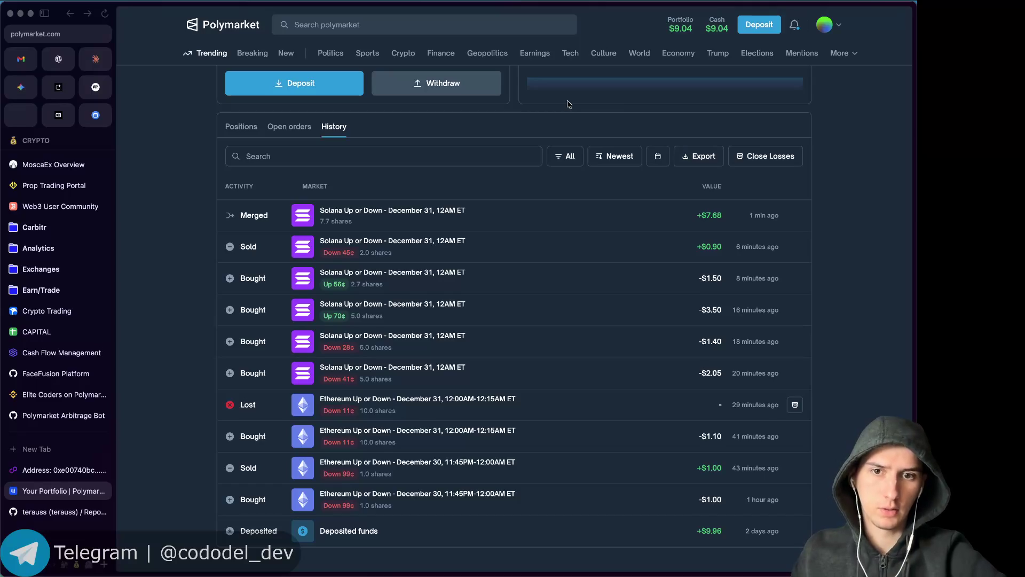
Return to the Solana Up or Down market page and bring Telegram to the front.
{"action": "scroll", "coordinate": [569, 104], "scroll_direction": "up", "scroll_amount": 3}
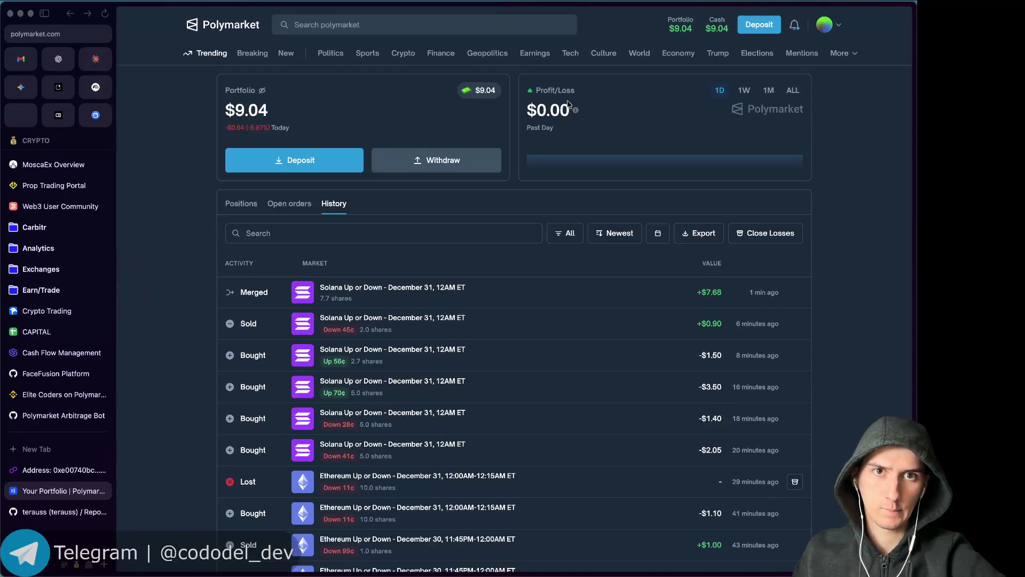
{"action": "scroll", "coordinate": [569, 104], "scroll_direction": "left", "scroll_amount": 5}
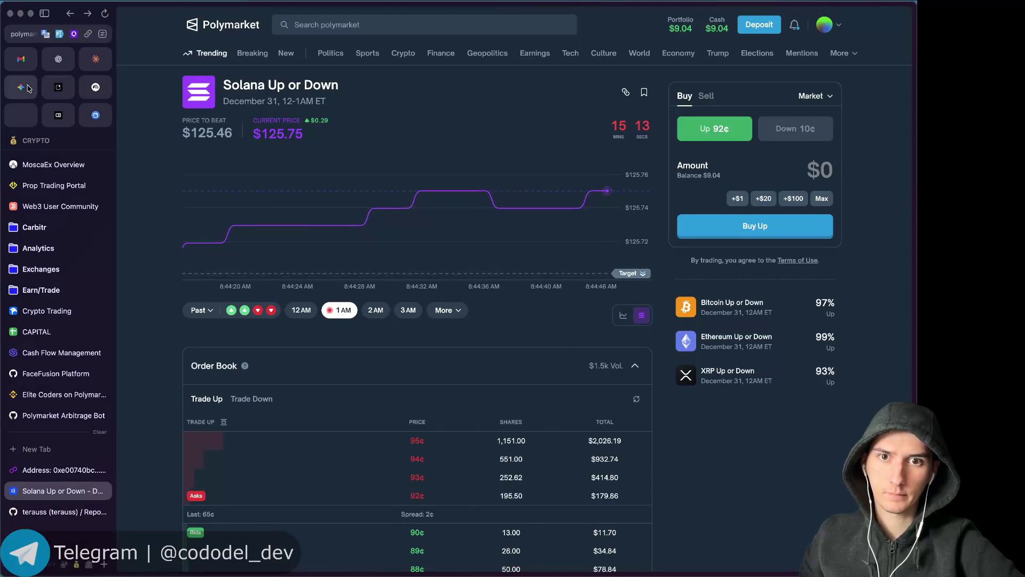
{"action": "key", "text": "super+Tab"}
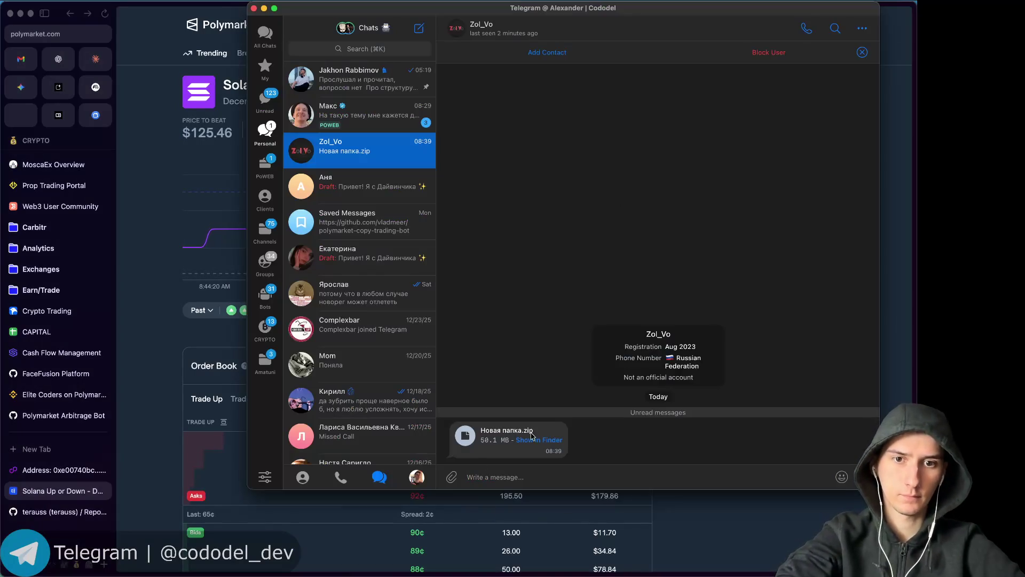
Extract Новая папка.zip in Downloads and try to launch JumpCube.exe, dismissing the unarchiver.
{"action": "left_click", "coordinate": [541, 440]}
{"action": "double_click", "coordinate": [534, 55]}
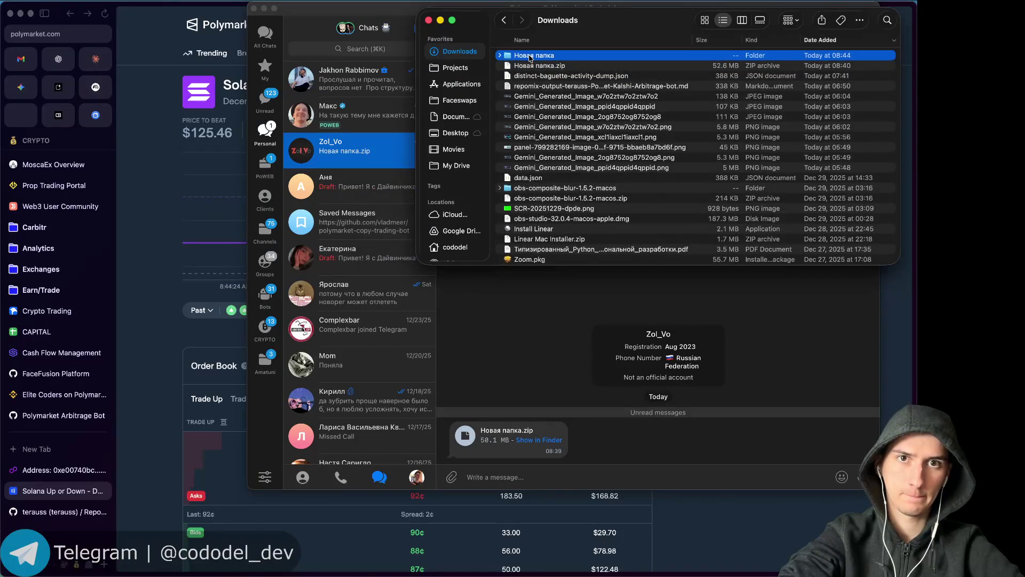
{"action": "double_click", "coordinate": [530, 57]}
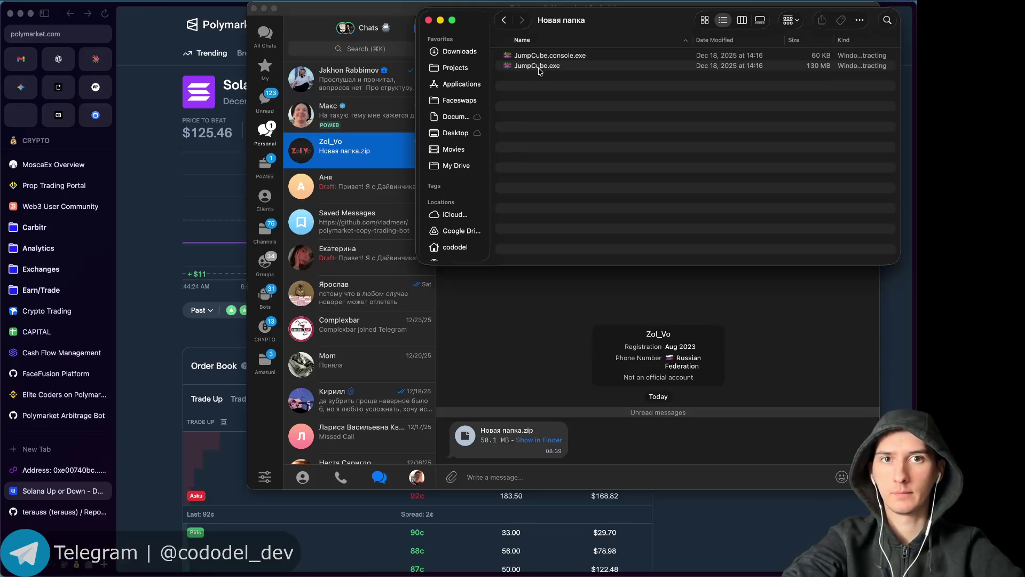
{"action": "double_click", "coordinate": [540, 68]}
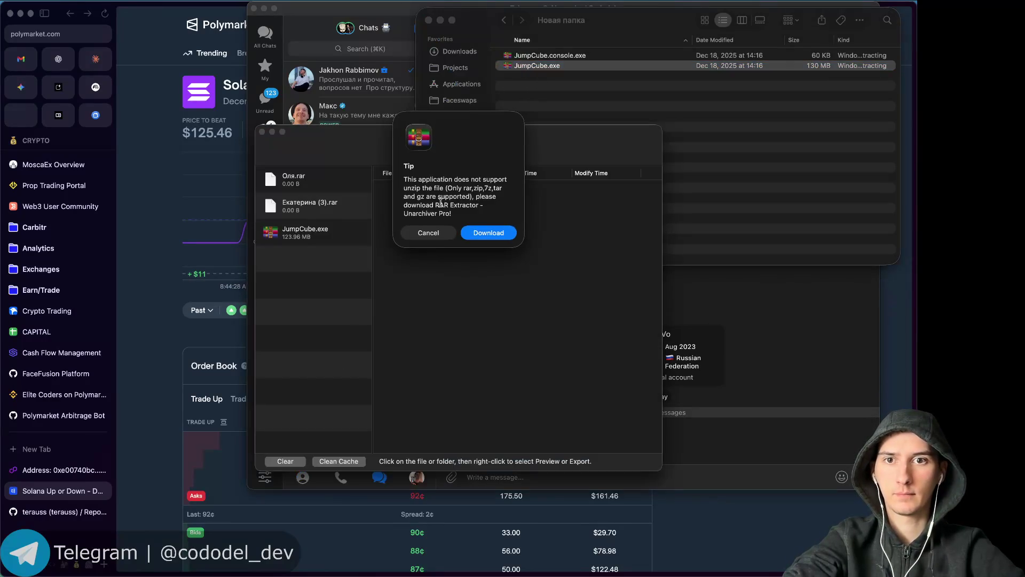
{"action": "left_click", "coordinate": [427, 232]}
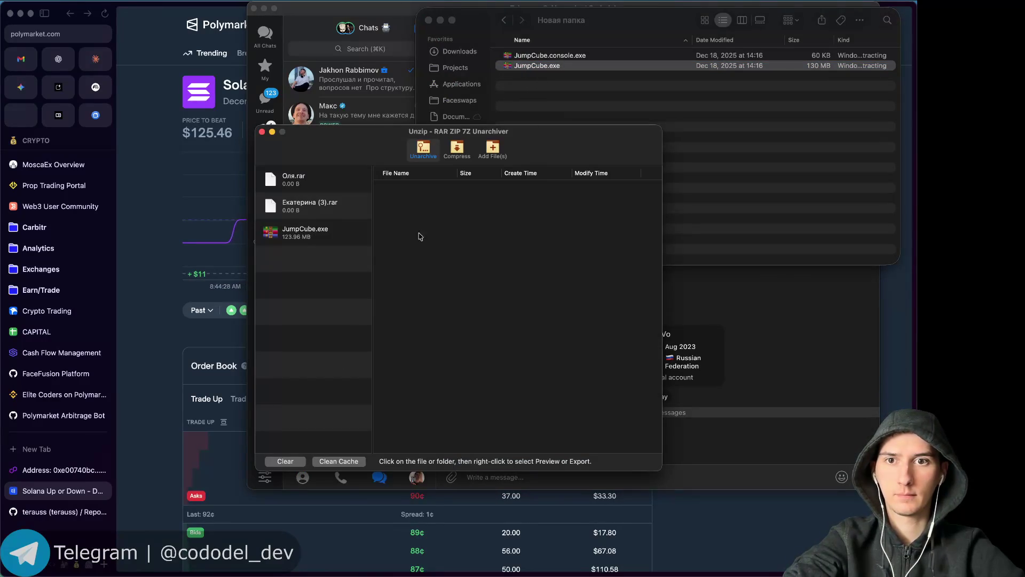
{"action": "left_click", "coordinate": [261, 131]}
{"action": "left_click", "coordinate": [509, 138]}
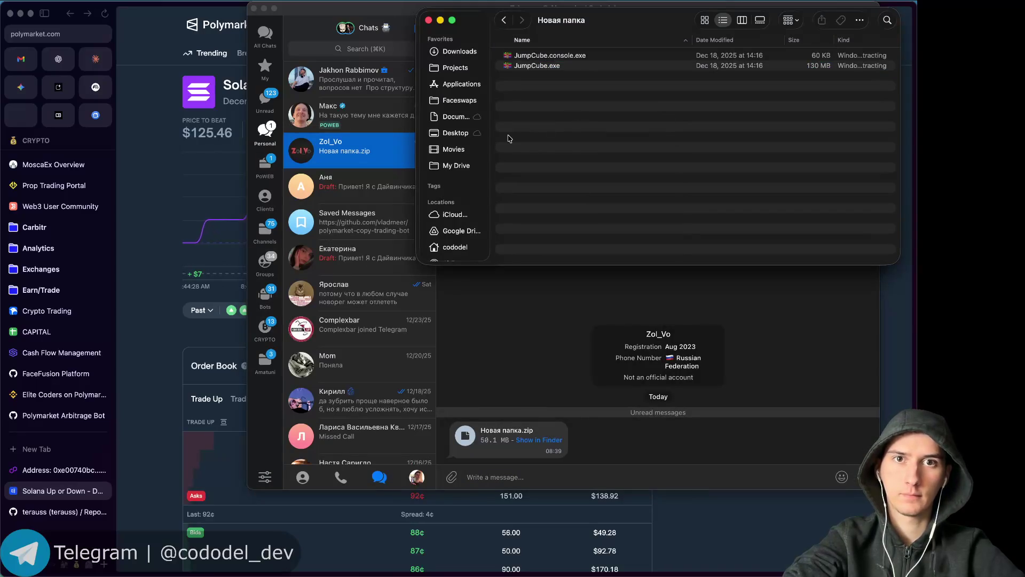
Delete the extracted Новая папка folder and Новая папка.zip from Downloads.
{"action": "key", "text": "super+Up"}
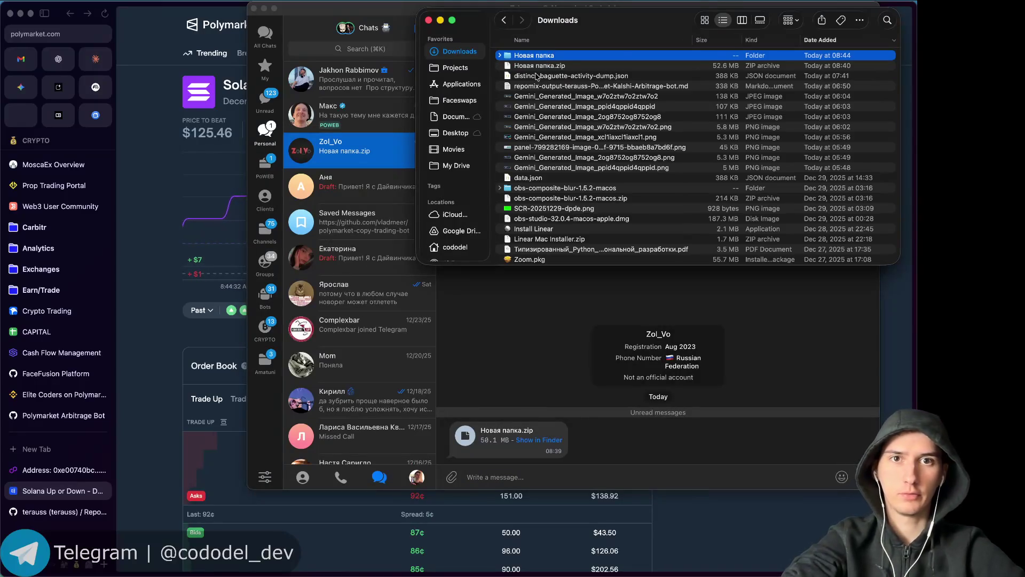
{"action": "key", "text": "shift+Down"}
{"action": "key", "text": "super+BackSpace"}
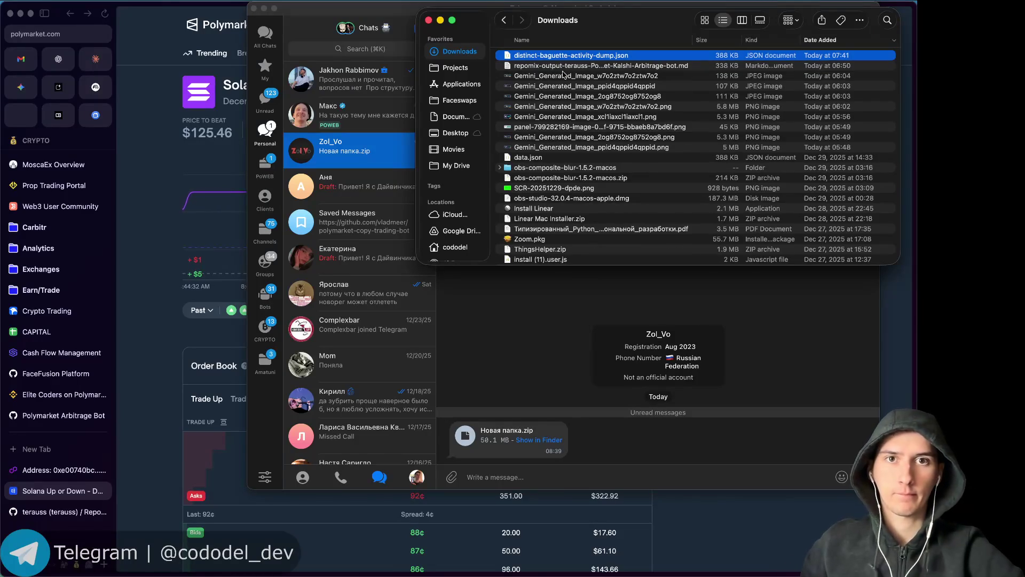
Close Finder and Telegram to bring back the Polymarket Solana market page.
{"action": "left_click", "coordinate": [429, 21]}
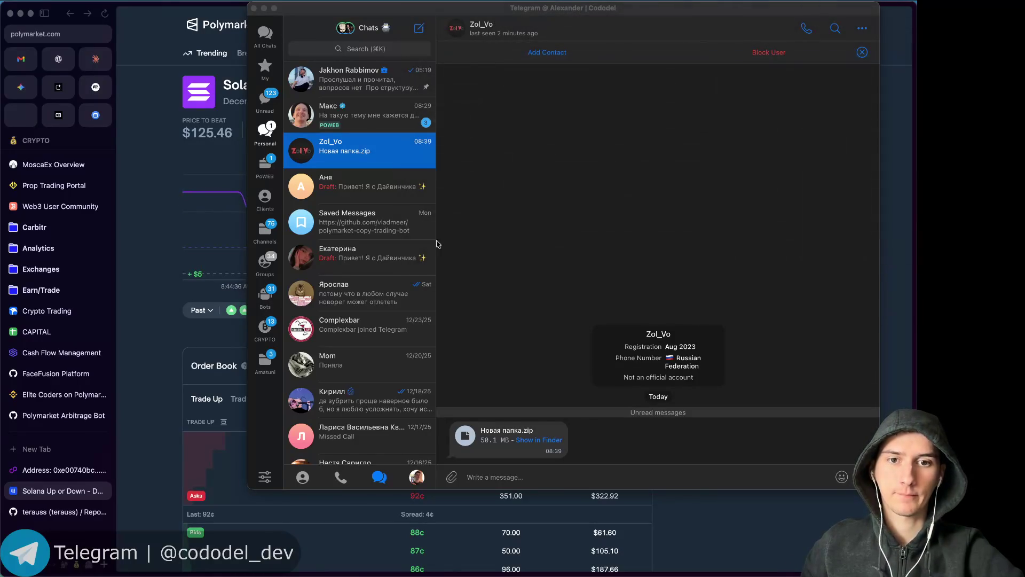
{"action": "key", "text": "Escape"}
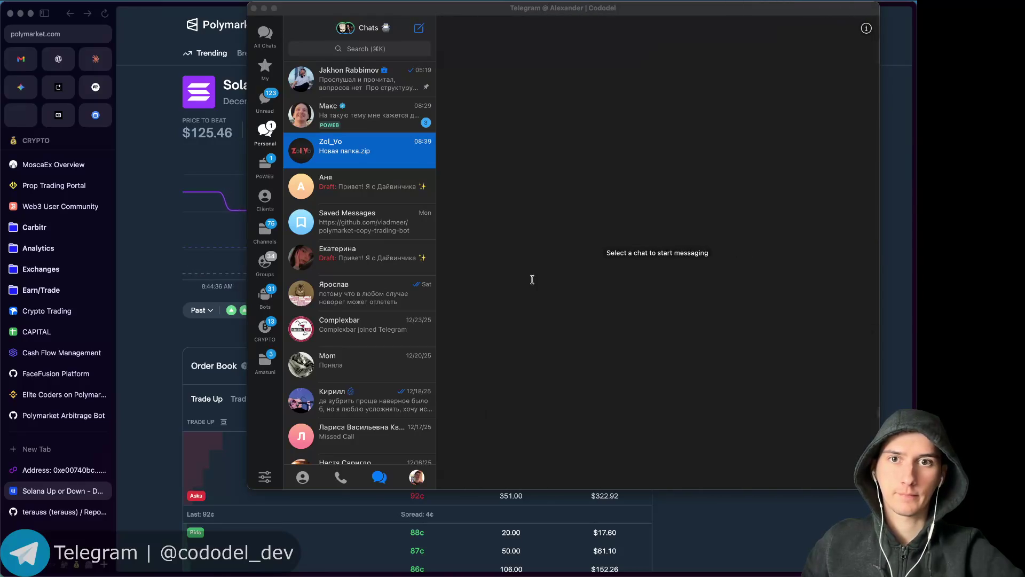
{"action": "left_click", "coordinate": [212, 124]}
{"action": "scroll", "coordinate": [418, 380], "scroll_direction": "down", "scroll_amount": 1}
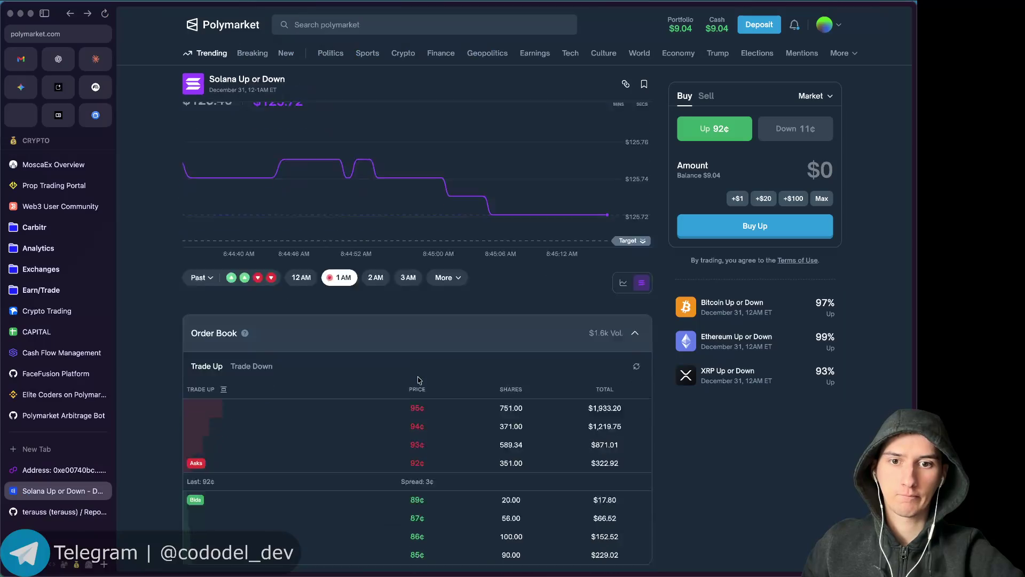
{"action": "scroll", "coordinate": [418, 379], "scroll_direction": "down", "scroll_amount": 2}
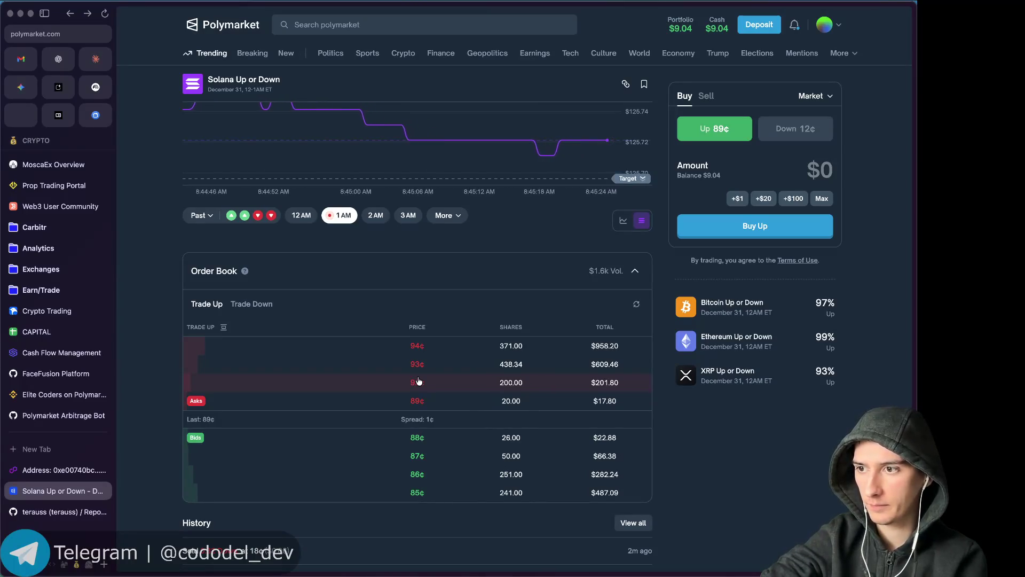
{"action": "scroll", "coordinate": [408, 447], "scroll_direction": "up", "scroll_amount": 3}
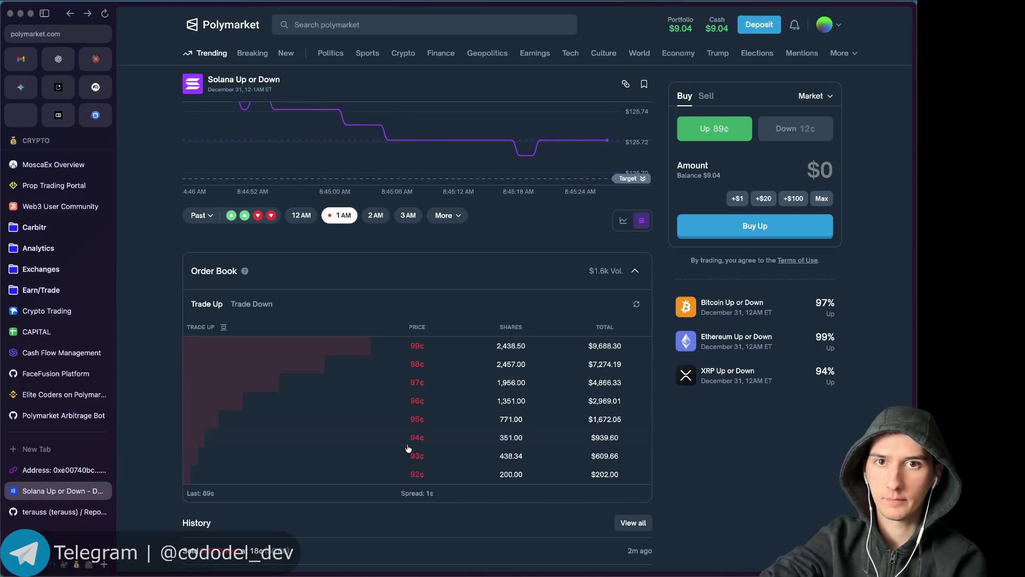
{"action": "scroll", "coordinate": [148, 156], "scroll_direction": "up", "scroll_amount": 3}
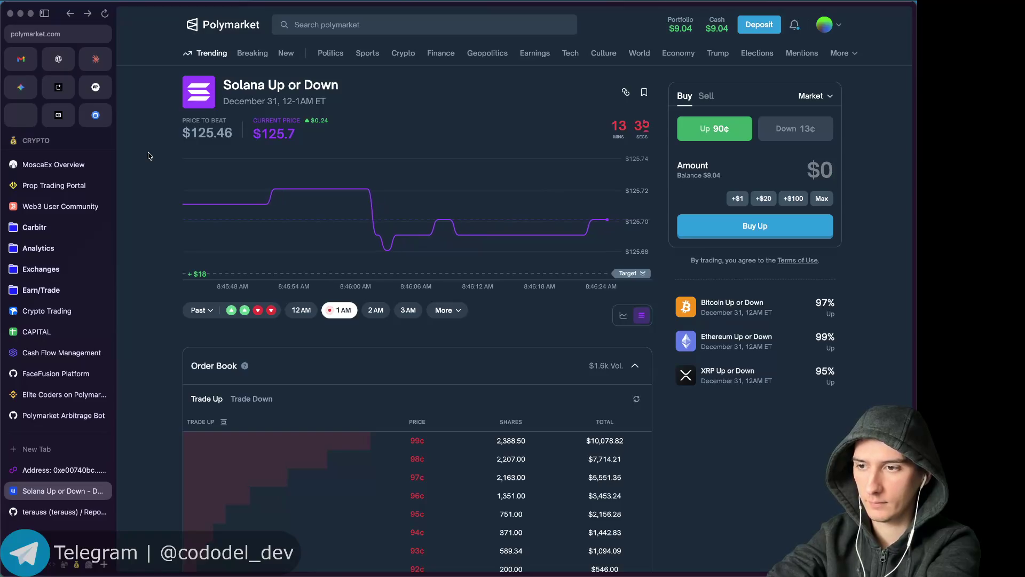
{"action": "key", "text": "super+t"}
{"action": "type", "text": "moneyb"}
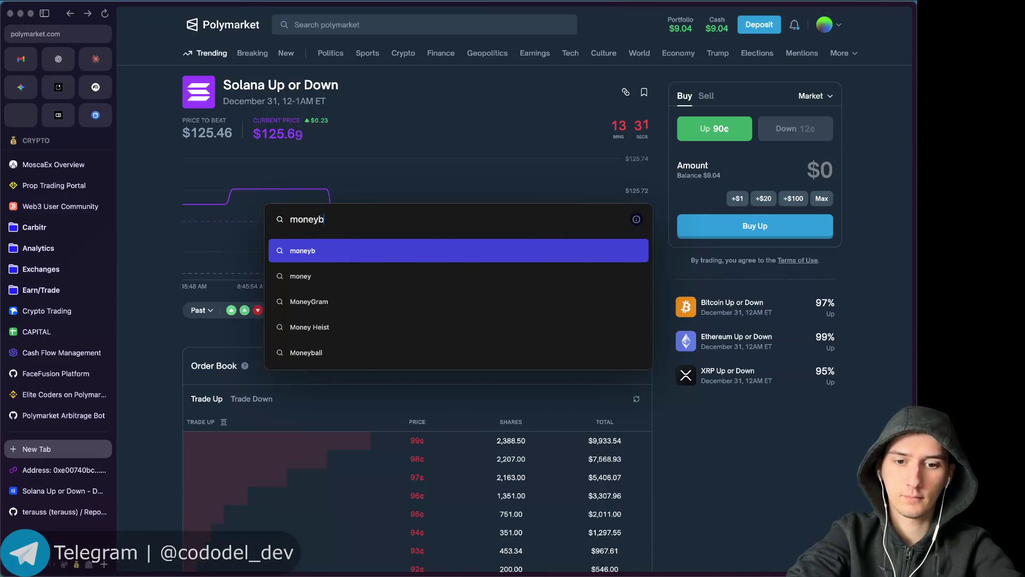
{"action": "type", "text": "irds"}
Search for Money Birds, open the cbr.ru warning page and copy its URL.
{"action": "key", "text": "Return"}
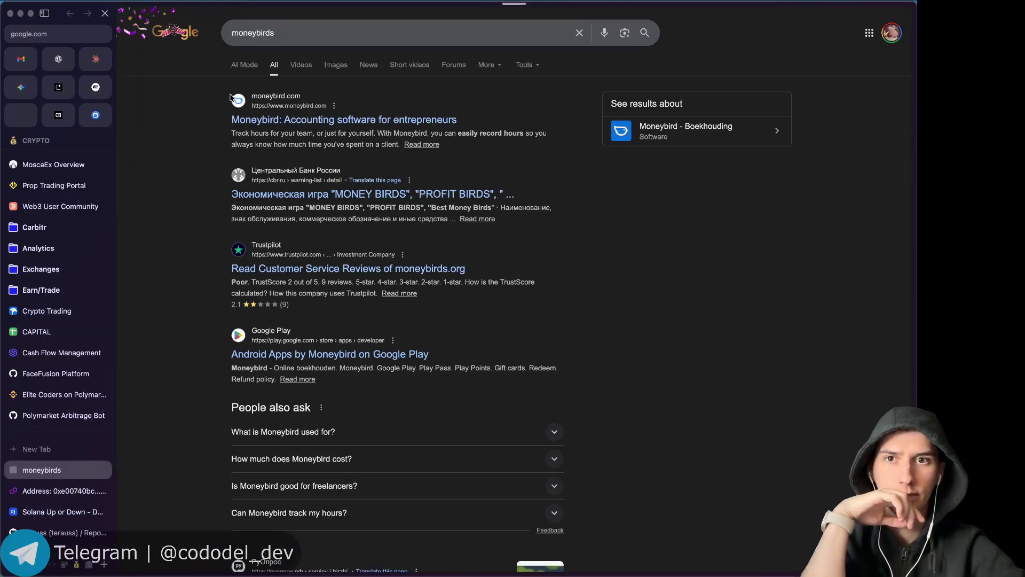
{"action": "left_click", "coordinate": [258, 195]}
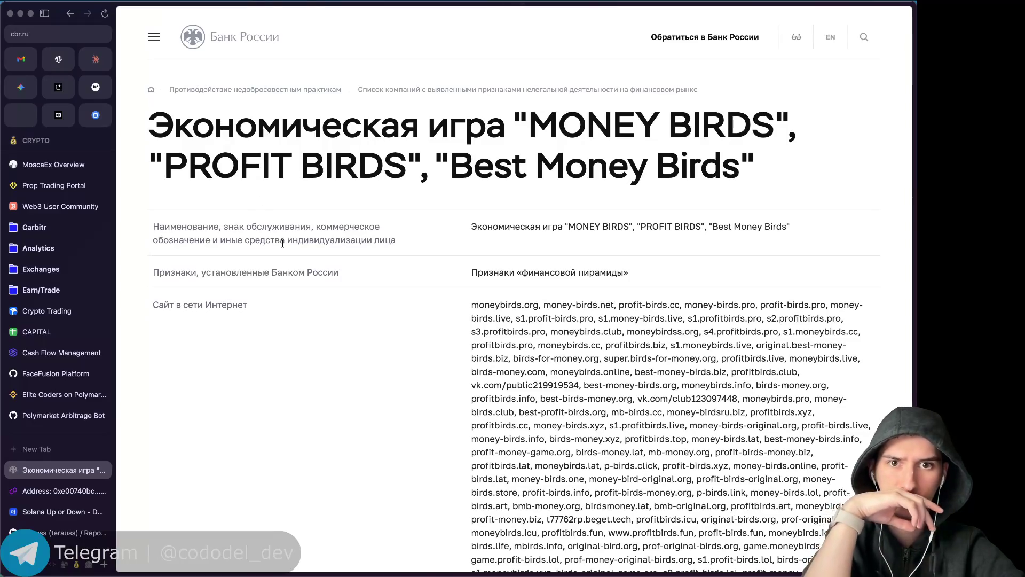
{"action": "key", "text": "super+shift+c"}
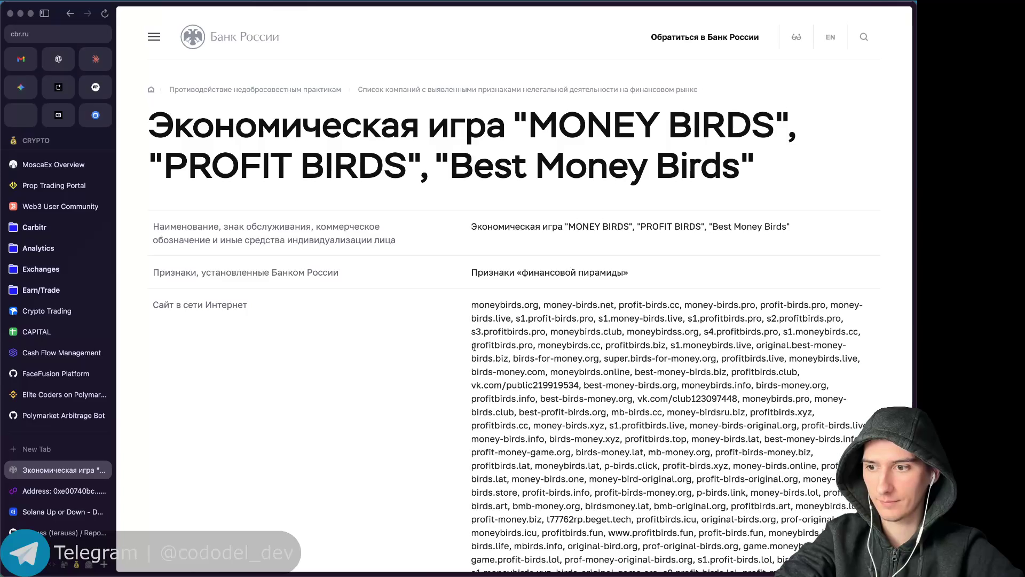
Copy moneybirds.org from the warning's domain list and load it in a new tab.
{"action": "scroll", "coordinate": [474, 347], "scroll_direction": "down", "scroll_amount": 15}
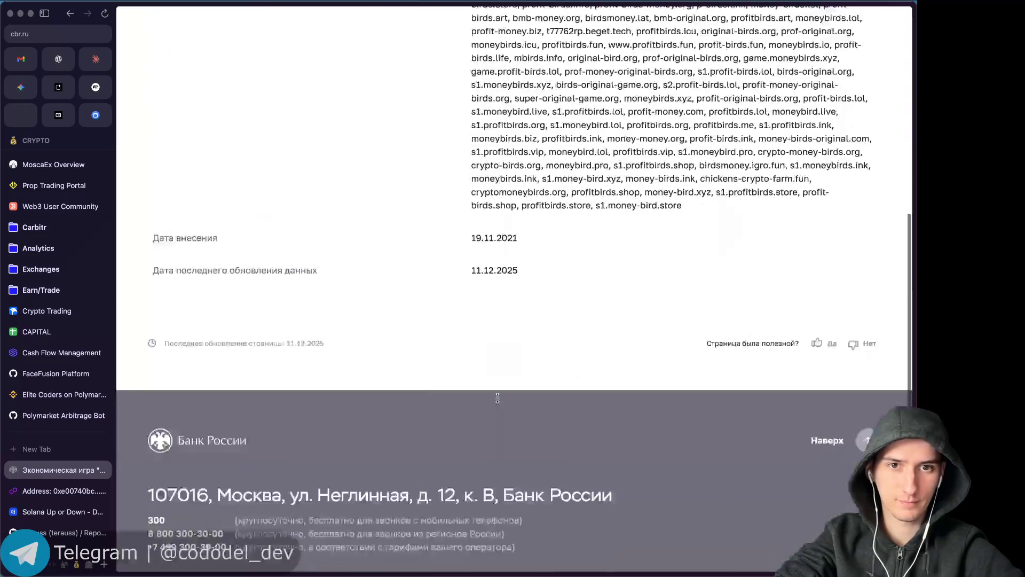
{"action": "scroll", "coordinate": [497, 398], "scroll_direction": "up", "scroll_amount": 15}
{"action": "scroll", "coordinate": [497, 398], "scroll_direction": "down", "scroll_amount": 15}
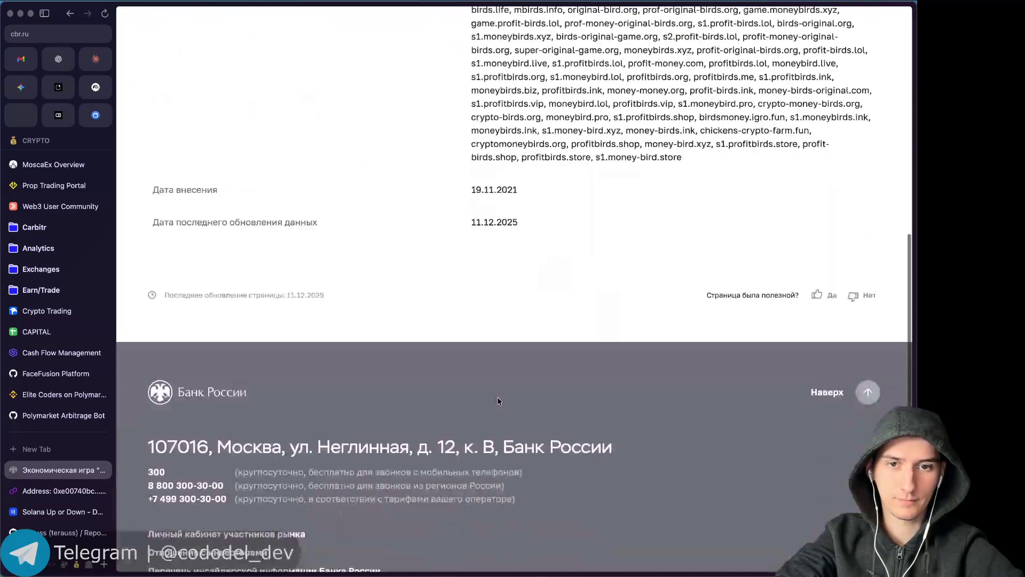
{"action": "scroll", "coordinate": [470, 294], "scroll_direction": "up", "scroll_amount": 8}
{"action": "scroll", "coordinate": [470, 293], "scroll_direction": "up", "scroll_amount": 5}
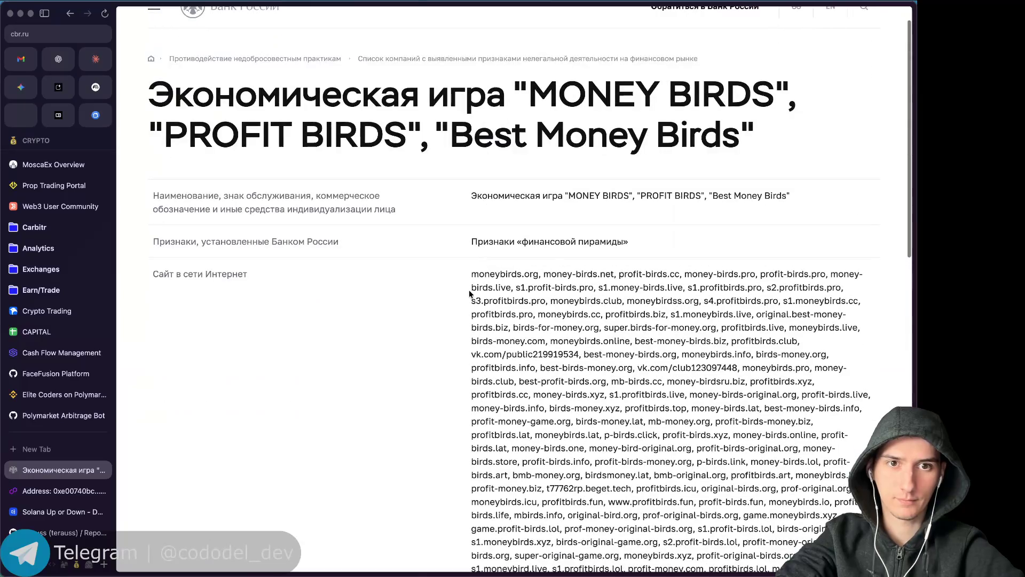
{"action": "left_click_drag", "start_coordinate": [470, 275], "coordinate": [536, 275]}
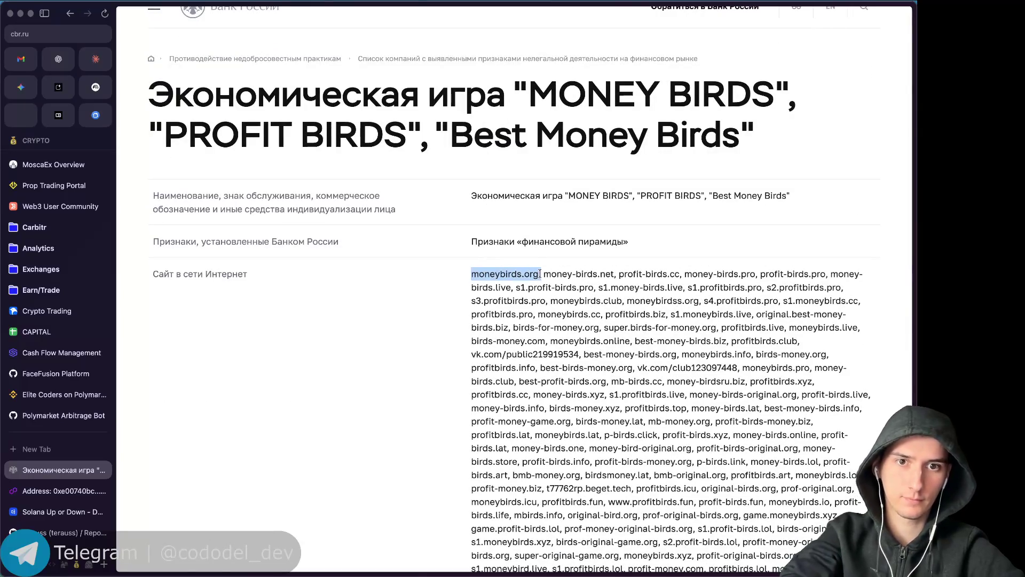
{"action": "key", "text": "super+c"}
{"action": "key", "text": "super+t"}
{"action": "key", "text": "super+v"}
{"action": "key", "text": "Return"}
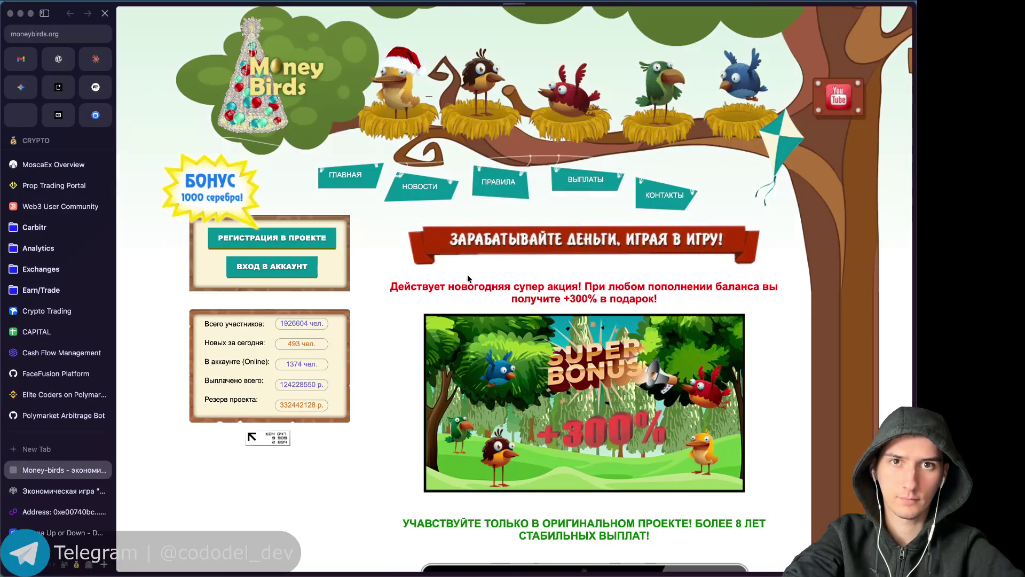
Close the moneybirds.org and Bank of Russia warning tabs, returning to Polygonscan.
{"action": "key", "text": "super+w"}
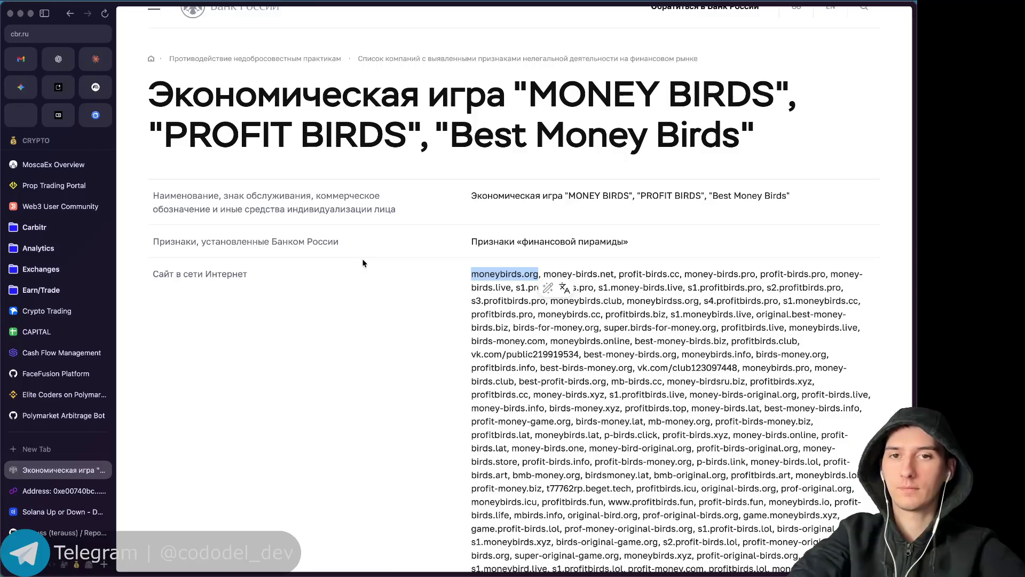
{"action": "key", "text": "super+w"}
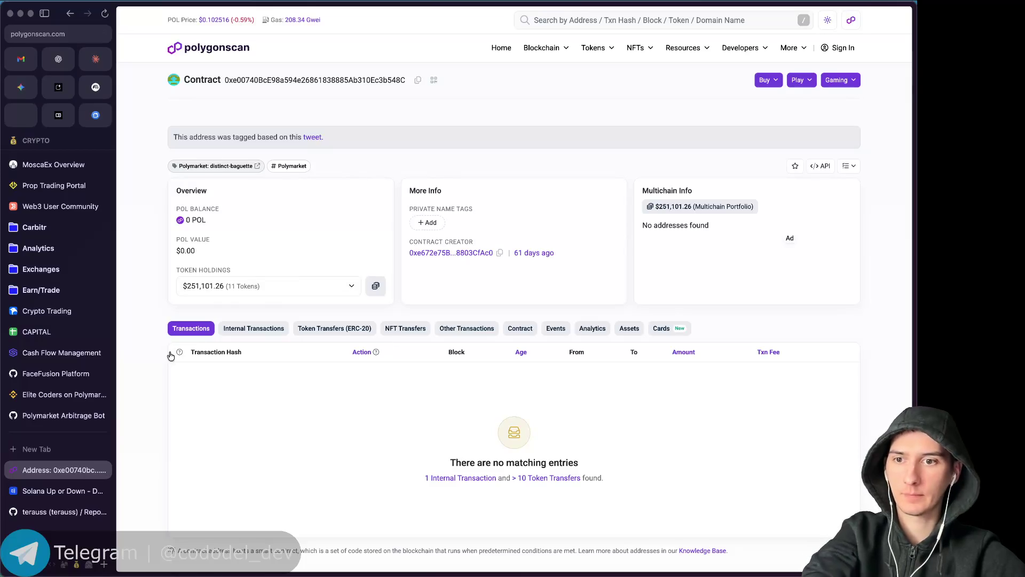
Switch to the pinned Gemini chat explaining the bot's YES/NO Merge strategy.
{"action": "left_click", "coordinate": [31, 89]}
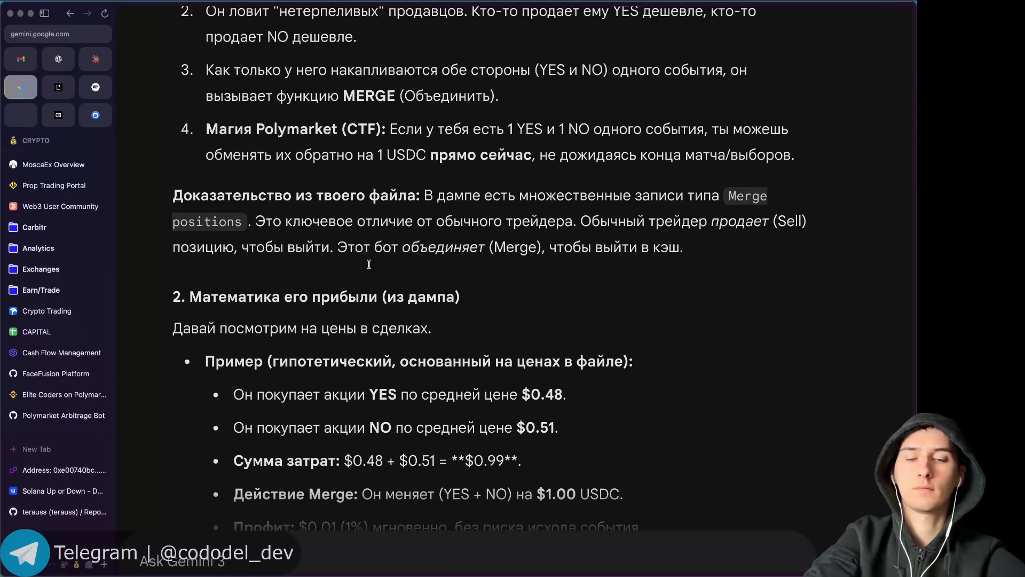
{"action": "left_click", "coordinate": [380, 253]}
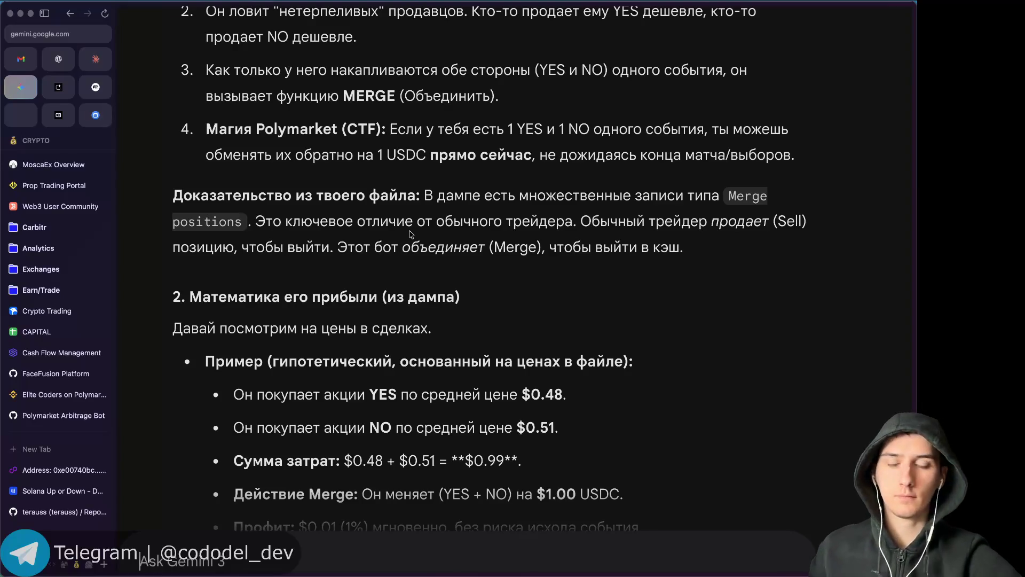
Read Gemini's strategy analysis down to the PnL section, then go to the Polygonscan address tab.
{"action": "scroll", "coordinate": [419, 237], "scroll_direction": "up", "scroll_amount": 2}
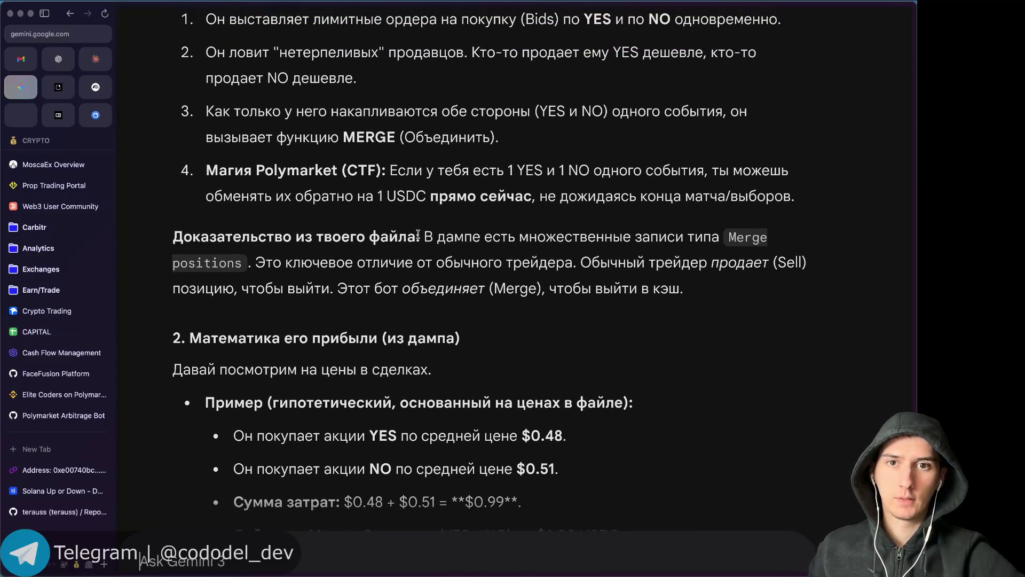
{"action": "scroll", "coordinate": [418, 235], "scroll_direction": "down", "scroll_amount": 1}
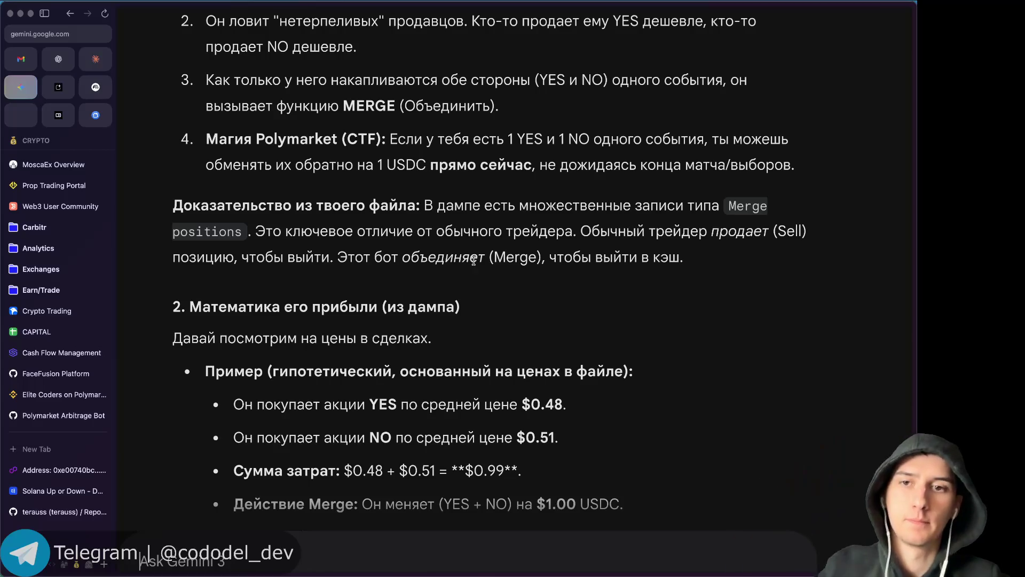
{"action": "scroll", "coordinate": [588, 302], "scroll_direction": "down", "scroll_amount": 3}
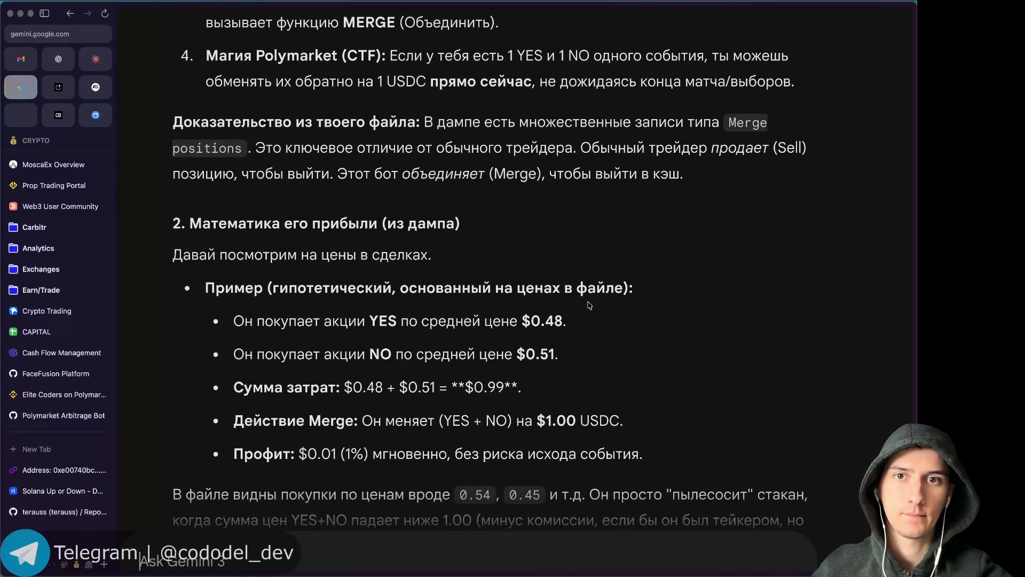
{"action": "scroll", "coordinate": [590, 306], "scroll_direction": "down", "scroll_amount": 1}
{"action": "scroll", "coordinate": [590, 305], "scroll_direction": "down", "scroll_amount": 1}
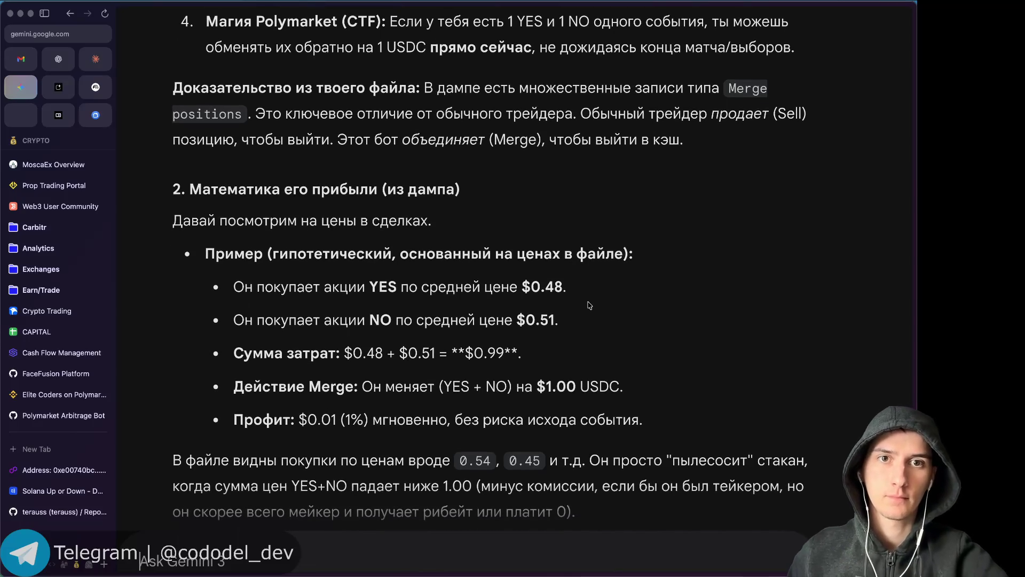
{"action": "scroll", "coordinate": [590, 305], "scroll_direction": "down", "scroll_amount": 2}
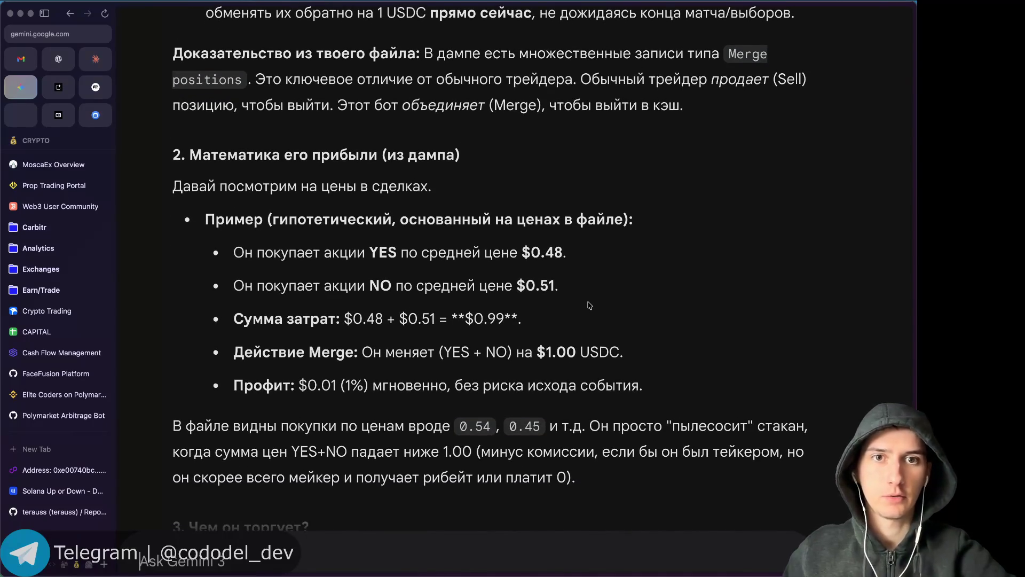
{"action": "scroll", "coordinate": [589, 306], "scroll_direction": "down", "scroll_amount": 3}
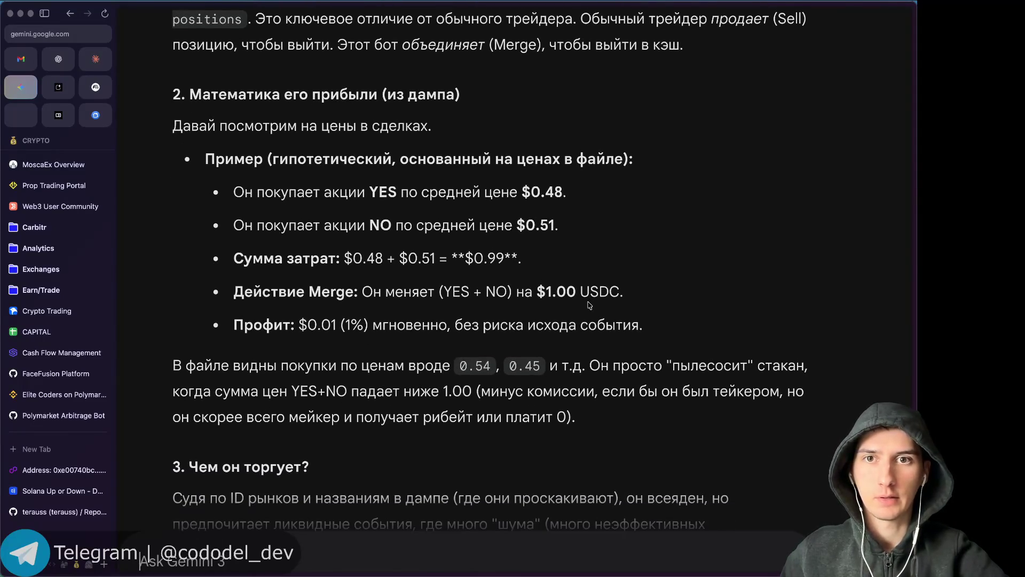
{"action": "scroll", "coordinate": [589, 306], "scroll_direction": "down", "scroll_amount": 1}
{"action": "scroll", "coordinate": [588, 302], "scroll_direction": "down", "scroll_amount": 1}
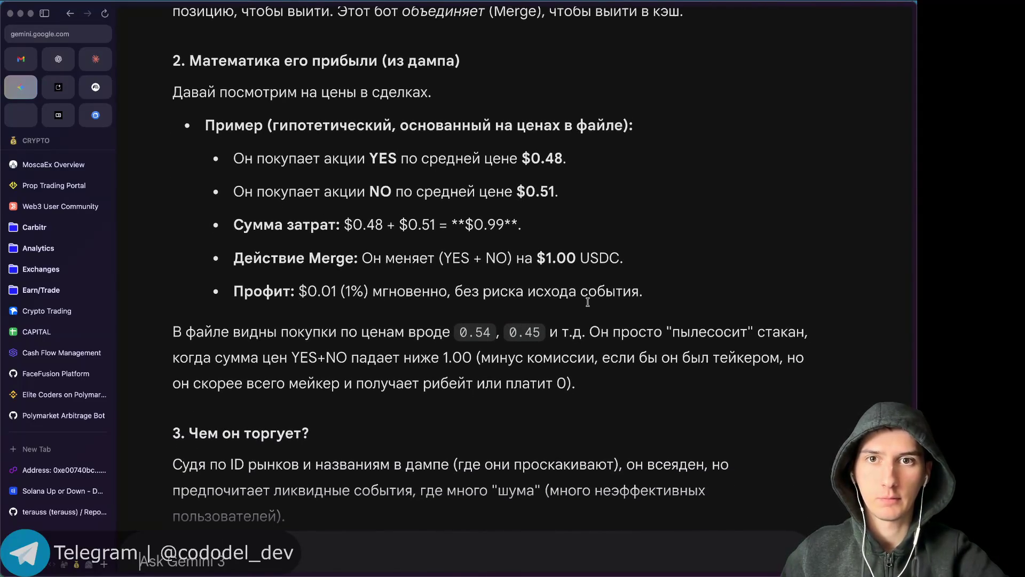
{"action": "scroll", "coordinate": [588, 302], "scroll_direction": "down", "scroll_amount": 1}
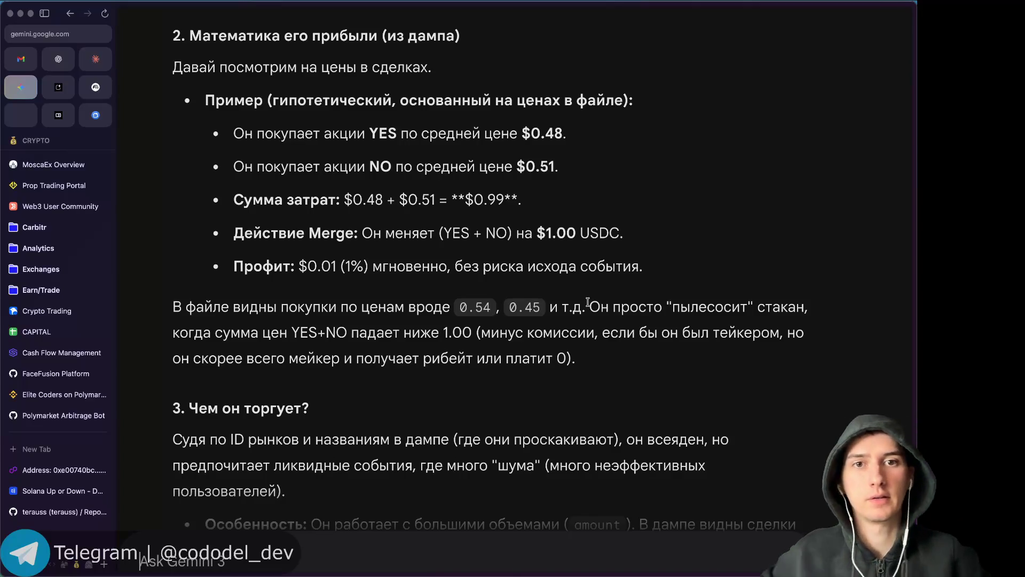
{"action": "scroll", "coordinate": [588, 302], "scroll_direction": "down", "scroll_amount": 1}
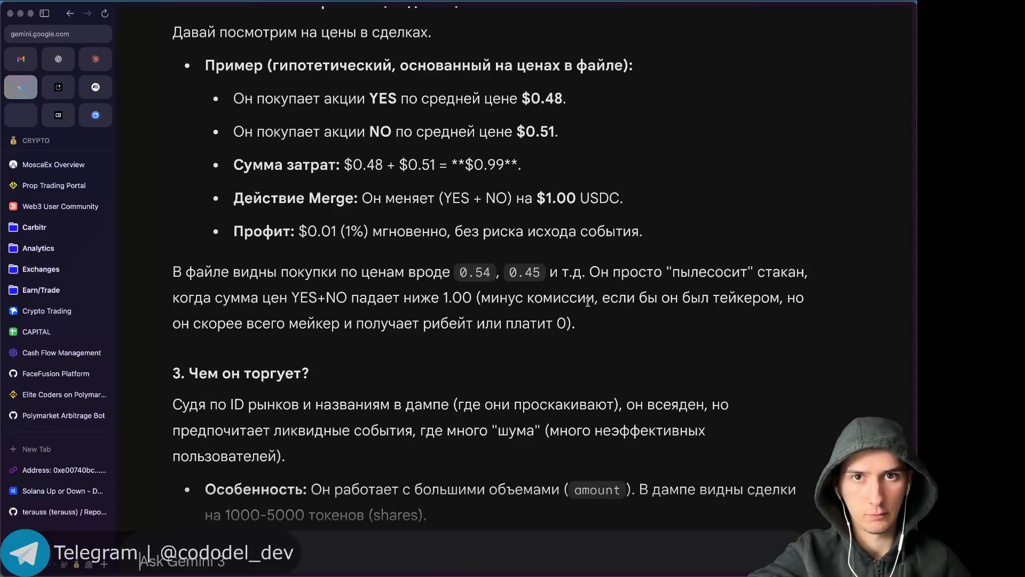
{"action": "scroll", "coordinate": [587, 302], "scroll_direction": "down", "scroll_amount": 2}
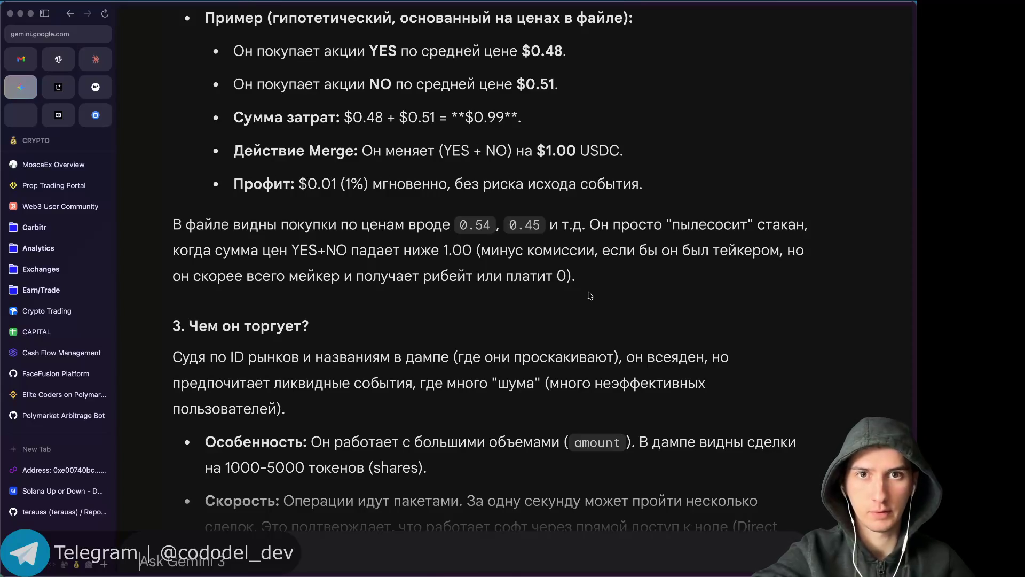
{"action": "scroll", "coordinate": [591, 282], "scroll_direction": "down", "scroll_amount": 2}
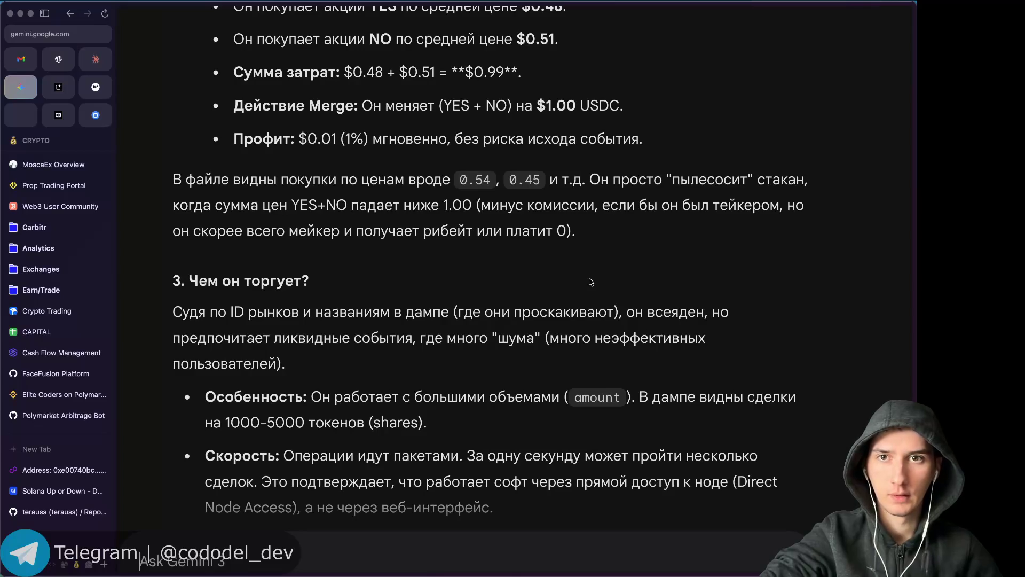
{"action": "scroll", "coordinate": [591, 281], "scroll_direction": "down", "scroll_amount": 1}
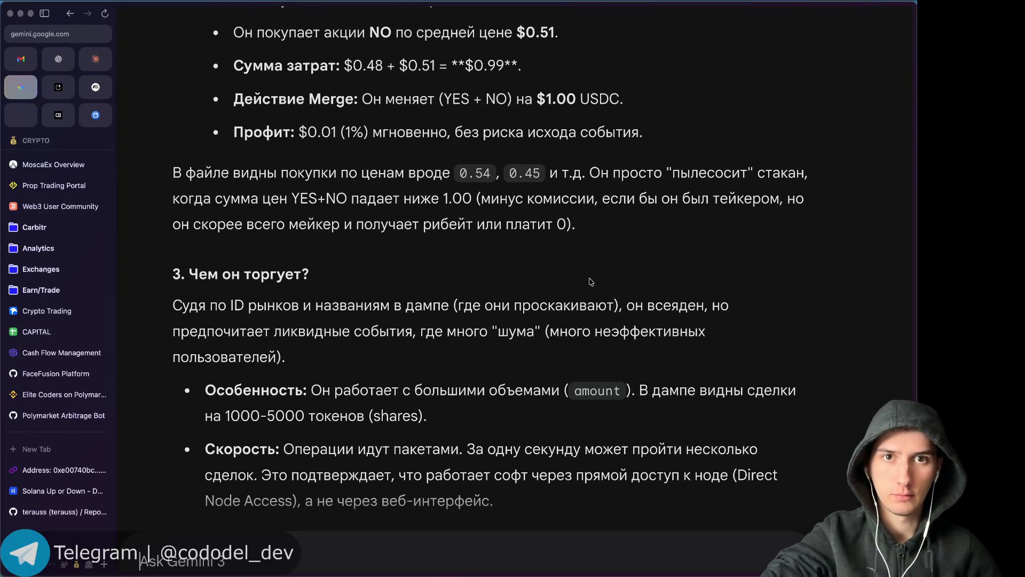
{"action": "scroll", "coordinate": [591, 281], "scroll_direction": "down", "scroll_amount": 1}
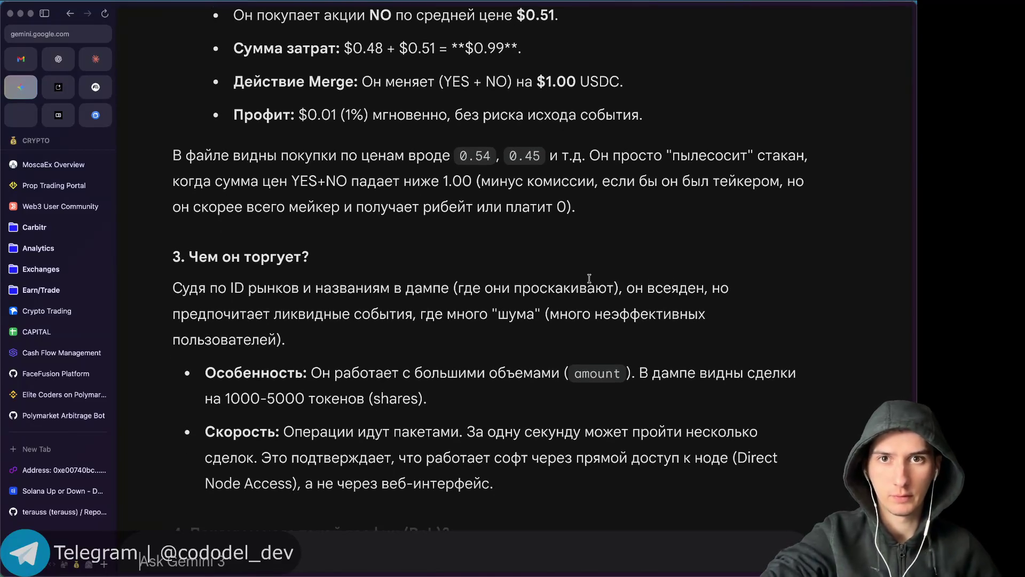
{"action": "scroll", "coordinate": [591, 281], "scroll_direction": "down", "scroll_amount": 1}
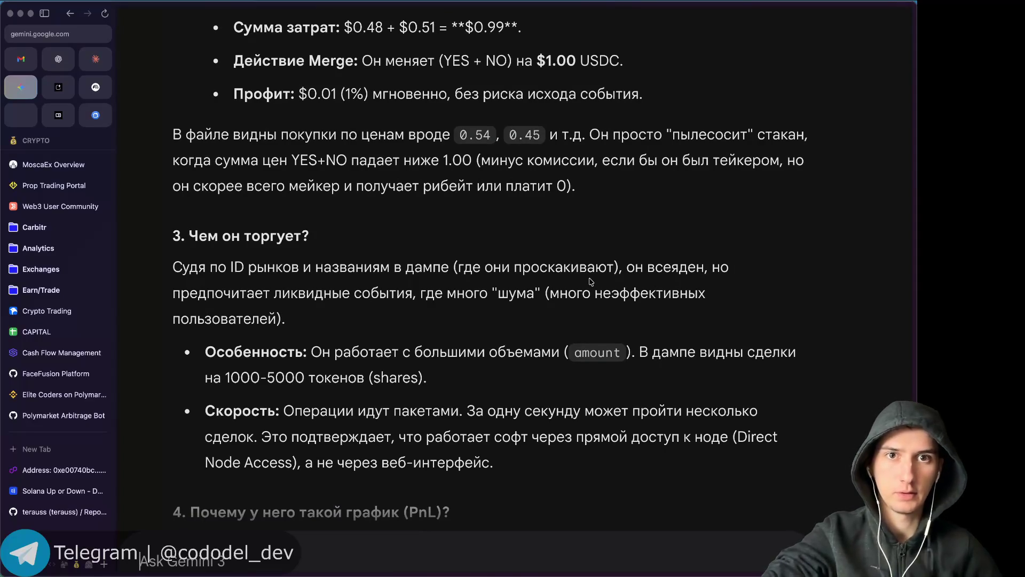
{"action": "scroll", "coordinate": [591, 281], "scroll_direction": "down", "scroll_amount": 1}
{"action": "scroll", "coordinate": [591, 281], "scroll_direction": "down", "scroll_amount": 1}
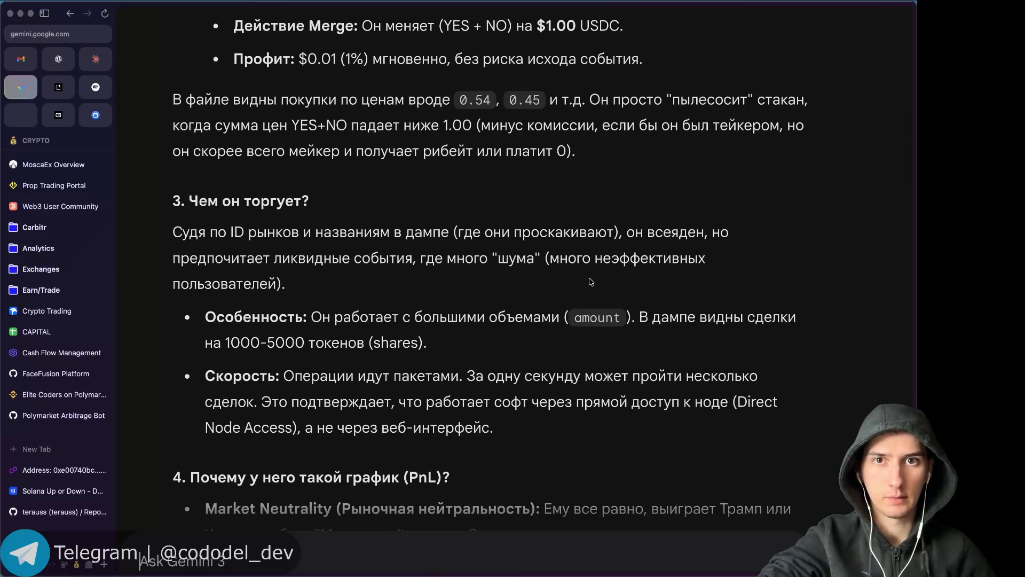
{"action": "scroll", "coordinate": [591, 282], "scroll_direction": "down", "scroll_amount": 1}
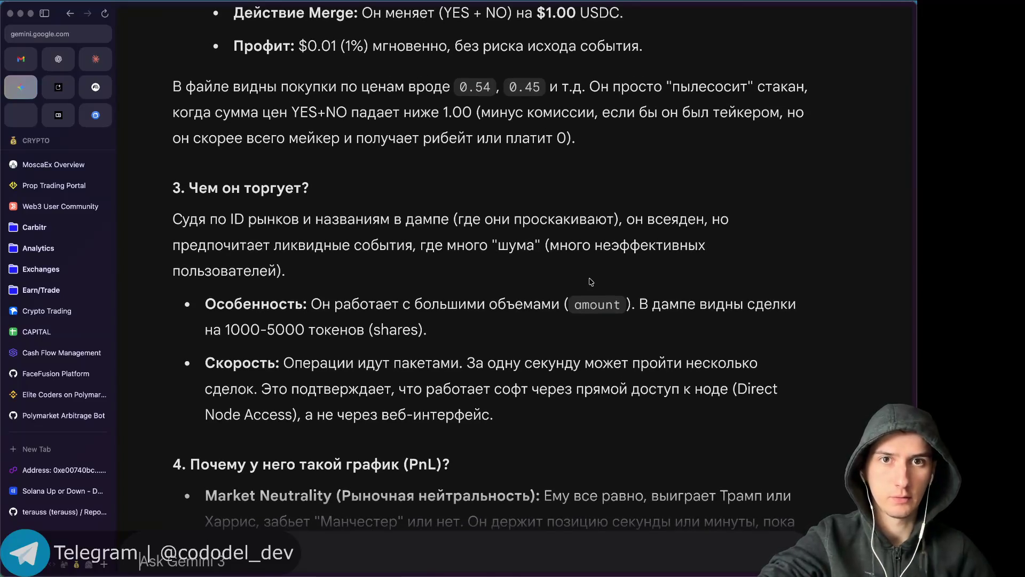
{"action": "scroll", "coordinate": [591, 281], "scroll_direction": "down", "scroll_amount": 1}
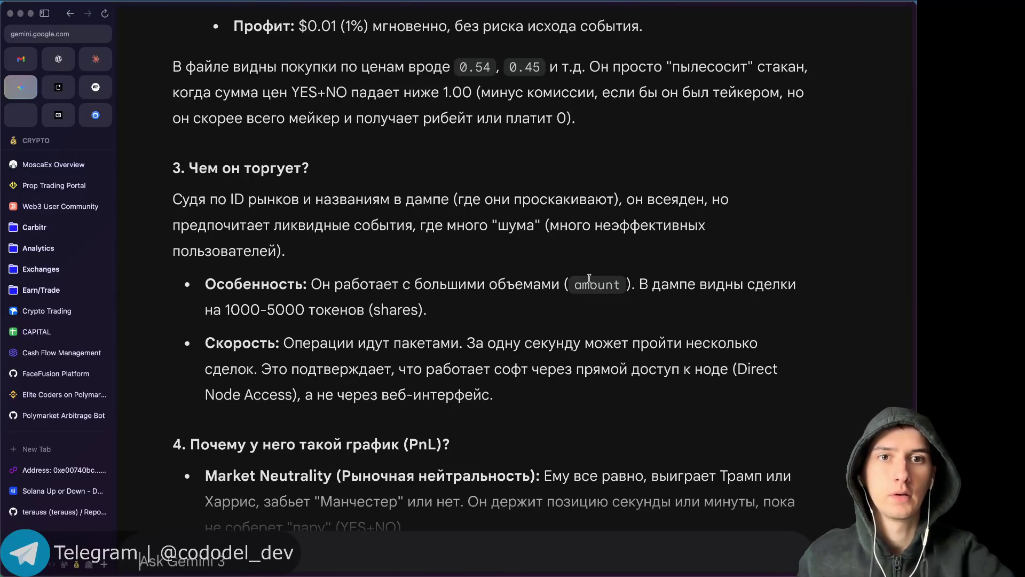
{"action": "scroll", "coordinate": [589, 278], "scroll_direction": "down", "scroll_amount": 1}
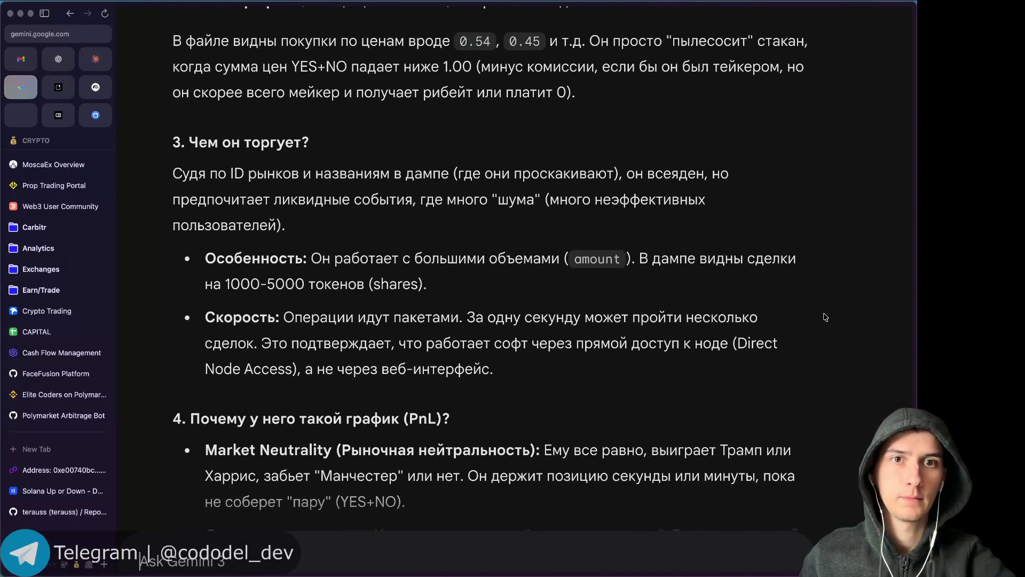
{"action": "scroll", "coordinate": [825, 317], "scroll_direction": "down", "scroll_amount": 1}
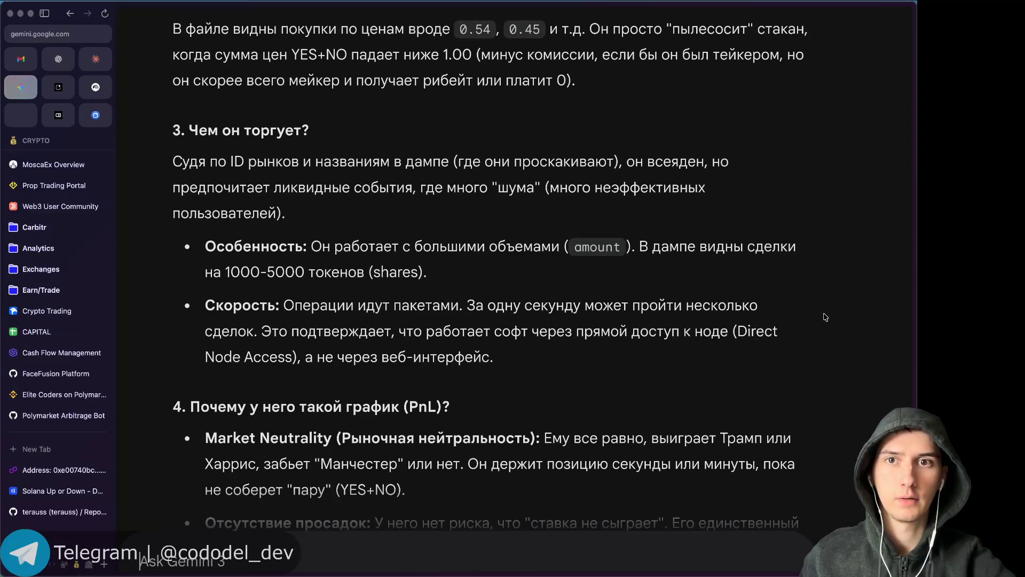
{"action": "scroll", "coordinate": [825, 317], "scroll_direction": "down", "scroll_amount": 1}
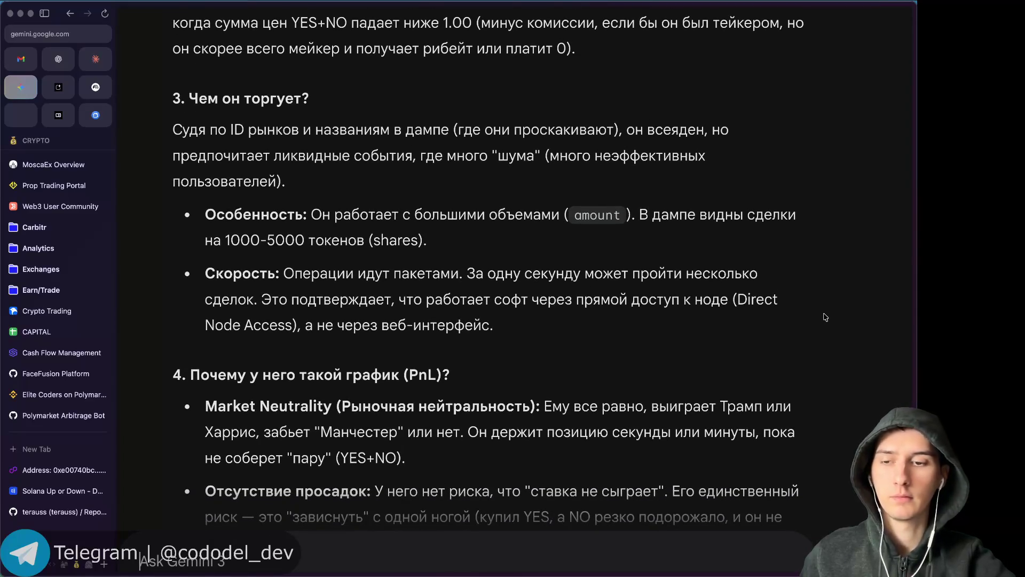
{"action": "left_click", "coordinate": [63, 473]}
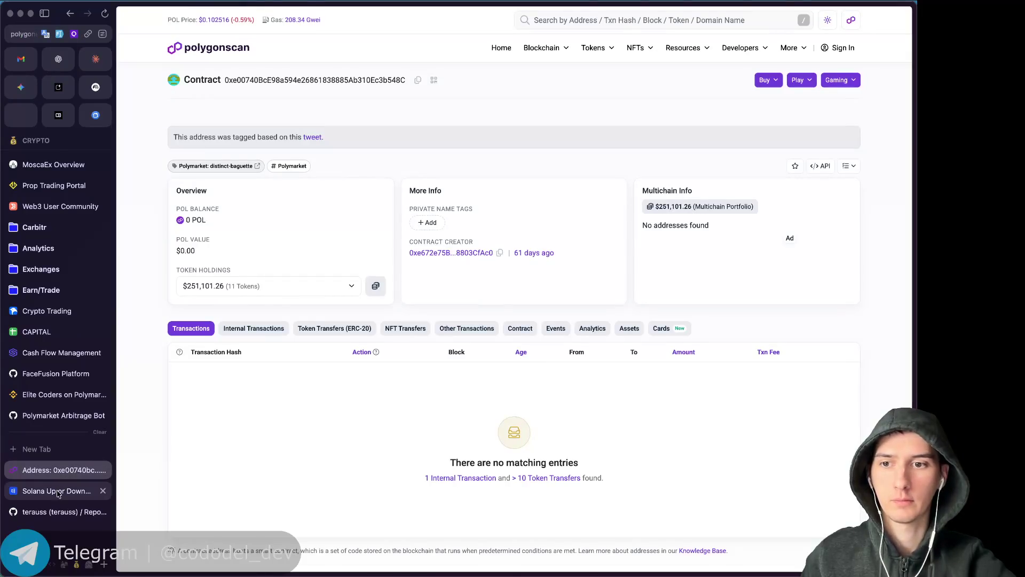
Open the Polymarket profile showing the $0.00 Ethereum Down position, then switch to ChatGPT.
{"action": "left_click", "coordinate": [62, 490]}
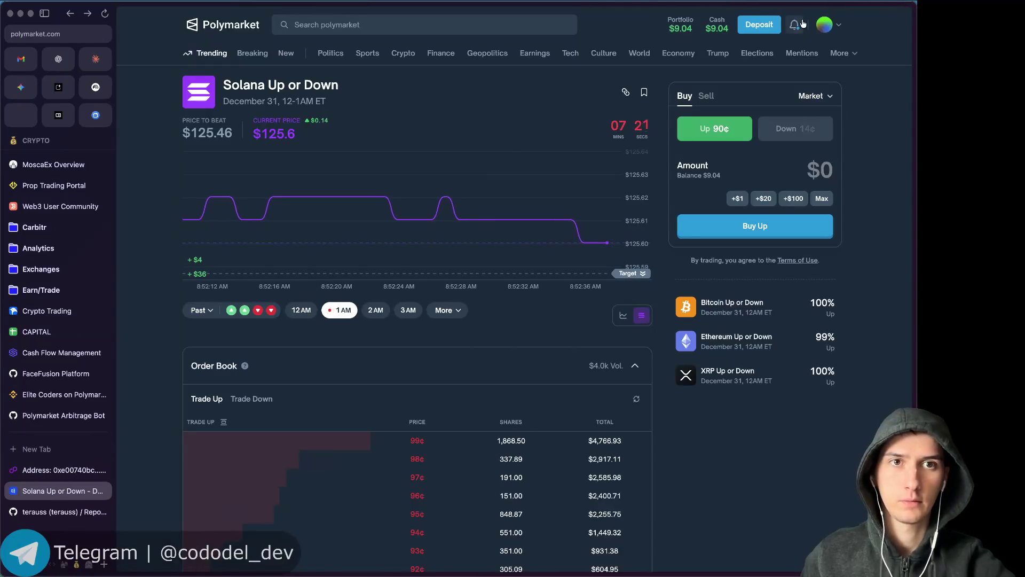
{"action": "mouse_move", "coordinate": [819, 26]}
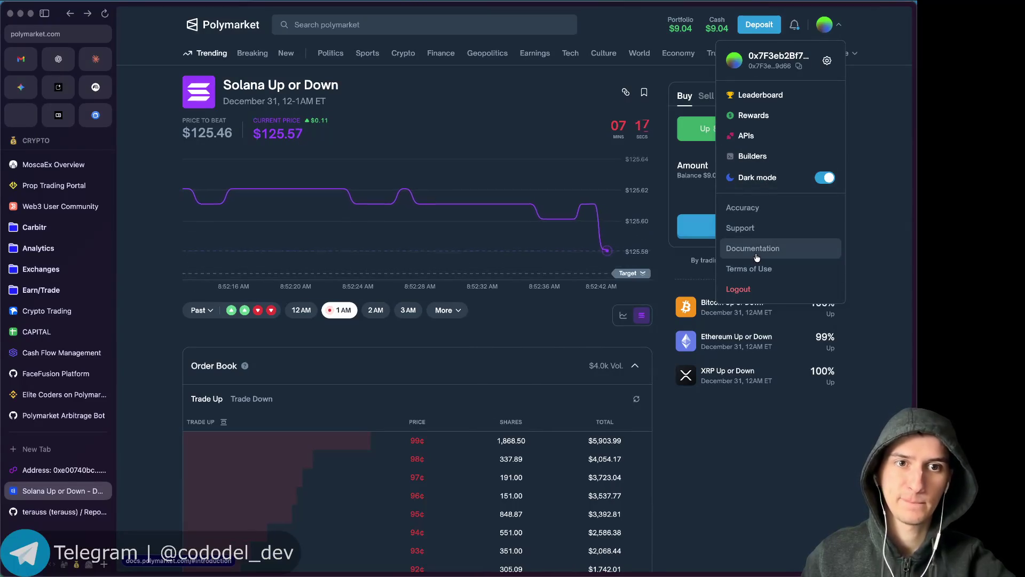
{"action": "left_click", "coordinate": [771, 57]}
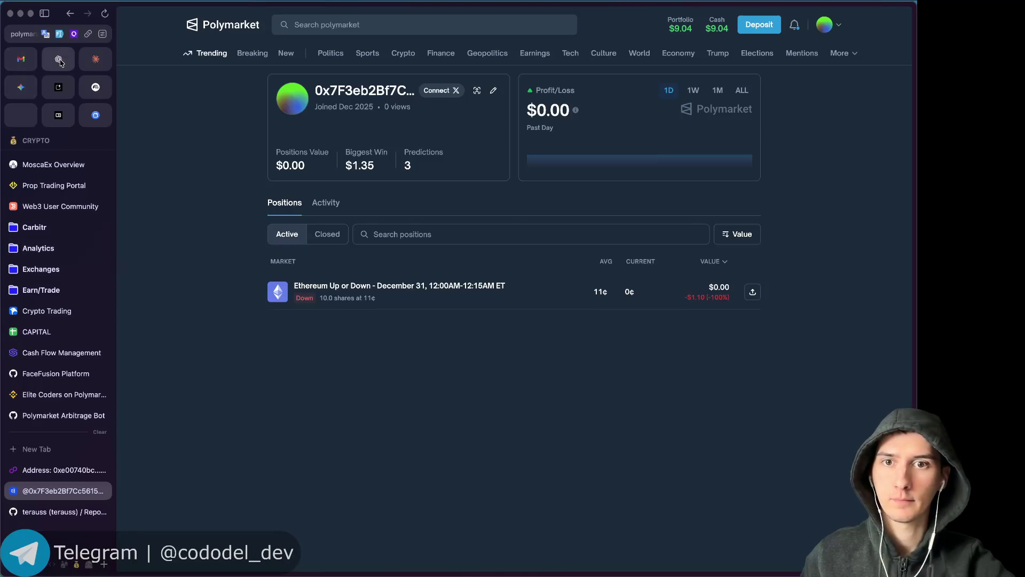
{"action": "left_click", "coordinate": [58, 59]}
Ask ChatGPT about Polymarket's fees: 'а что по комиссиям solymarket?'.
{"action": "scroll", "coordinate": [299, 480], "scroll_direction": "down", "scroll_amount": 10}
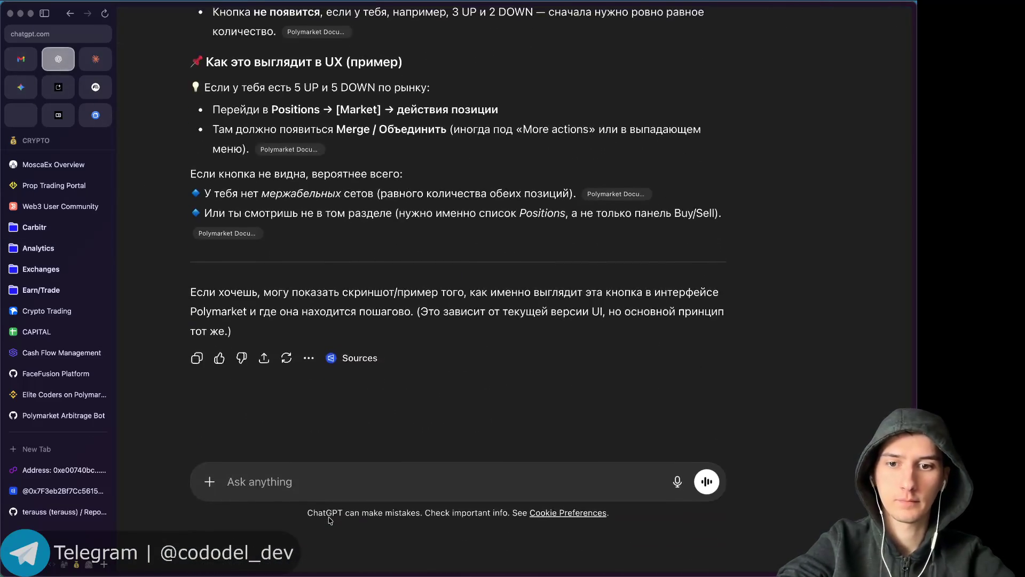
{"action": "type", "text": "а чт"}
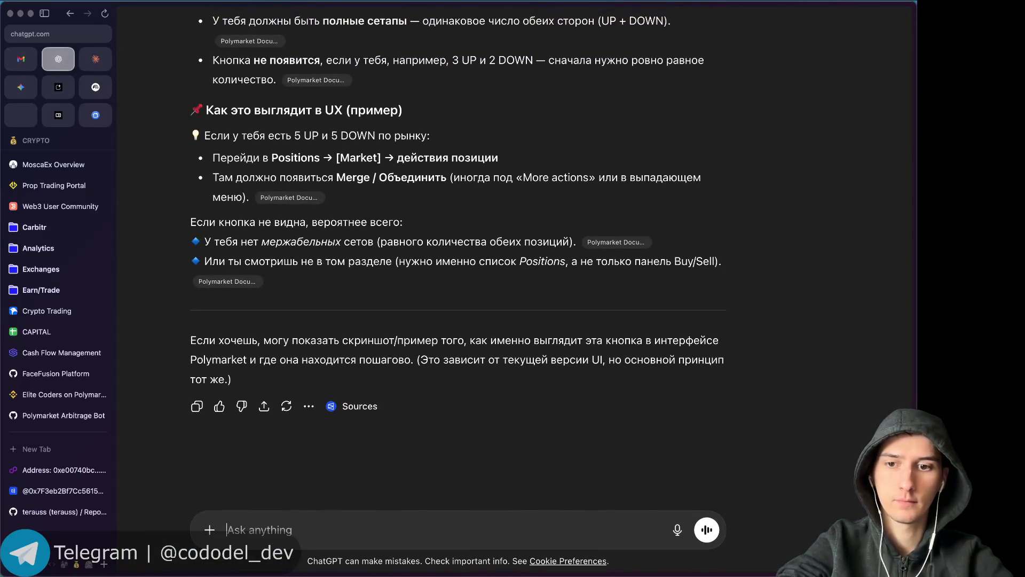
{"action": "type", "text": "о по коми"}
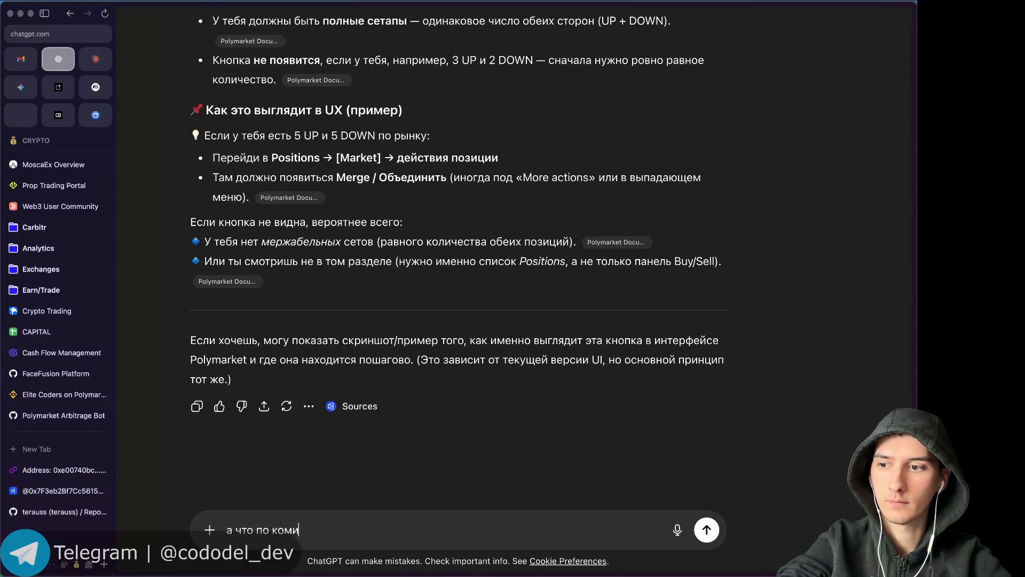
{"action": "type", "text": "ссиям solymarke"}
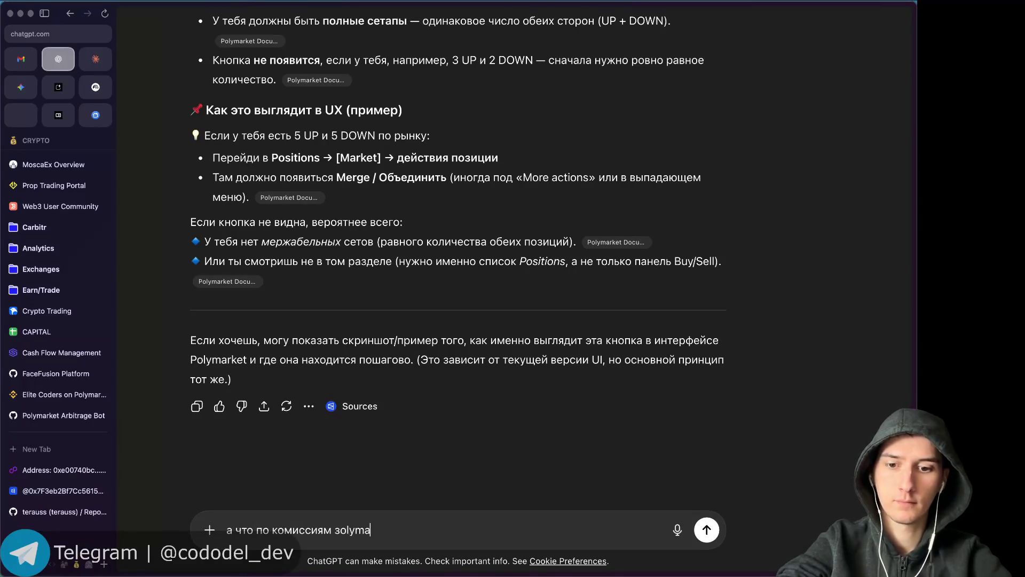
{"action": "type", "text": "t?"}
{"action": "key", "text": "Return"}
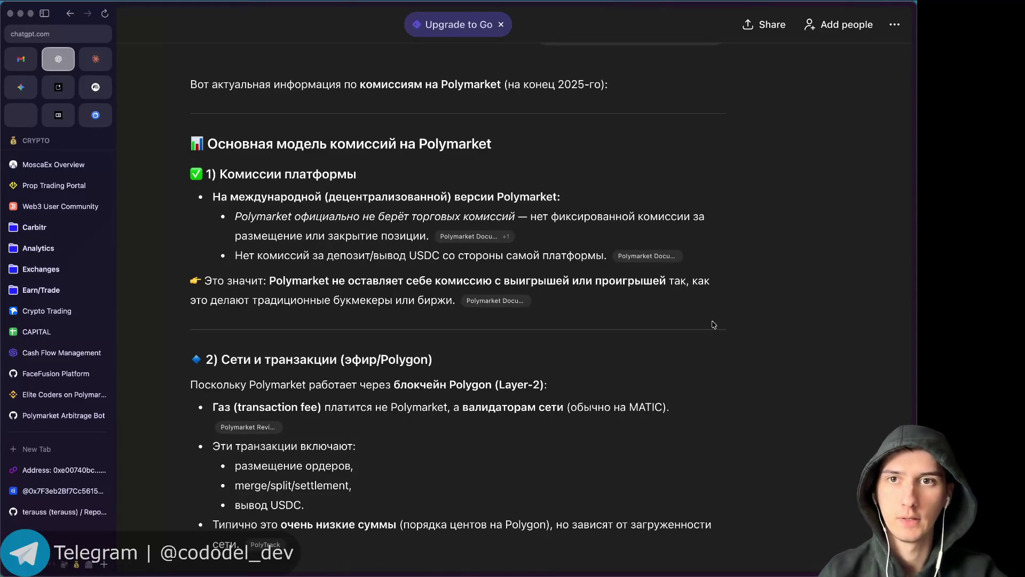
Read through ChatGPT's fee reply down to the Polymarket vs Polymarket US summary table.
{"action": "scroll", "coordinate": [723, 327], "scroll_direction": "down", "scroll_amount": 1}
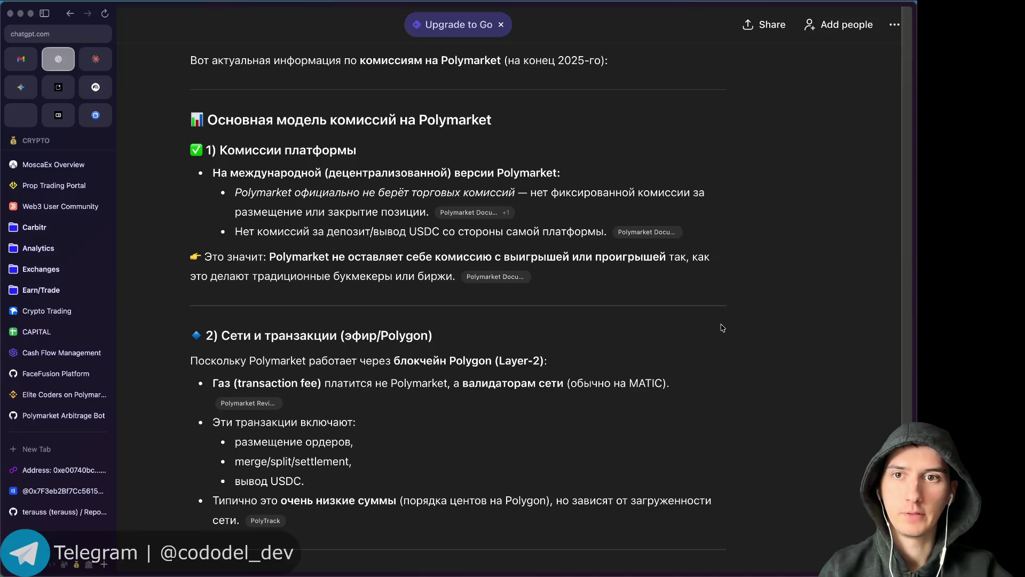
{"action": "scroll", "coordinate": [723, 328], "scroll_direction": "down", "scroll_amount": 1}
{"action": "scroll", "coordinate": [723, 328], "scroll_direction": "down", "scroll_amount": 1}
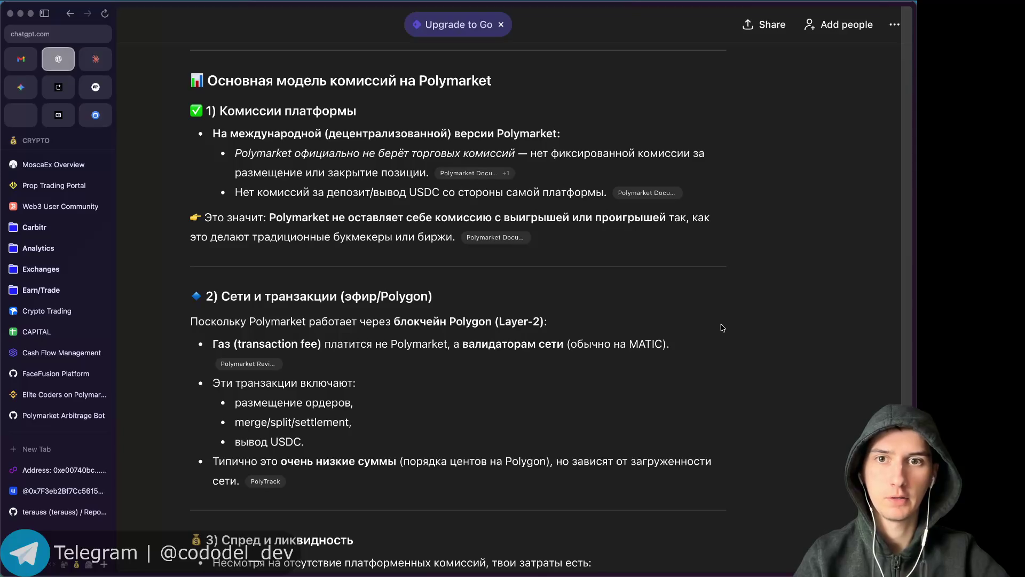
{"action": "scroll", "coordinate": [723, 328], "scroll_direction": "down", "scroll_amount": 1}
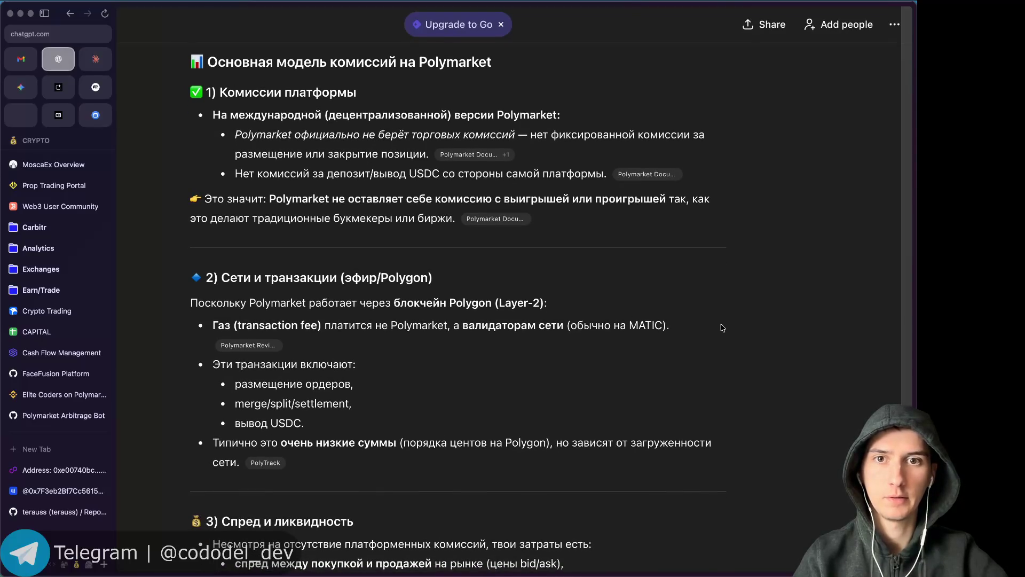
{"action": "scroll", "coordinate": [722, 328], "scroll_direction": "down", "scroll_amount": 5}
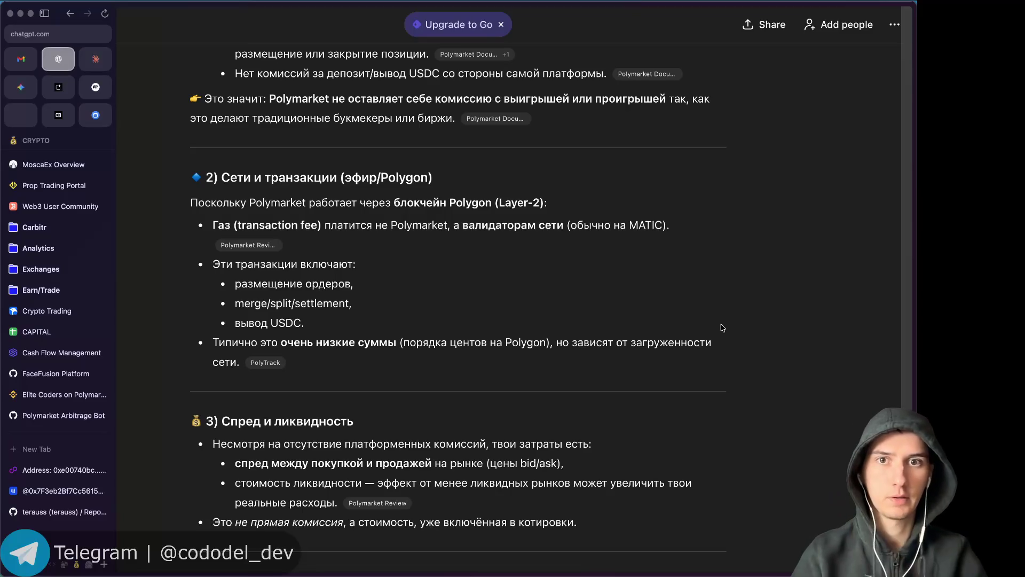
{"action": "scroll", "coordinate": [722, 328], "scroll_direction": "down", "scroll_amount": 2}
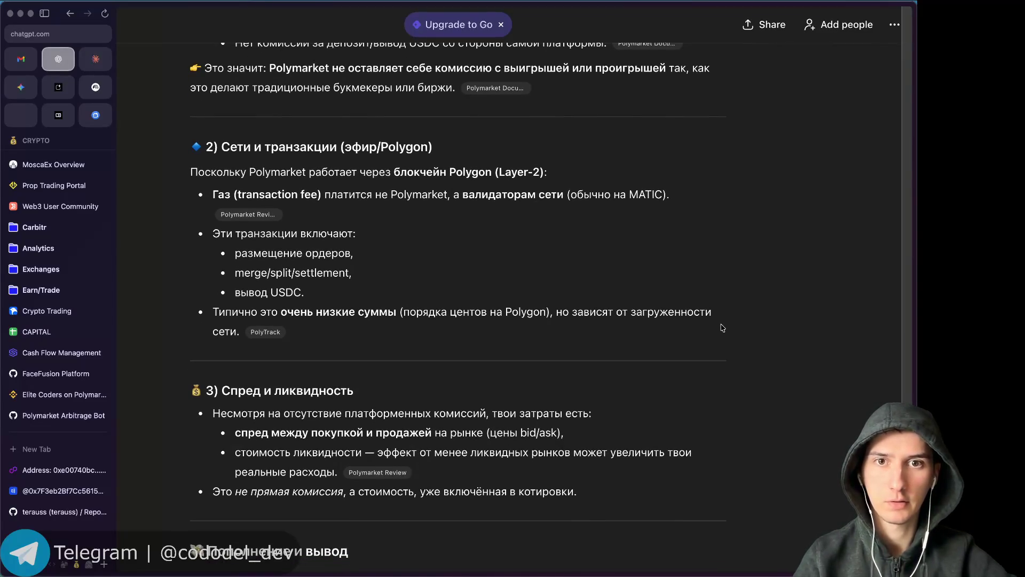
{"action": "scroll", "coordinate": [723, 328], "scroll_direction": "down", "scroll_amount": 2}
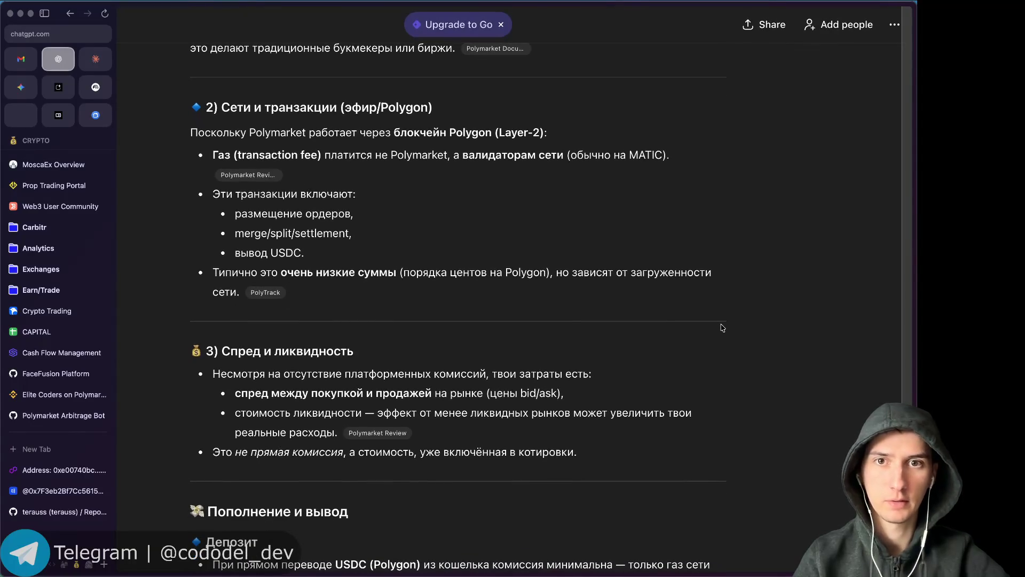
{"action": "scroll", "coordinate": [722, 328], "scroll_direction": "down", "scroll_amount": 3}
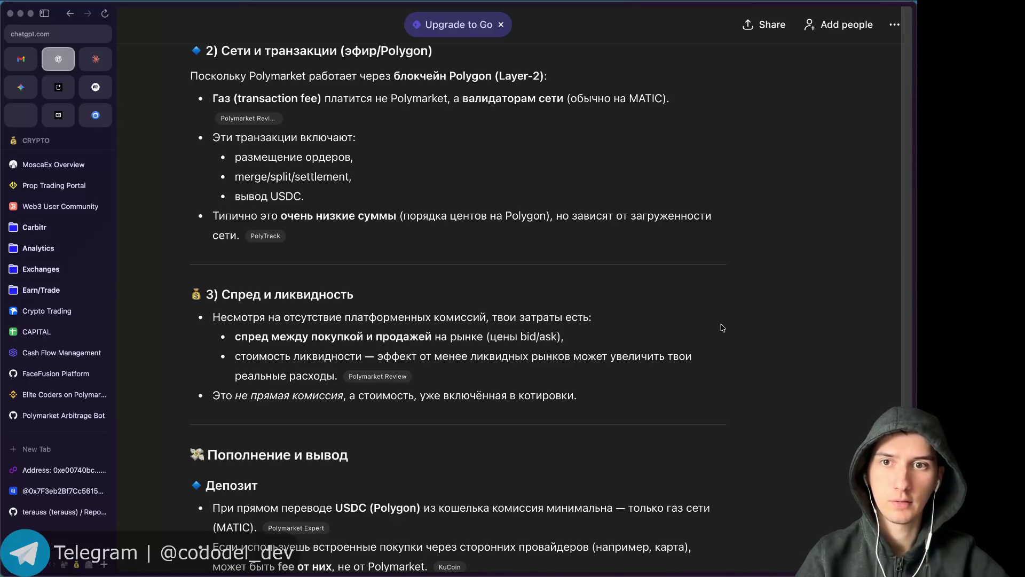
{"action": "scroll", "coordinate": [722, 328], "scroll_direction": "down", "scroll_amount": 8}
{"action": "scroll", "coordinate": [723, 328], "scroll_direction": "down", "scroll_amount": 12}
{"action": "scroll", "coordinate": [722, 328], "scroll_direction": "down", "scroll_amount": 9}
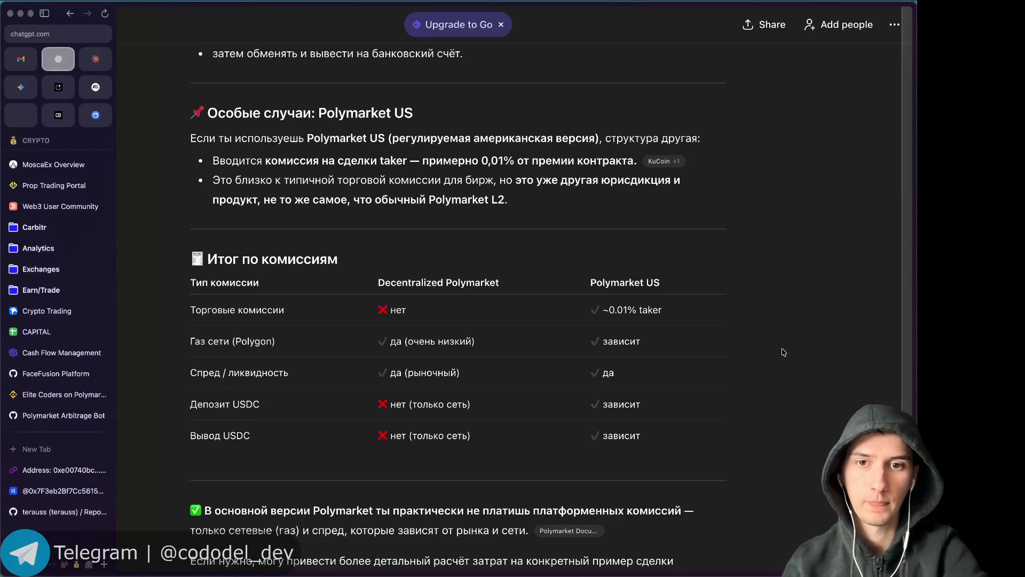
{"action": "scroll", "coordinate": [783, 352], "scroll_direction": "down", "scroll_amount": 8}
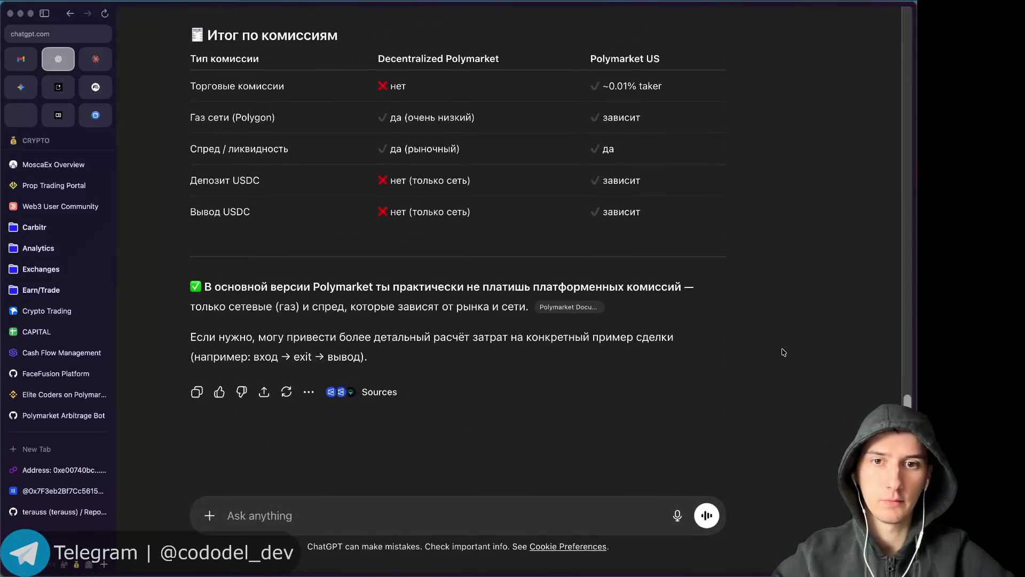
Zoom the page out and clear the half-typed text from the message box.
{"action": "key", "text": "super+minus"}
{"action": "type", "text": "zz"}
{"action": "key", "text": "BackSpace"}
{"action": "type", "text": "я правильно"}
{"action": "key", "text": "super+BackSpace"}
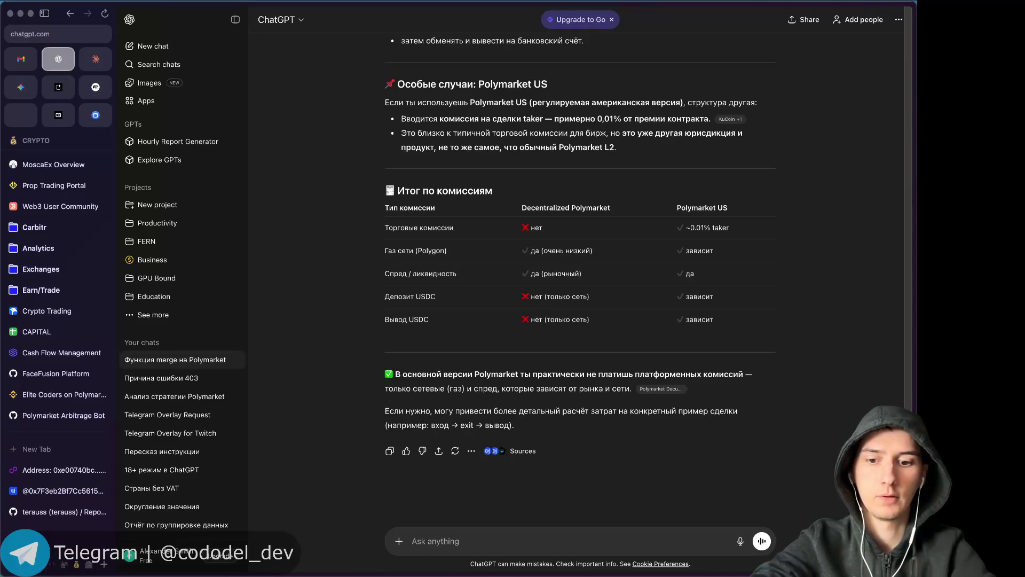
Dictate, correct and send the question on whether Polymarket provides liquidity with hedging YES/NO pools.
{"action": "key", "text": "alt+space"}
{"action": "key", "text": "Escape"}
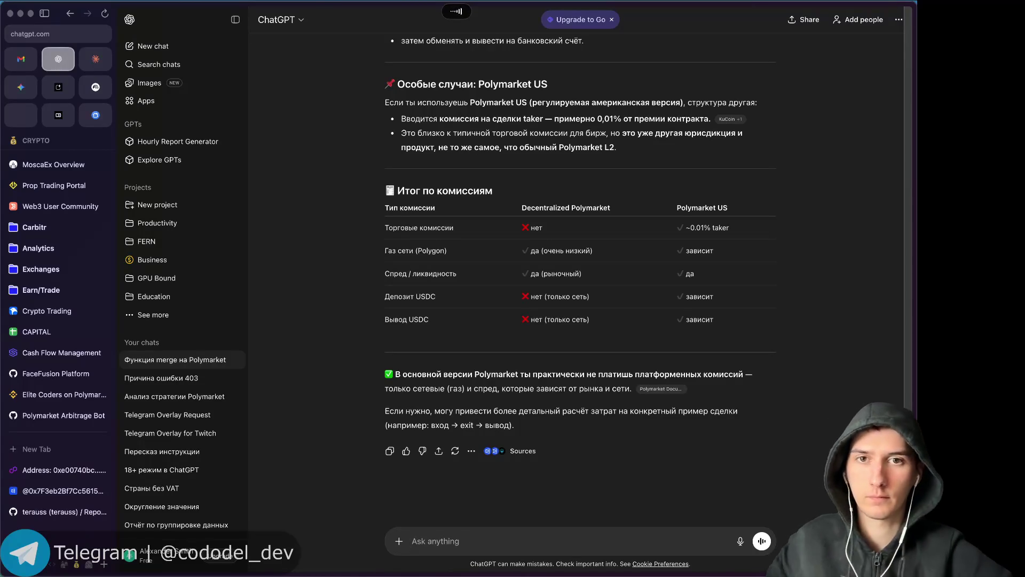
{"action": "type", "text": "Я правильно понимаю, что PolyMarket выступает поставщиком ликвидности и два противоположных, направленных противоположно два пула, yes и no, друг друга хеджируют."}
{"action": "key", "text": "BackSpace"}
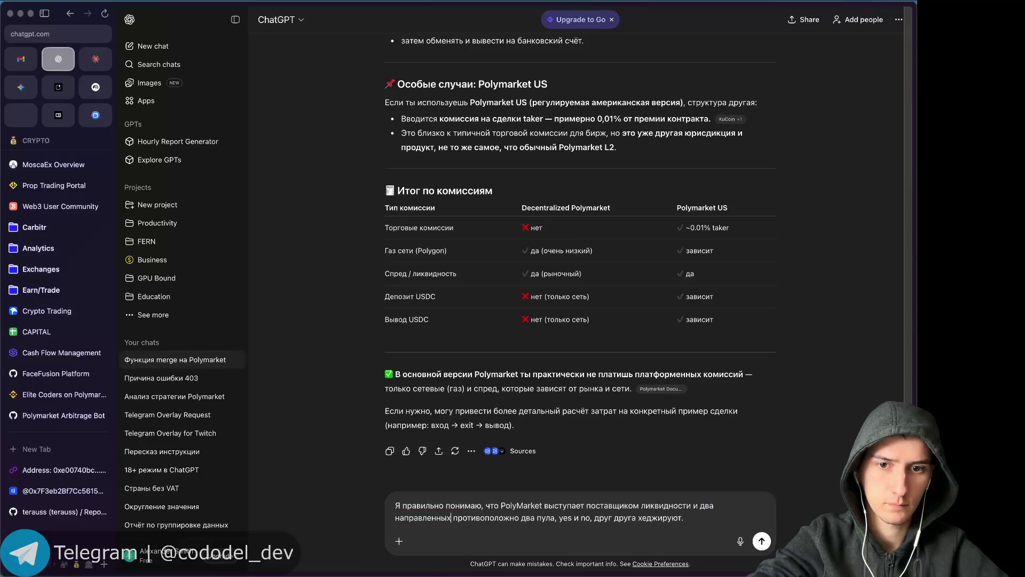
{"action": "key", "text": "alt+shift+Right"}
{"action": "key", "text": "alt+shift+Left"}
{"action": "key", "text": "alt+shift+Left"}
{"action": "key", "text": "BackSpace"}
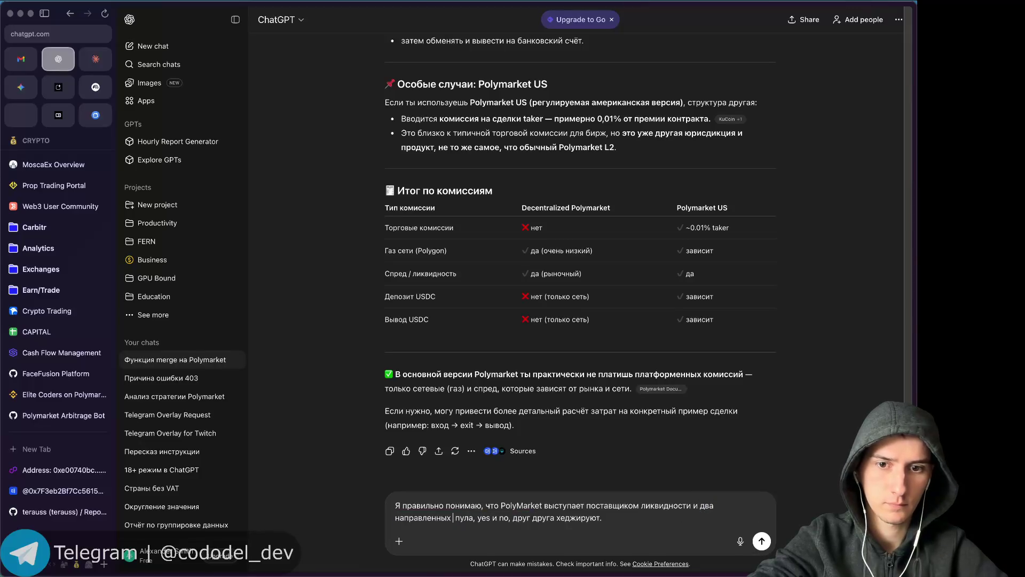
{"action": "key", "text": "Return"}
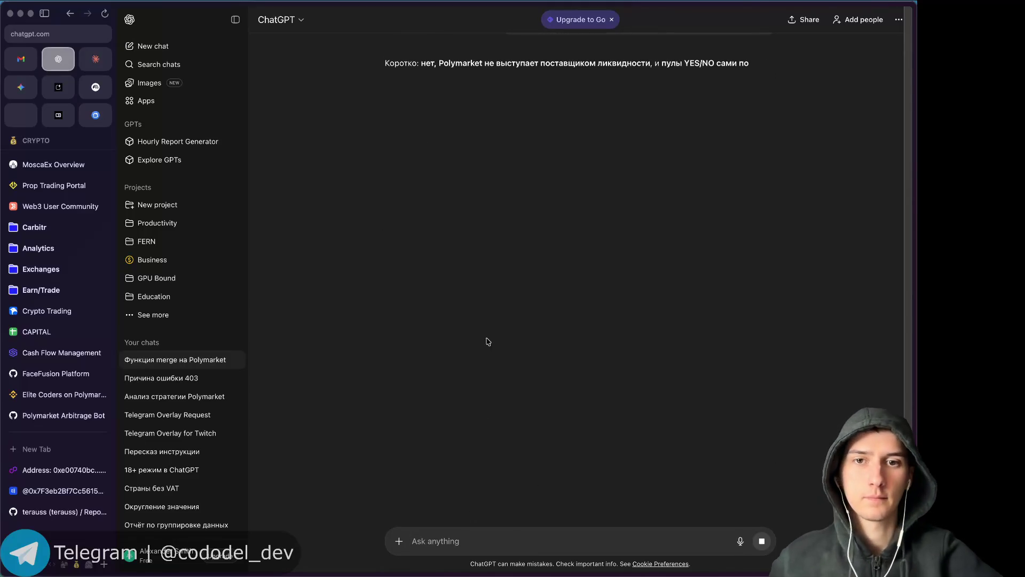
Return from Telegram to ChatGPT, scroll up to the liquidity question, and open a new tab.
{"action": "key", "text": "super+Tab"}
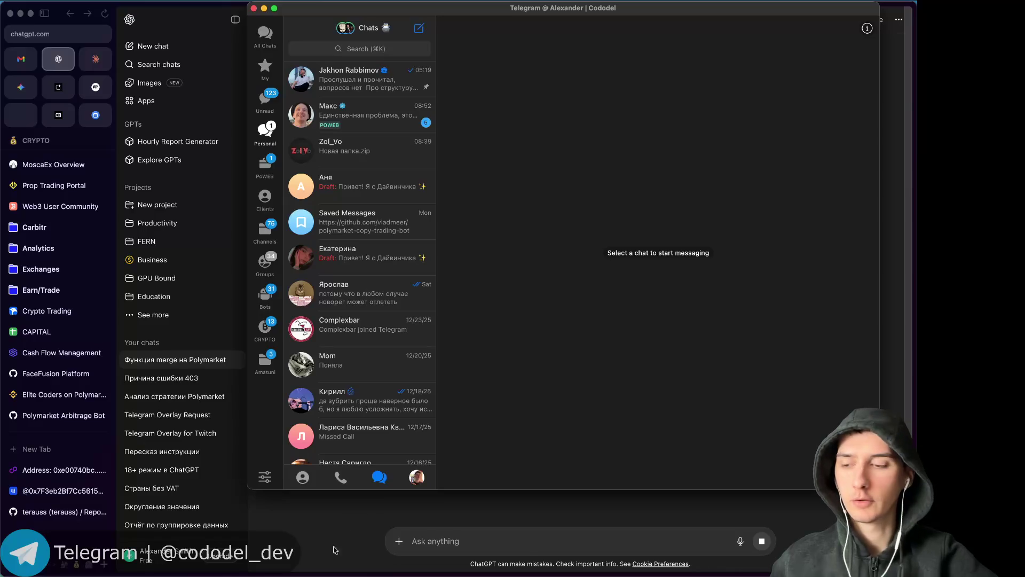
{"action": "left_click", "coordinate": [331, 556]}
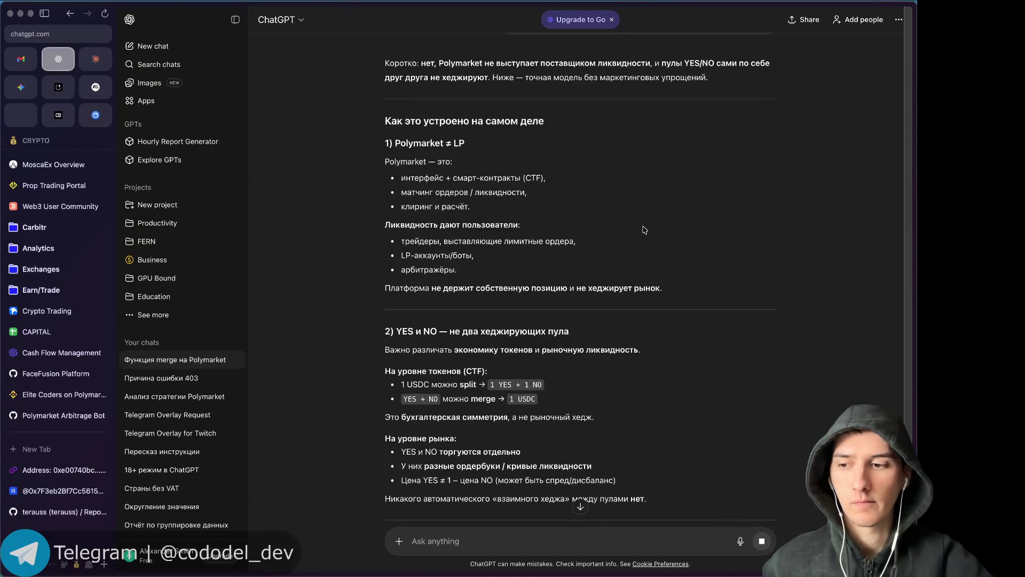
{"action": "scroll", "coordinate": [791, 275], "scroll_direction": "up", "scroll_amount": 2}
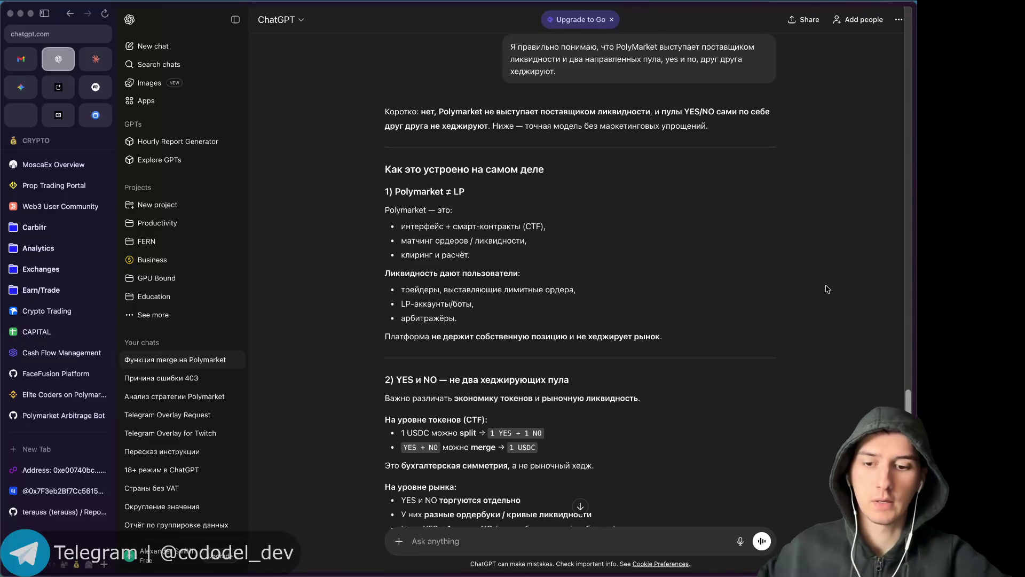
{"action": "key", "text": "super+t"}
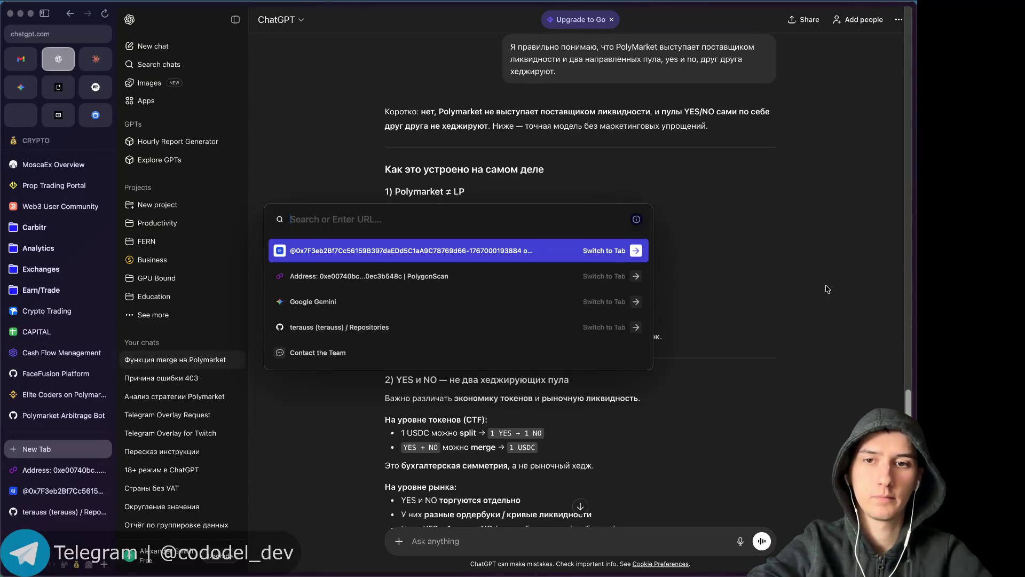
Search 'terminator aeza', open terminator.aeza.net and request a free Windows machine.
{"action": "type", "text": "termin"}
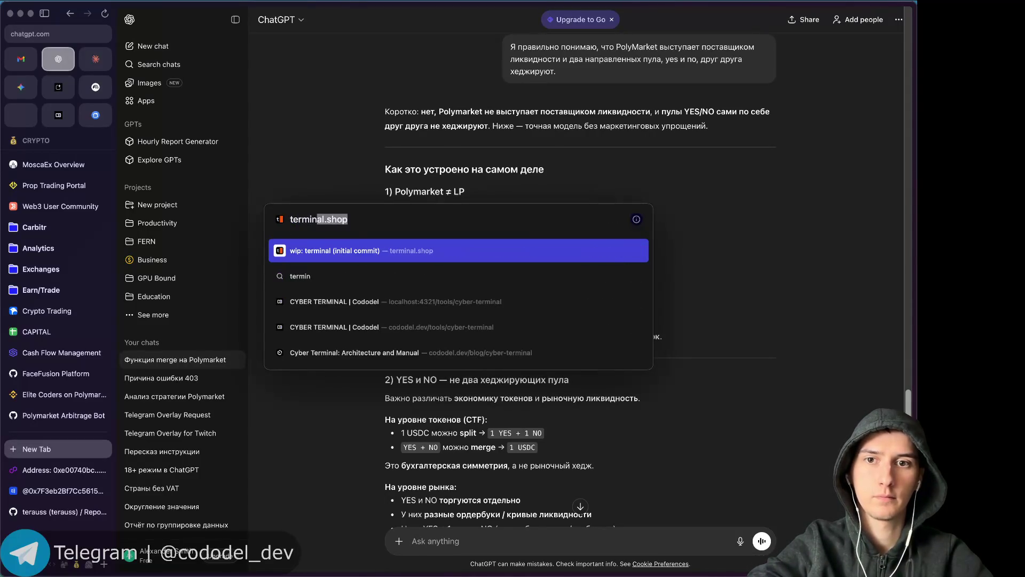
{"action": "type", "text": "ator a"}
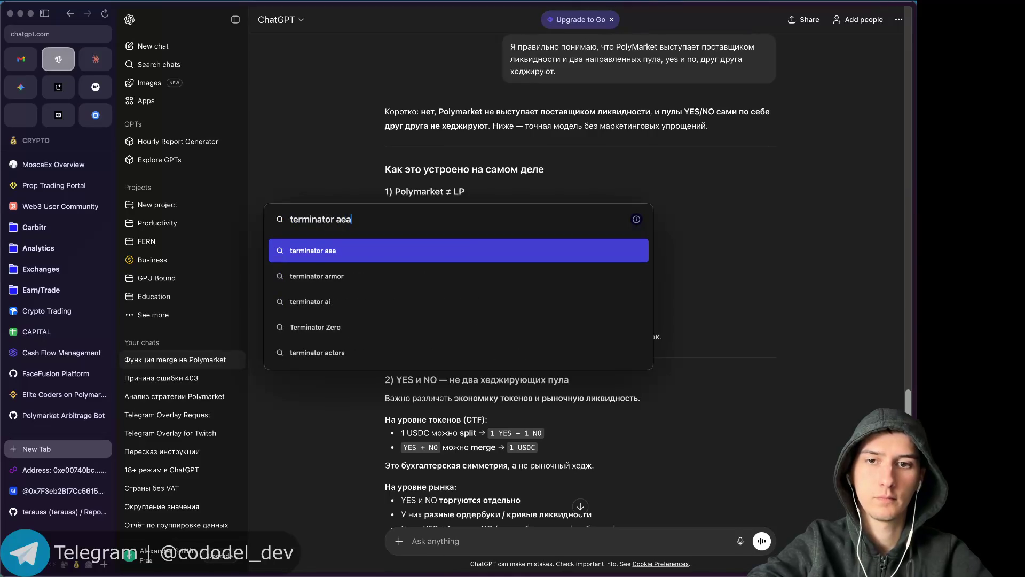
{"action": "type", "text": "eza"}
{"action": "key", "text": "Return"}
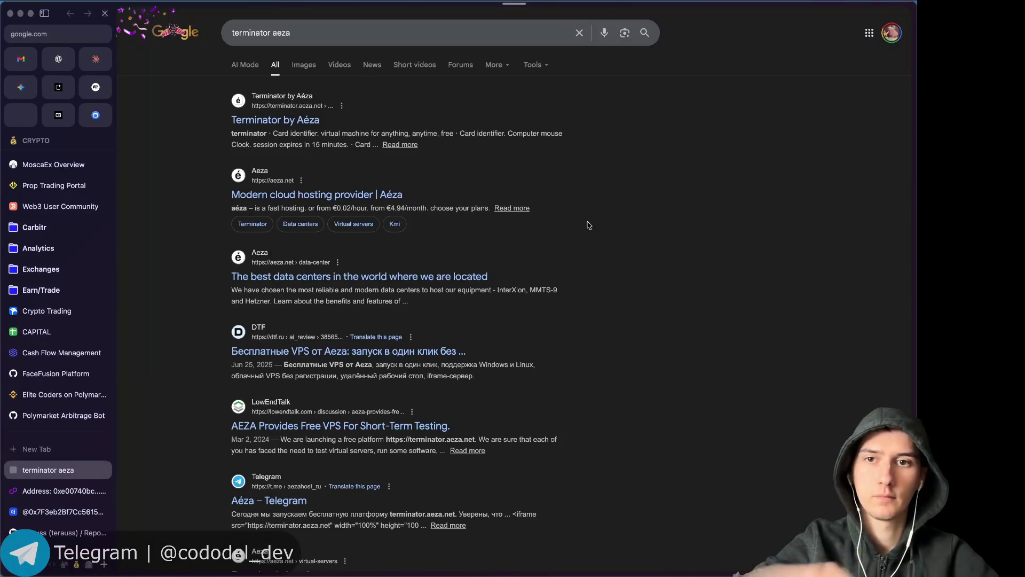
{"action": "left_click", "coordinate": [273, 120]}
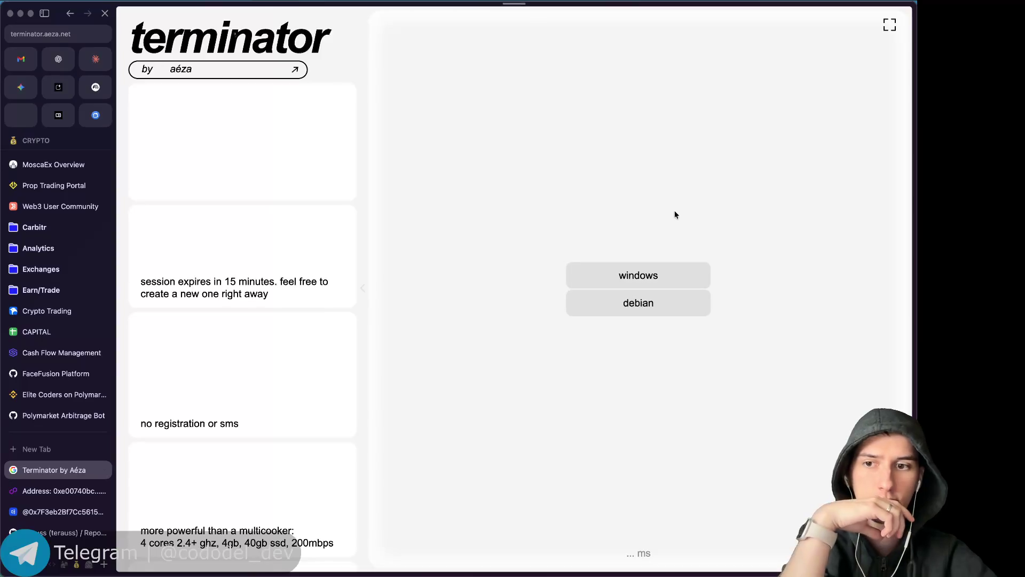
{"action": "left_click", "coordinate": [613, 270]}
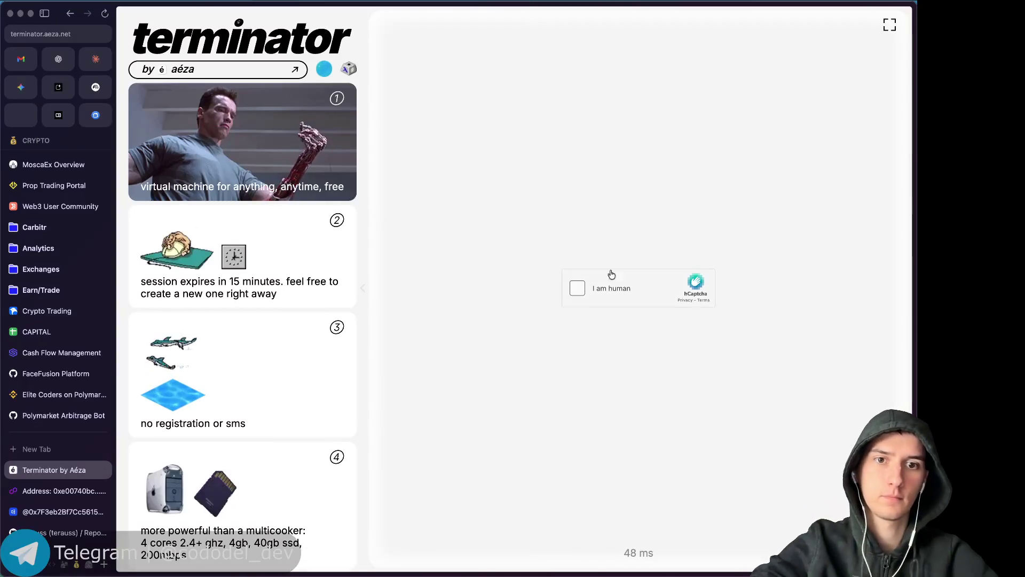
Extract Новая папка.zip from the Telegram chat, then return to the Terminator captcha.
{"action": "key", "text": "super+Tab"}
{"action": "key", "text": "super+Tab"}
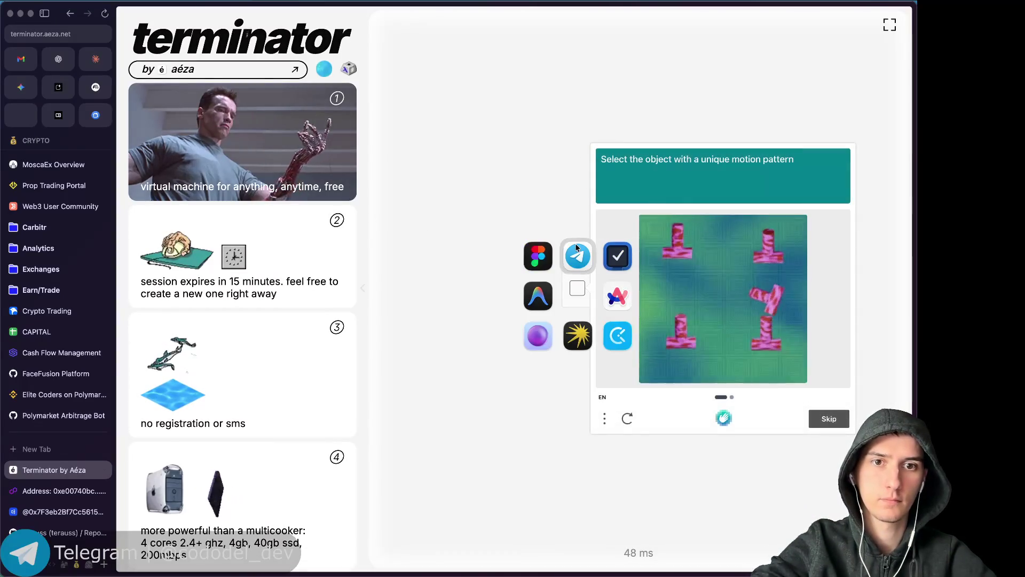
{"action": "left_click", "coordinate": [369, 150]}
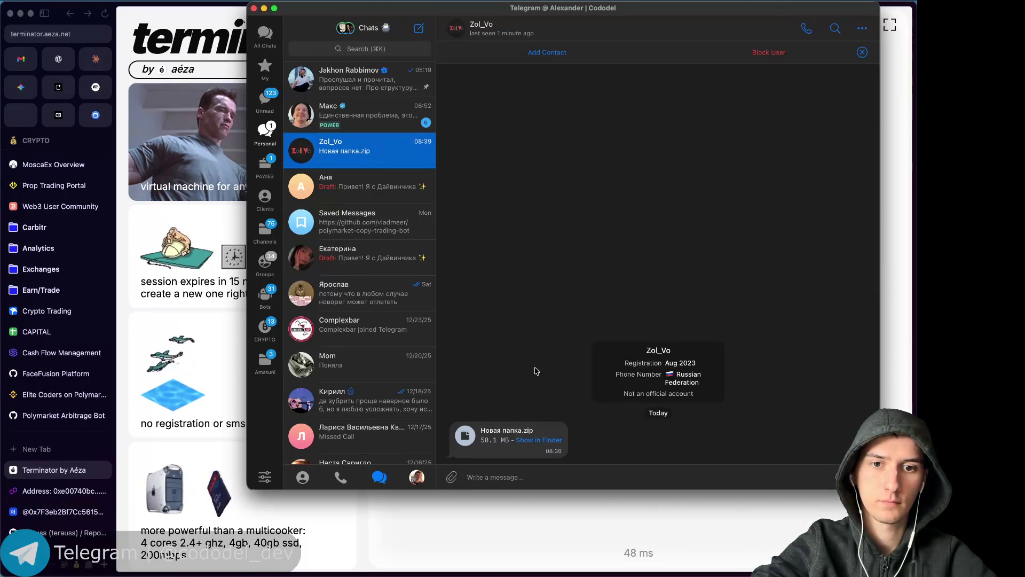
{"action": "left_click", "coordinate": [464, 436]}
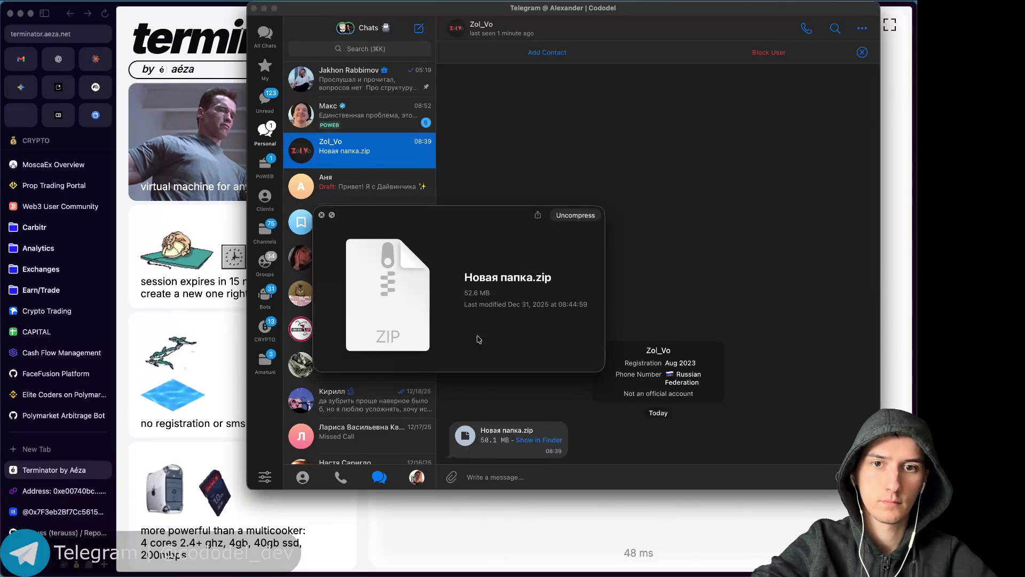
{"action": "left_click", "coordinate": [575, 215]}
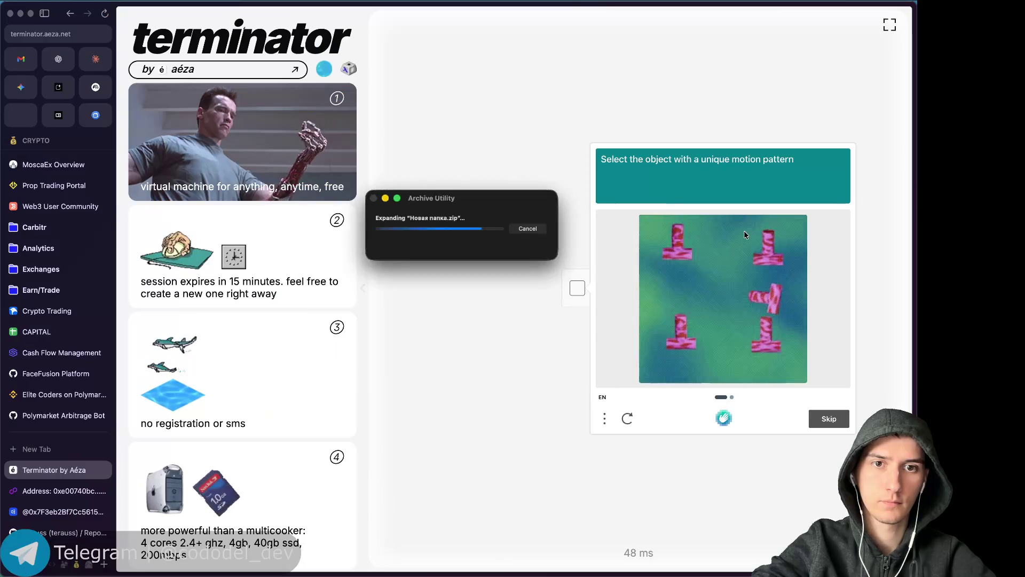
{"action": "left_click", "coordinate": [806, 407]}
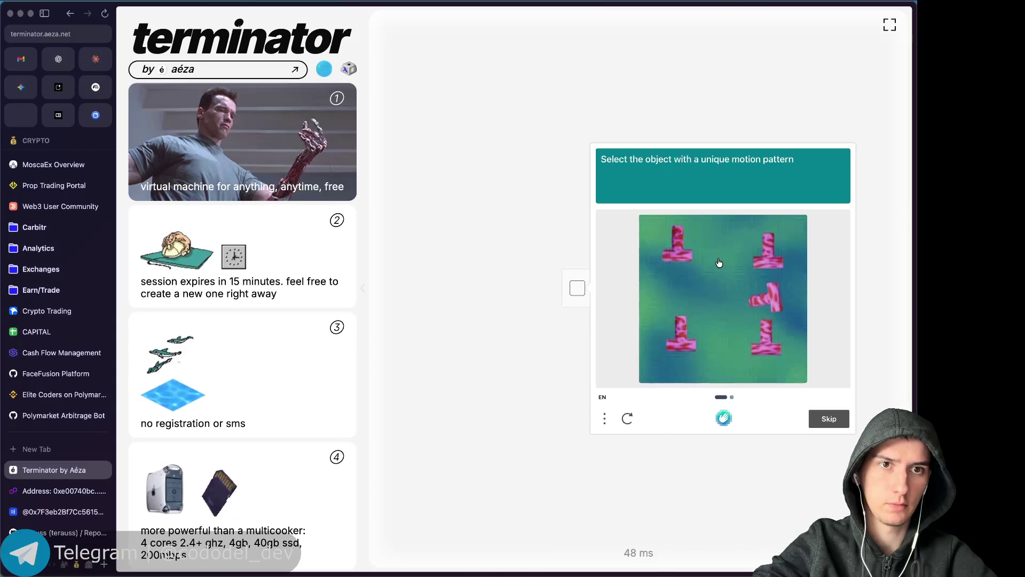
Attempt the hCaptcha motion-pattern challenge, re-requesting Windows after it disconnects.
{"action": "left_click", "coordinate": [769, 303]}
{"action": "left_click", "coordinate": [829, 419]}
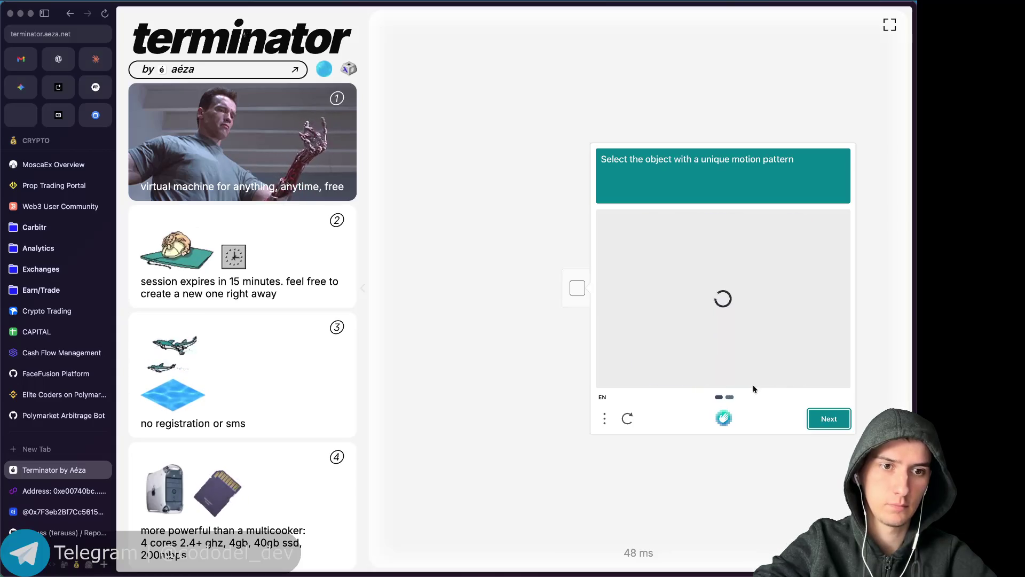
{"action": "left_click", "coordinate": [663, 349]}
{"action": "left_click", "coordinate": [828, 418]}
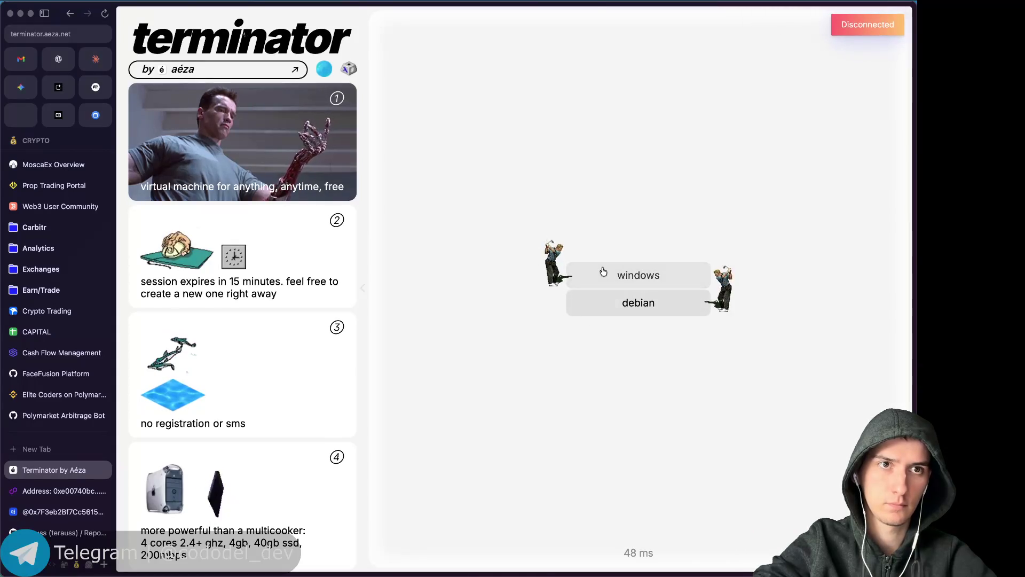
{"action": "left_click", "coordinate": [602, 274]}
{"action": "left_click", "coordinate": [578, 289]}
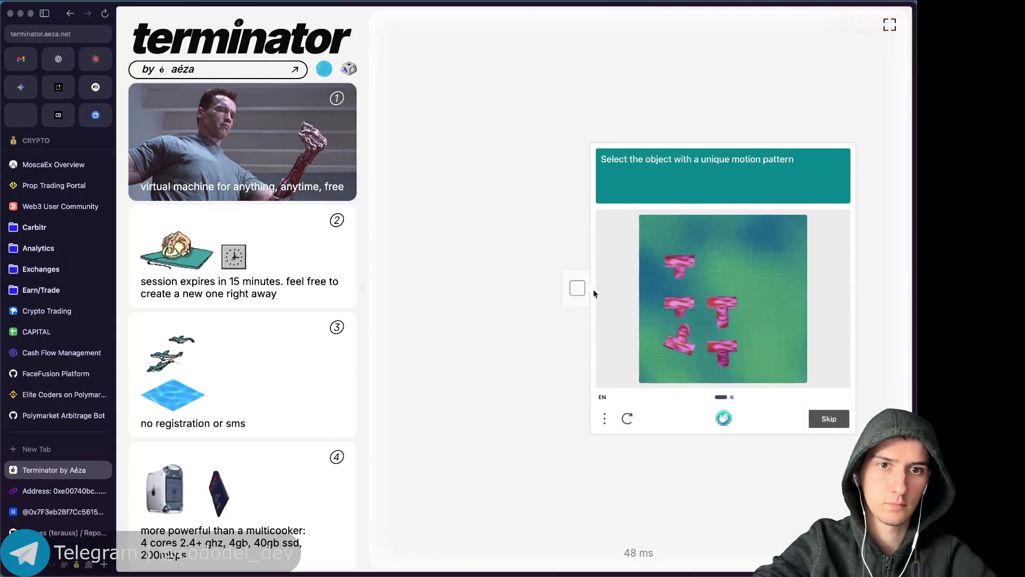
{"action": "left_click", "coordinate": [680, 335]}
{"action": "left_click", "coordinate": [832, 418]}
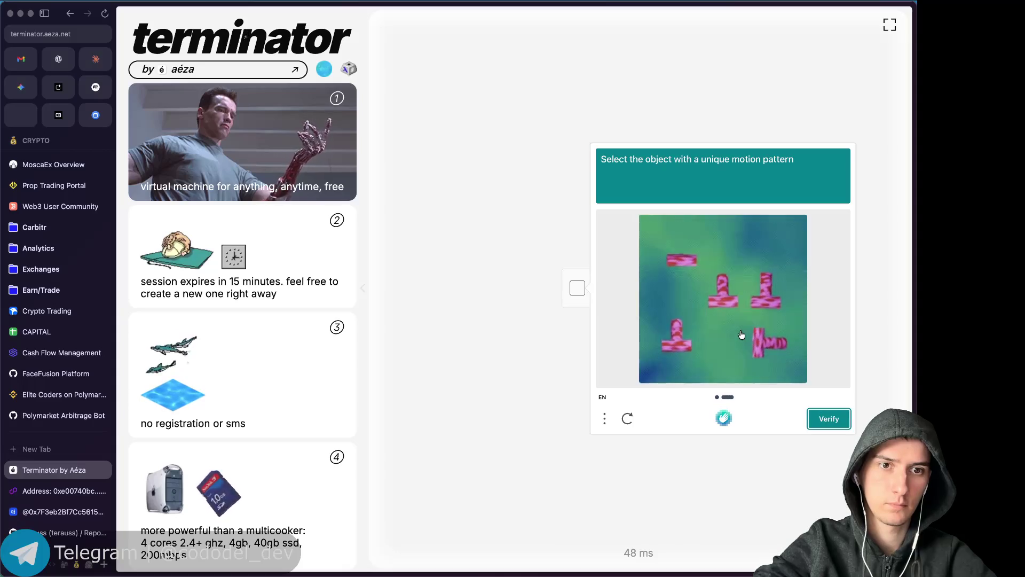
{"action": "left_click", "coordinate": [789, 358]}
{"action": "left_click", "coordinate": [829, 417]}
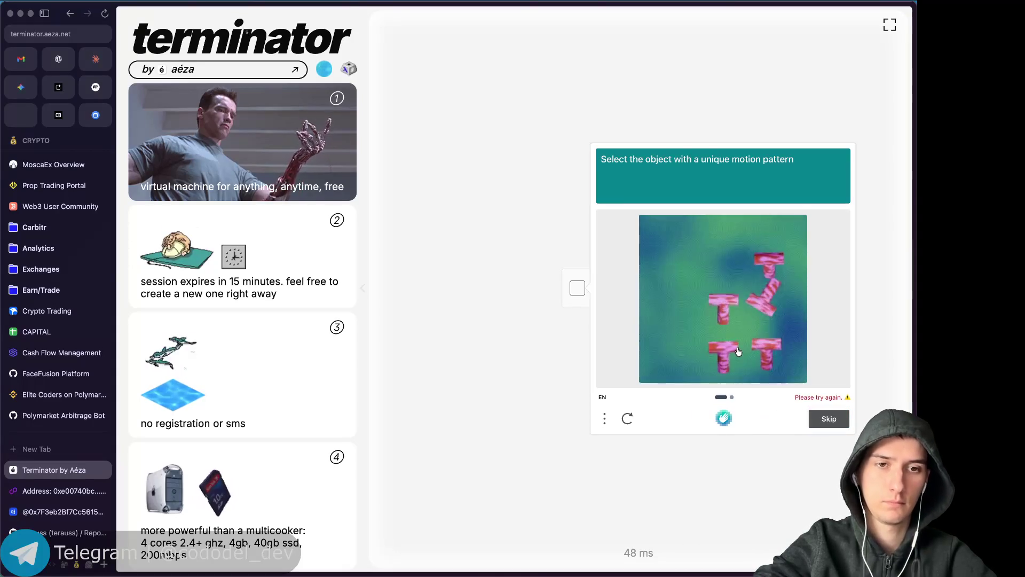
Solve two more rounds of the hCaptcha odd-object challenge.
{"action": "left_click", "coordinate": [761, 291]}
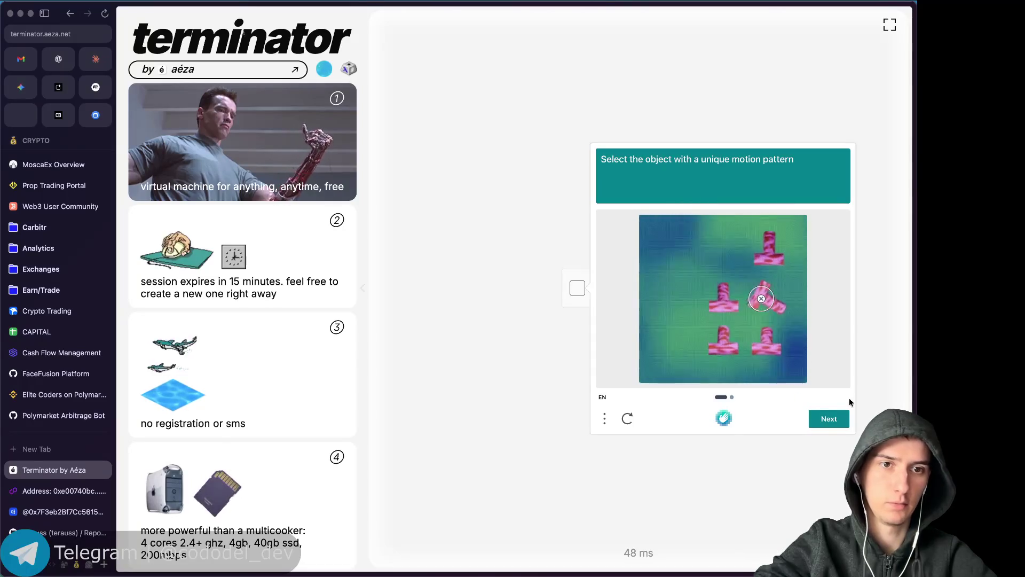
{"action": "left_click", "coordinate": [815, 421]}
{"action": "left_click", "coordinate": [678, 250]}
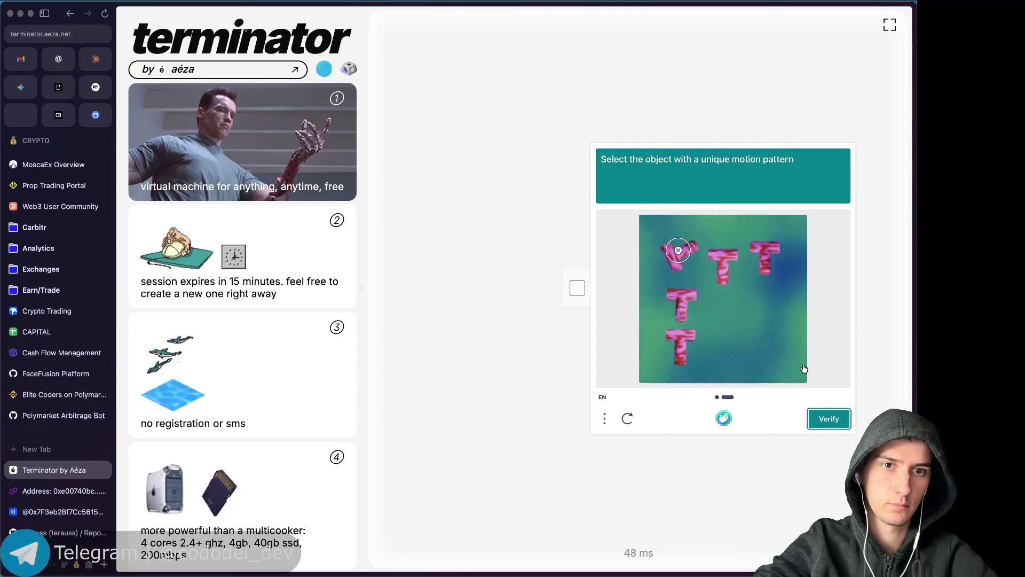
{"action": "left_click", "coordinate": [829, 419]}
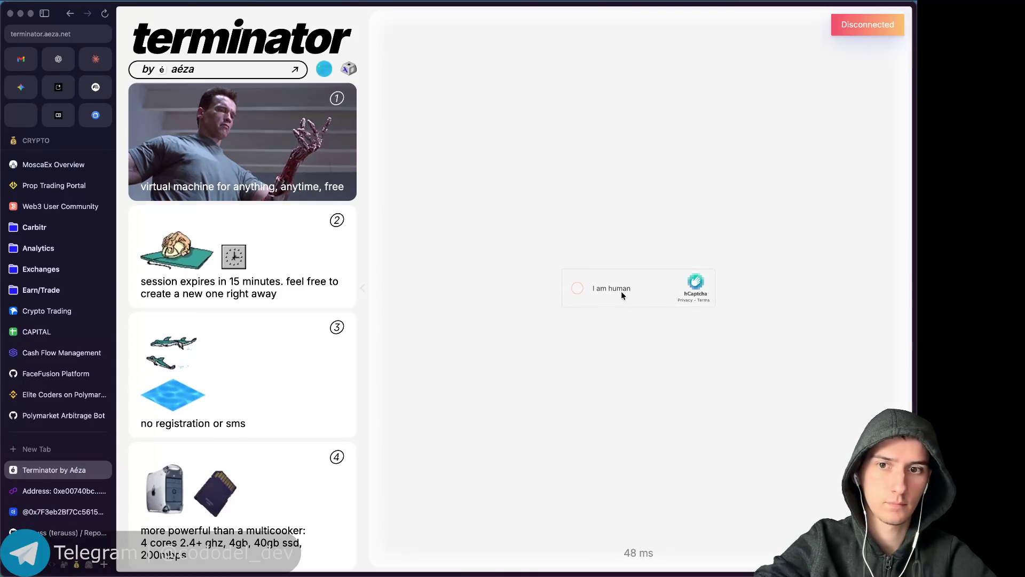
{"action": "left_click", "coordinate": [621, 295]}
{"action": "left_click", "coordinate": [711, 261]}
{"action": "left_click", "coordinate": [830, 425]}
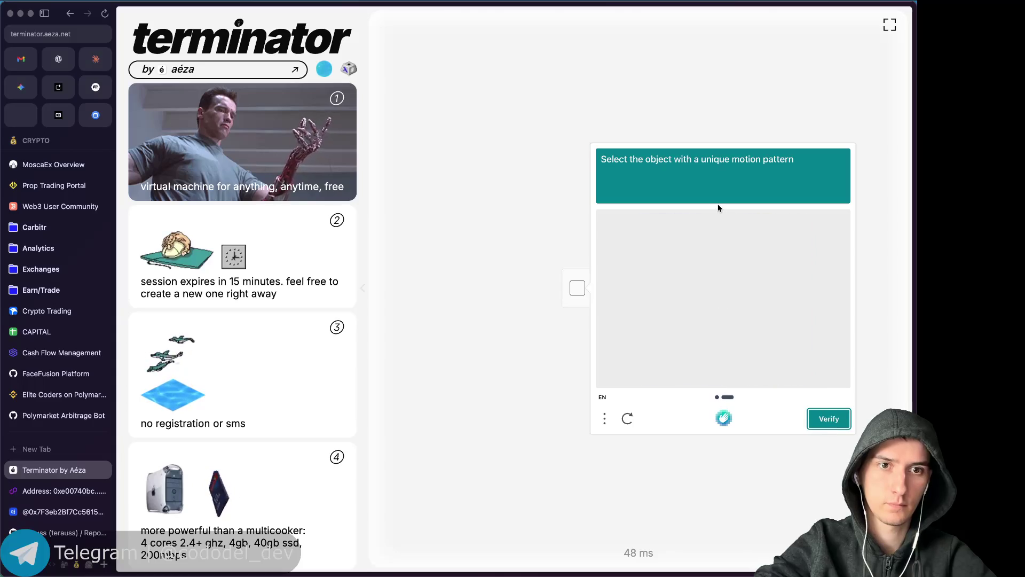
{"action": "left_click", "coordinate": [759, 340]}
{"action": "left_click", "coordinate": [830, 424]}
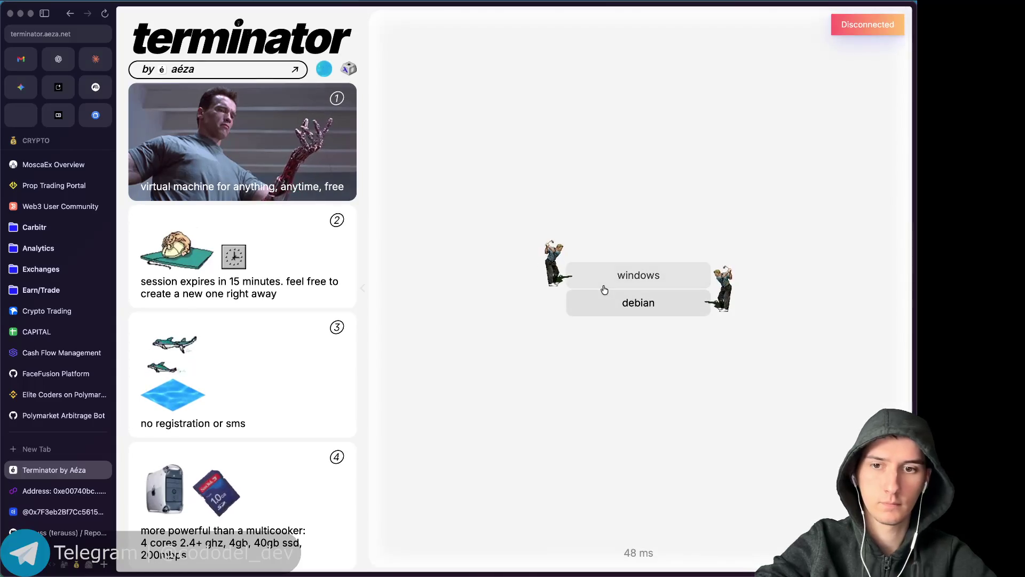
Request Windows again, complete another captcha round, then go back to the ChatGPT tab.
{"action": "left_click", "coordinate": [625, 299]}
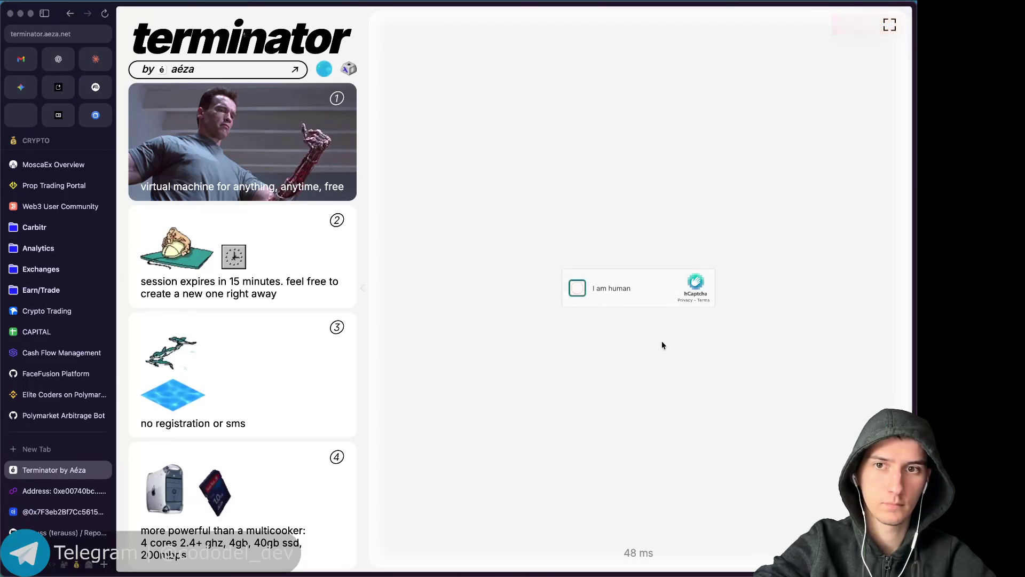
{"action": "left_click", "coordinate": [687, 344]}
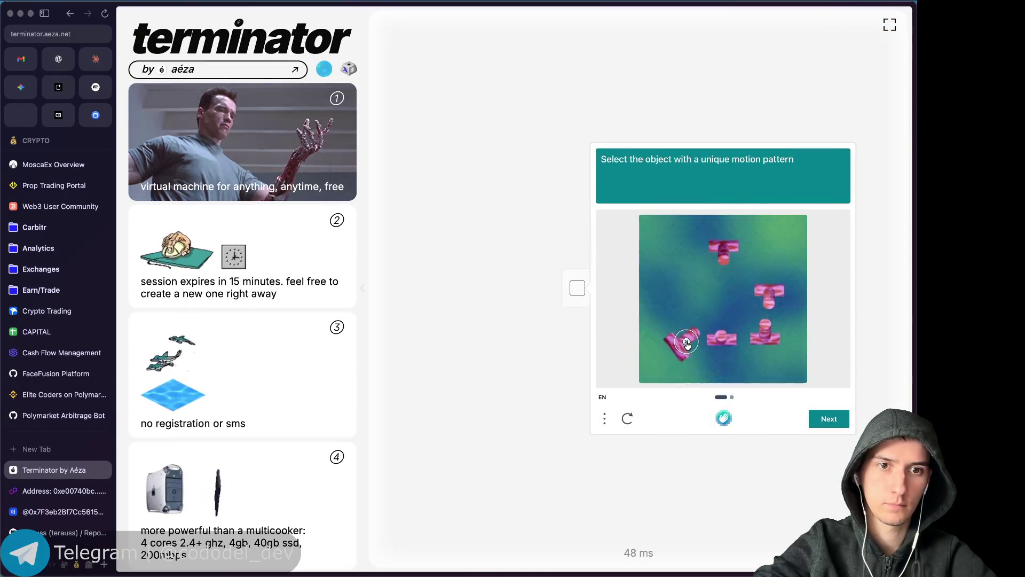
{"action": "left_click", "coordinate": [829, 418]}
{"action": "left_click", "coordinate": [774, 249]}
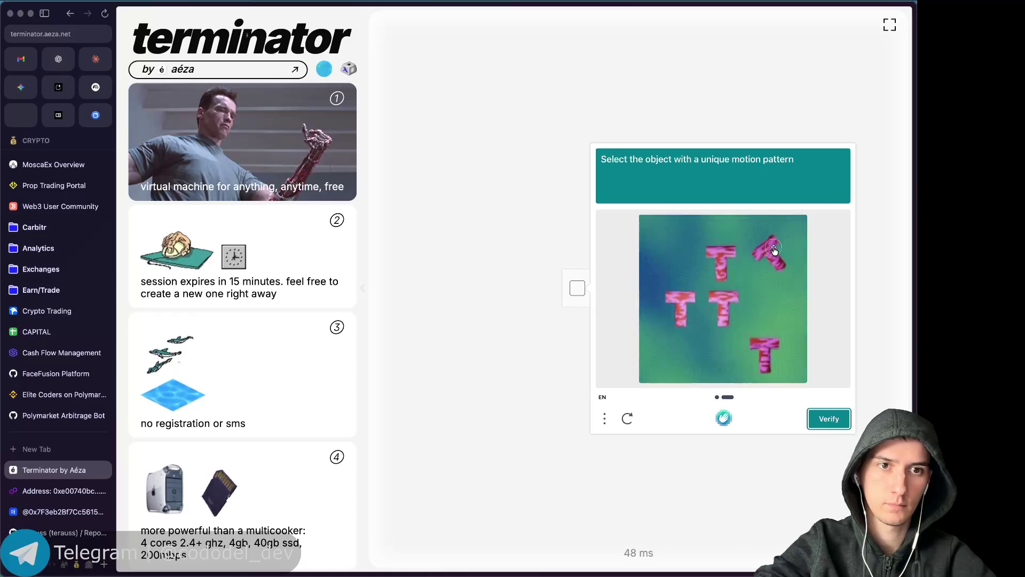
{"action": "left_click", "coordinate": [823, 419]}
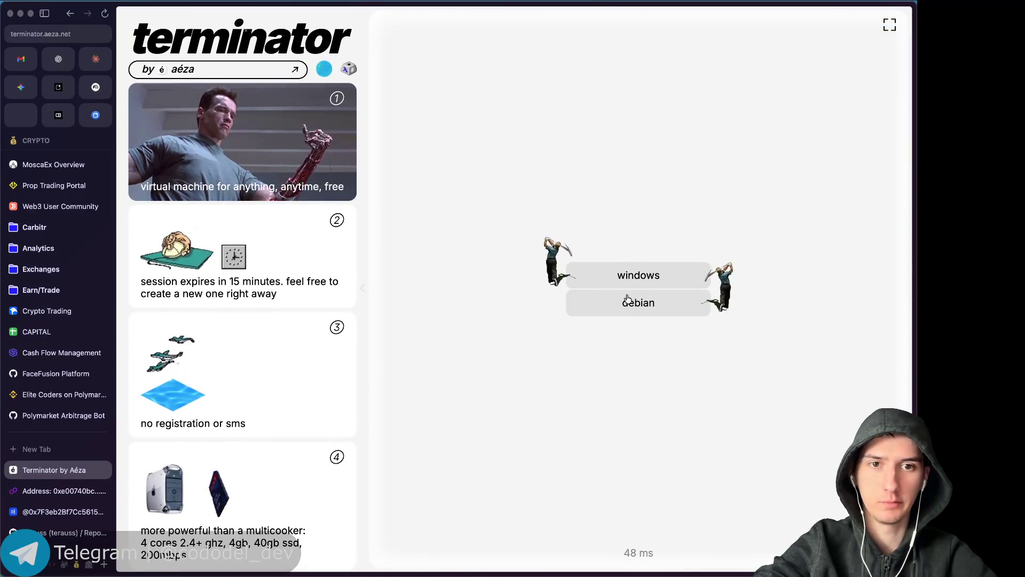
{"action": "key", "text": "ctrl+Tab"}
{"action": "scroll", "coordinate": [537, 267], "scroll_direction": "down", "scroll_amount": 1}
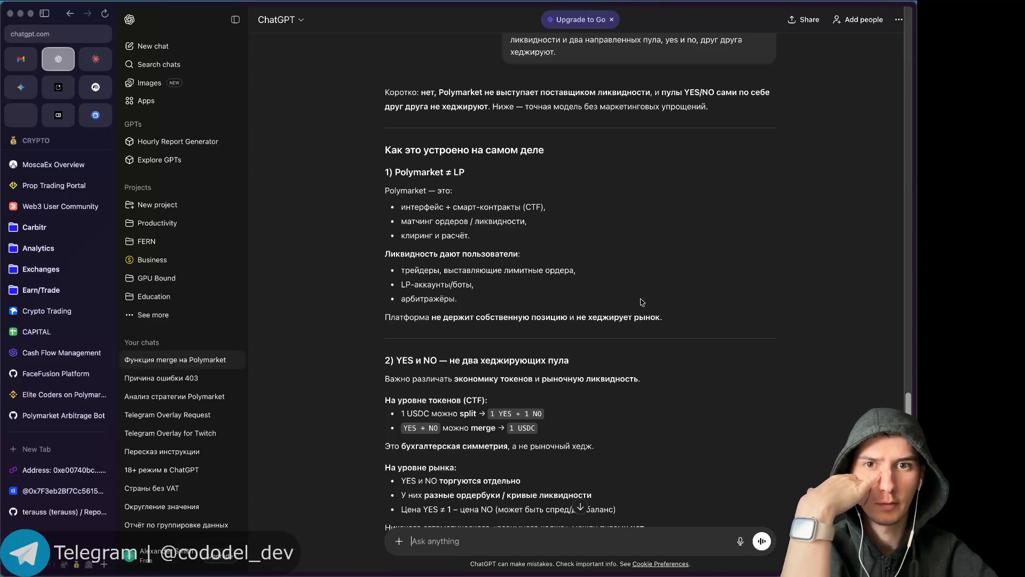
{"action": "scroll", "coordinate": [641, 302], "scroll_direction": "down", "scroll_amount": 3}
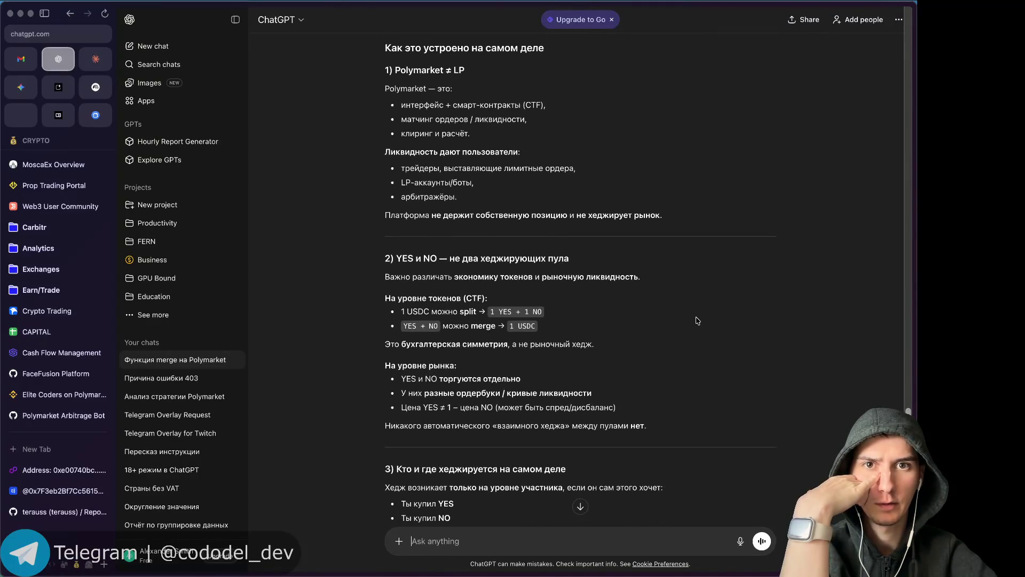
{"action": "scroll", "coordinate": [697, 321], "scroll_direction": "down", "scroll_amount": 1}
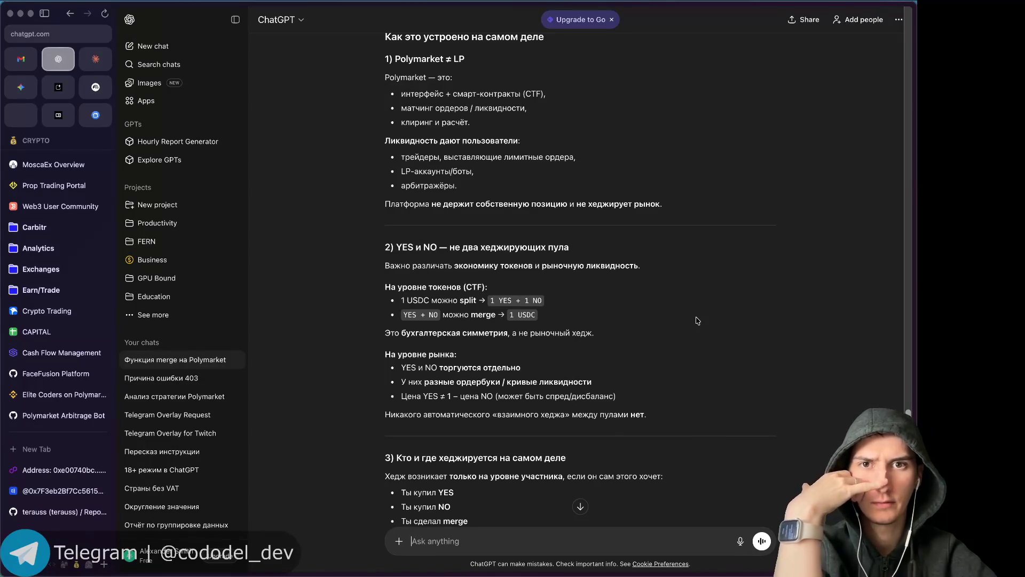
{"action": "scroll", "coordinate": [697, 320], "scroll_direction": "down", "scroll_amount": 1}
{"action": "scroll", "coordinate": [697, 321], "scroll_direction": "down", "scroll_amount": 3}
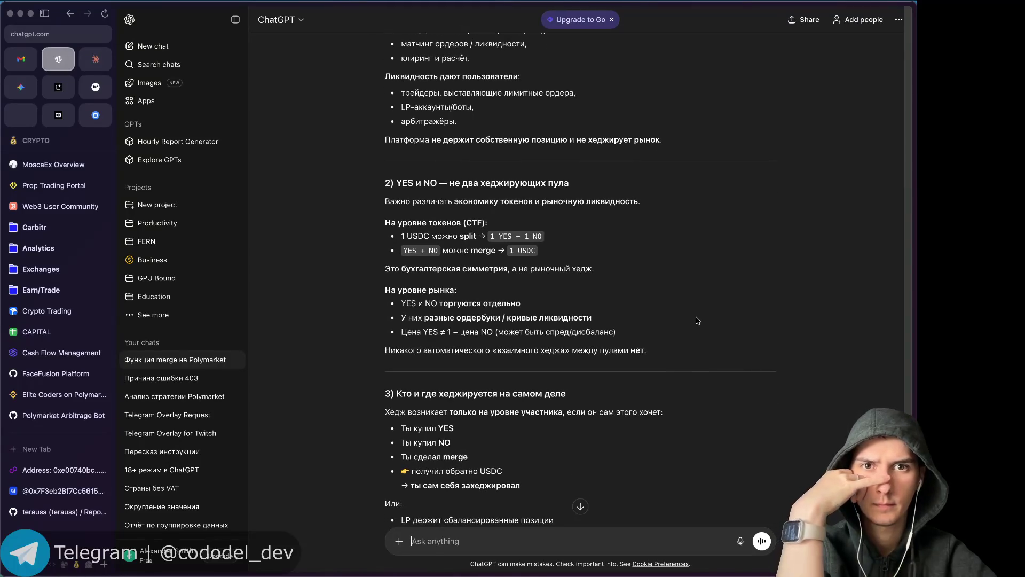
{"action": "scroll", "coordinate": [697, 321], "scroll_direction": "down", "scroll_amount": 2}
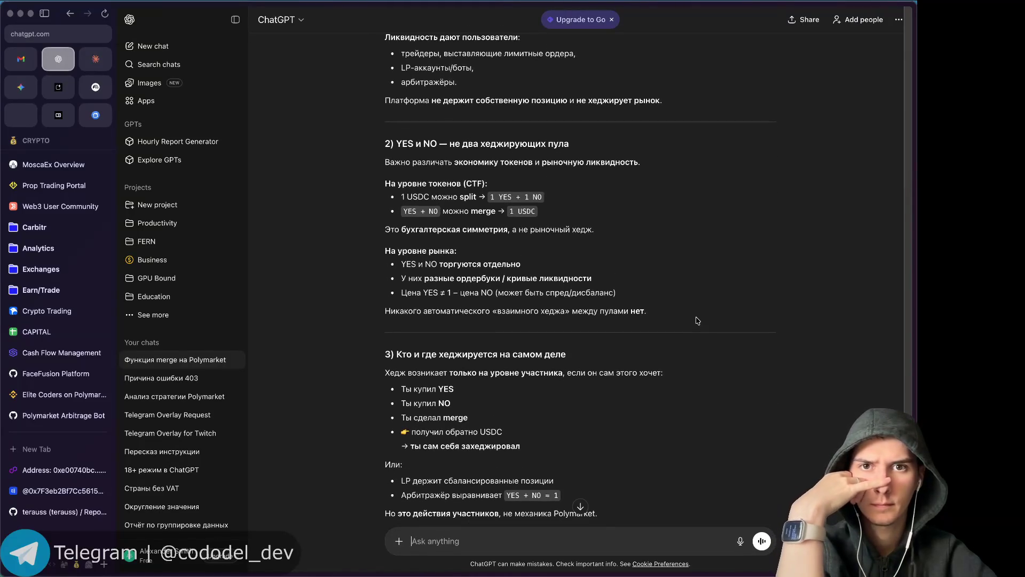
{"action": "scroll", "coordinate": [697, 320], "scroll_direction": "down", "scroll_amount": 1}
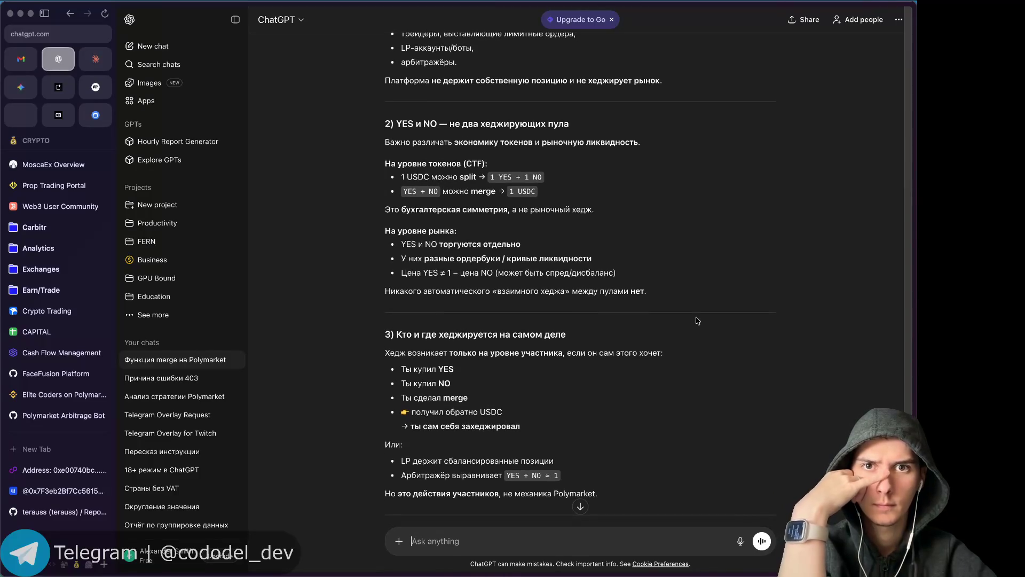
{"action": "scroll", "coordinate": [697, 321], "scroll_direction": "down", "scroll_amount": 1}
{"action": "scroll", "coordinate": [697, 321], "scroll_direction": "down", "scroll_amount": 1}
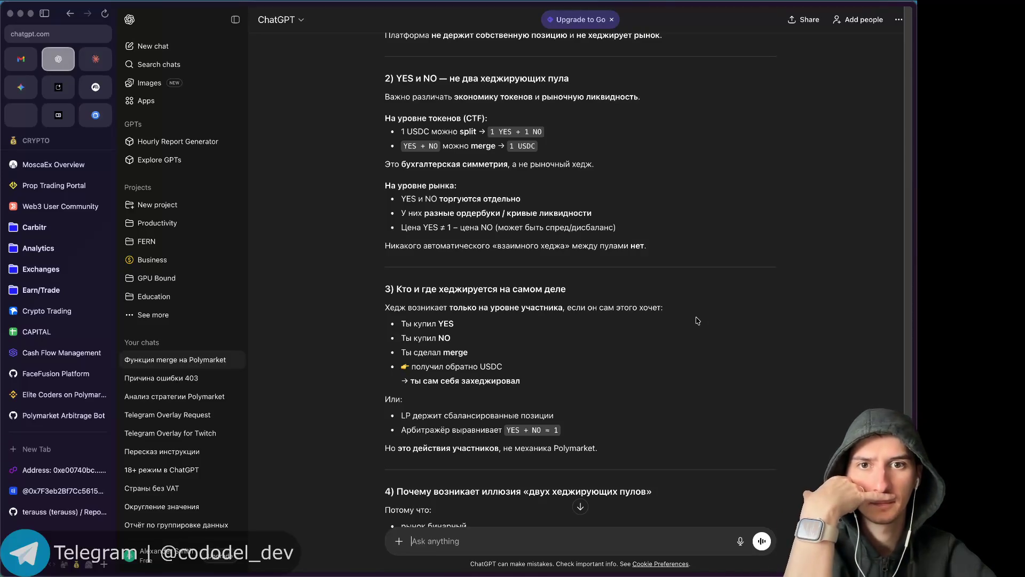
{"action": "scroll", "coordinate": [697, 320], "scroll_direction": "down", "scroll_amount": 2}
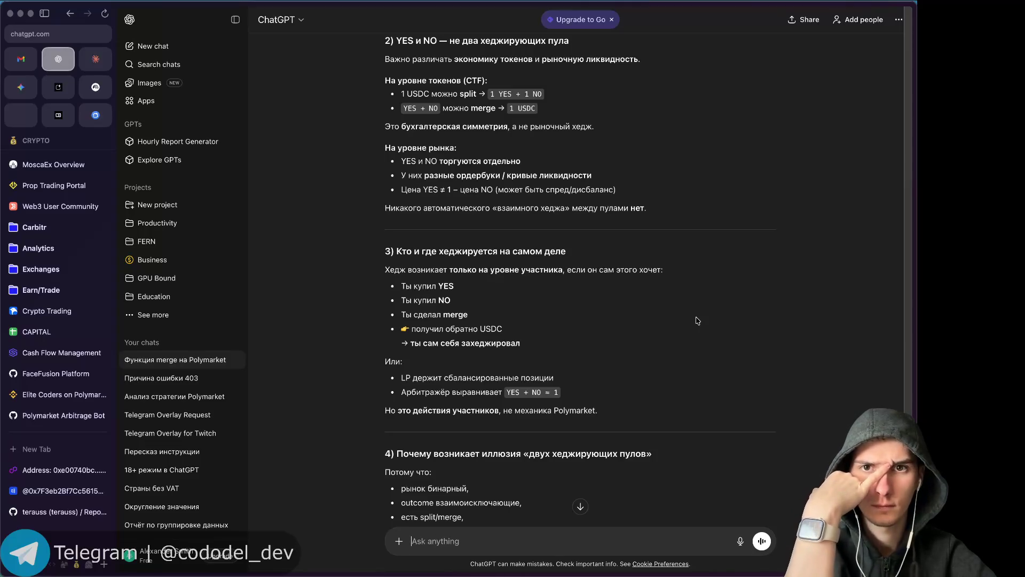
{"action": "scroll", "coordinate": [697, 321], "scroll_direction": "down", "scroll_amount": 1}
{"action": "scroll", "coordinate": [697, 321], "scroll_direction": "down", "scroll_amount": 4}
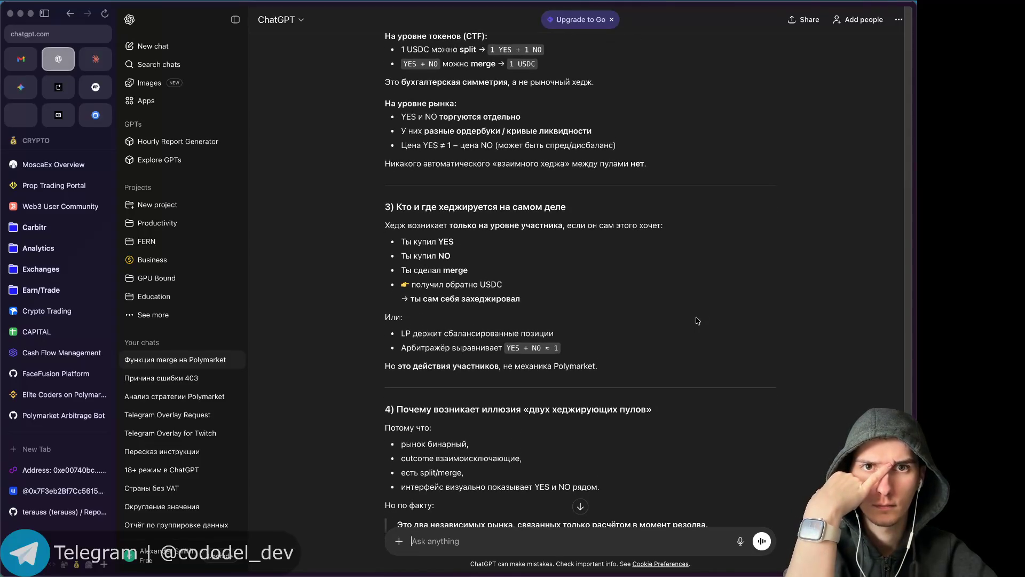
{"action": "scroll", "coordinate": [697, 320], "scroll_direction": "down", "scroll_amount": 3}
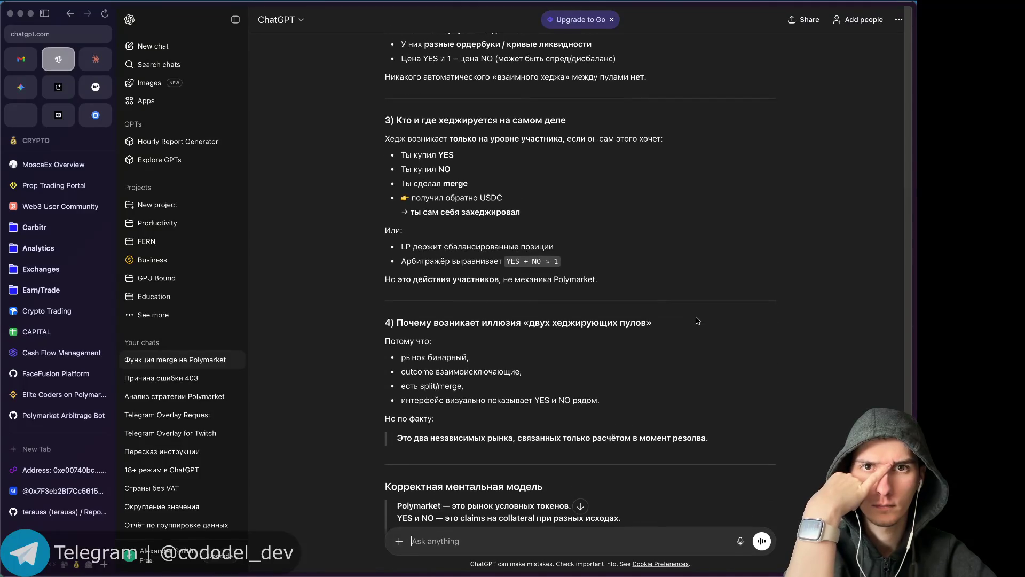
{"action": "scroll", "coordinate": [697, 321], "scroll_direction": "down", "scroll_amount": 4}
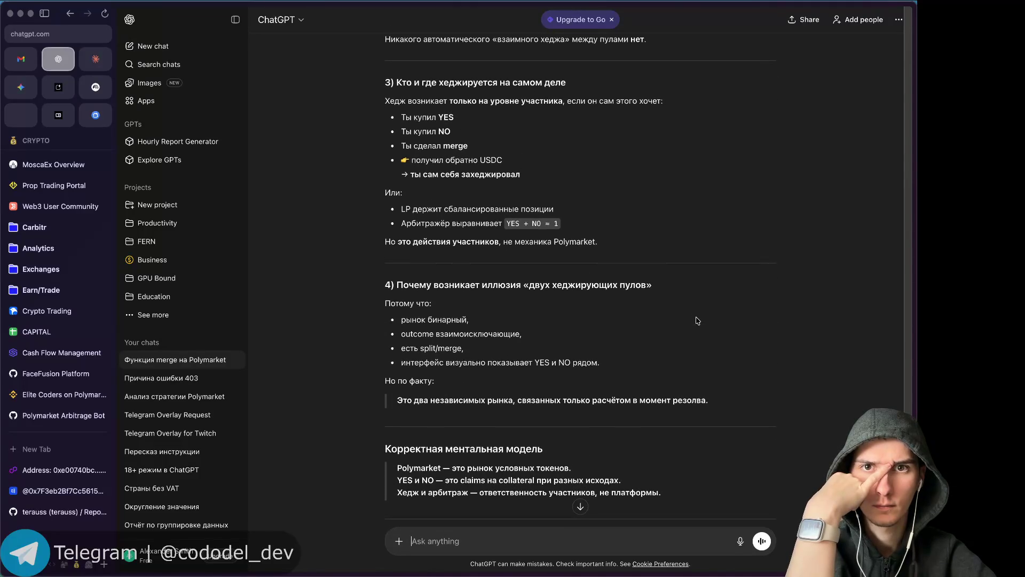
{"action": "scroll", "coordinate": [697, 320], "scroll_direction": "down", "scroll_amount": 2}
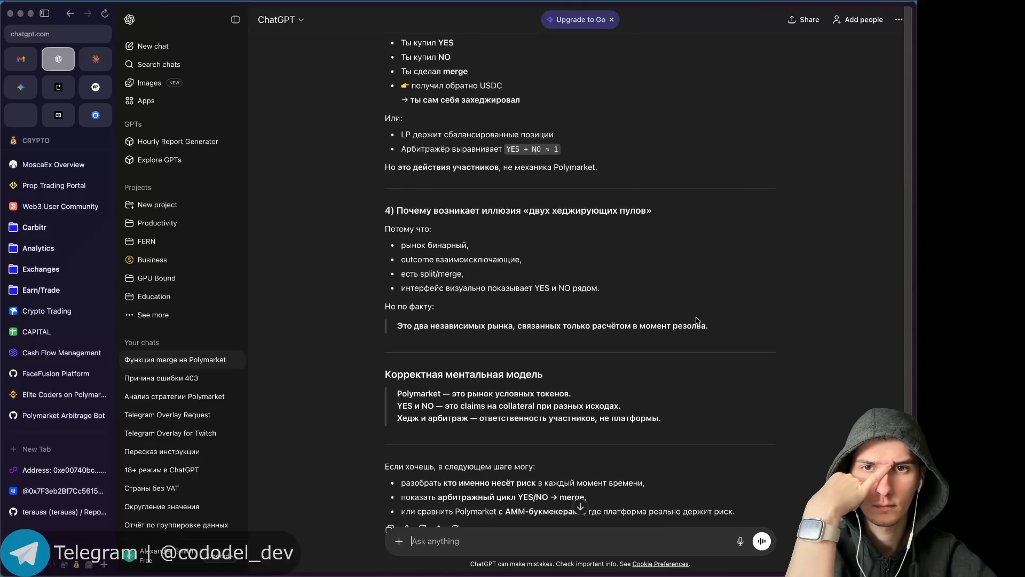
{"action": "scroll", "coordinate": [697, 320], "scroll_direction": "down", "scroll_amount": 4}
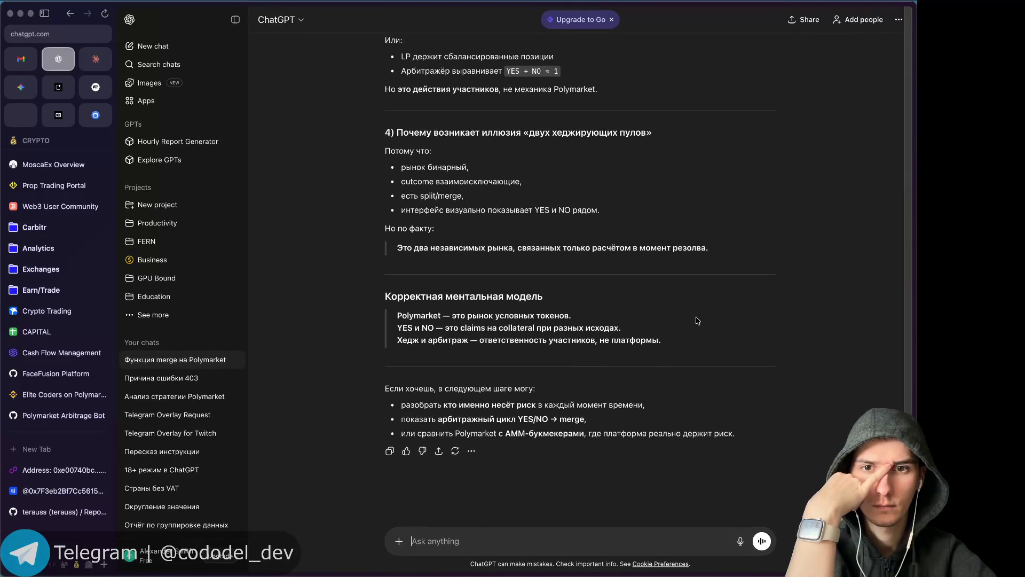
Send the question about how Polymarket makes money, then return and select the sent message.
{"action": "type", "text": "f"}
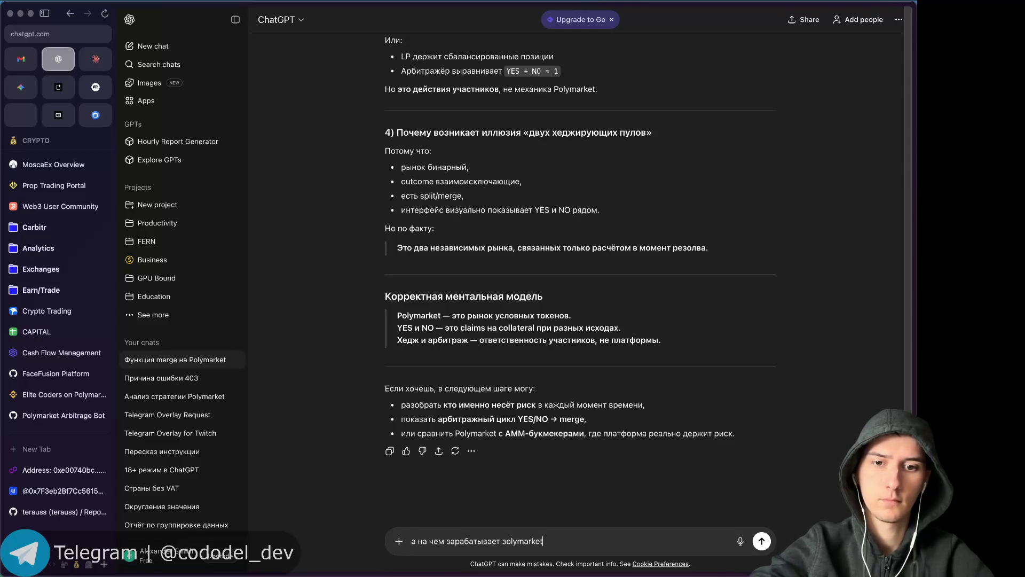
{"action": "key", "text": "Return"}
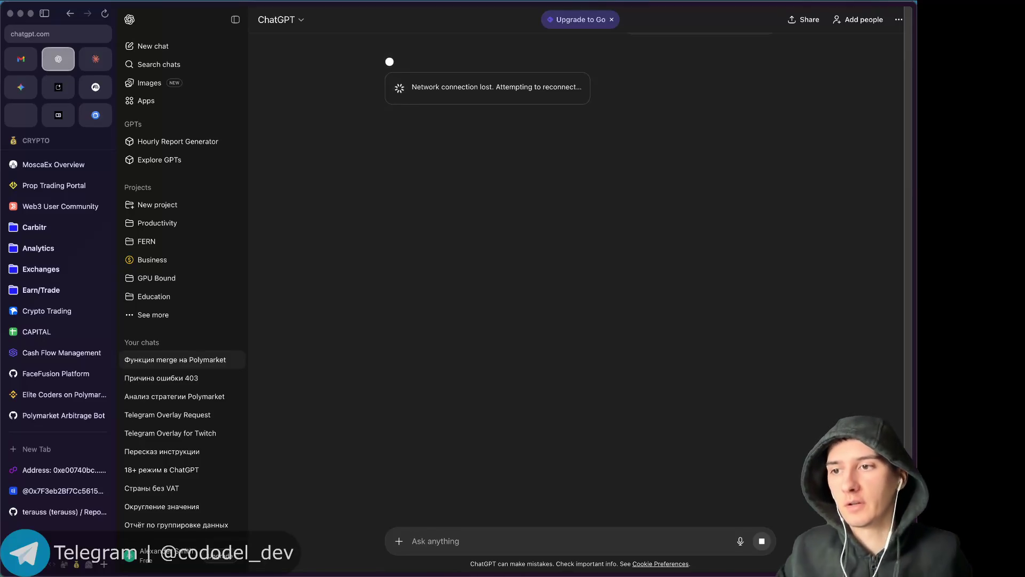
{"action": "key", "text": "super+Tab"}
{"action": "key", "text": "super+Tab"}
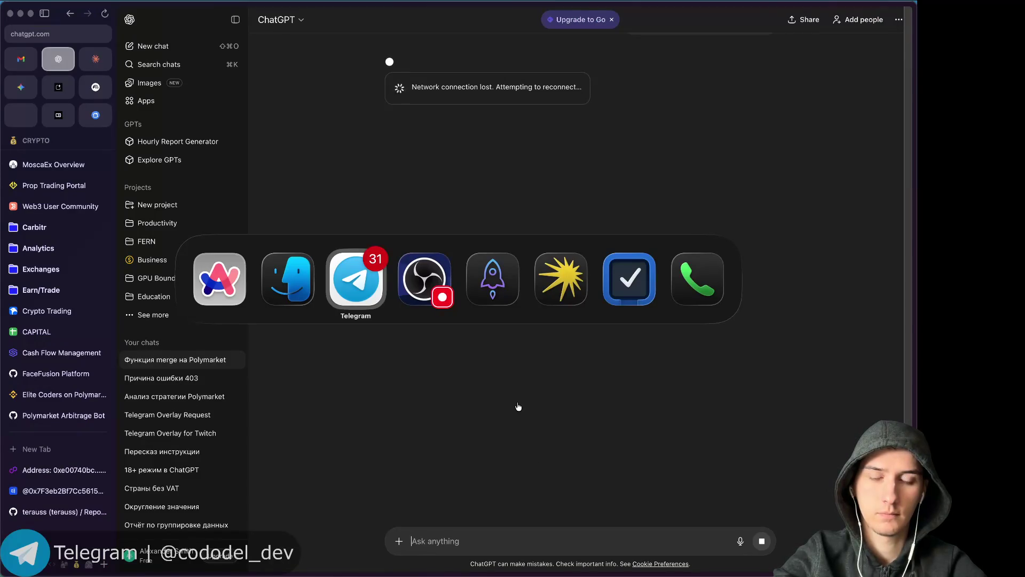
{"action": "left_click", "coordinate": [419, 283]}
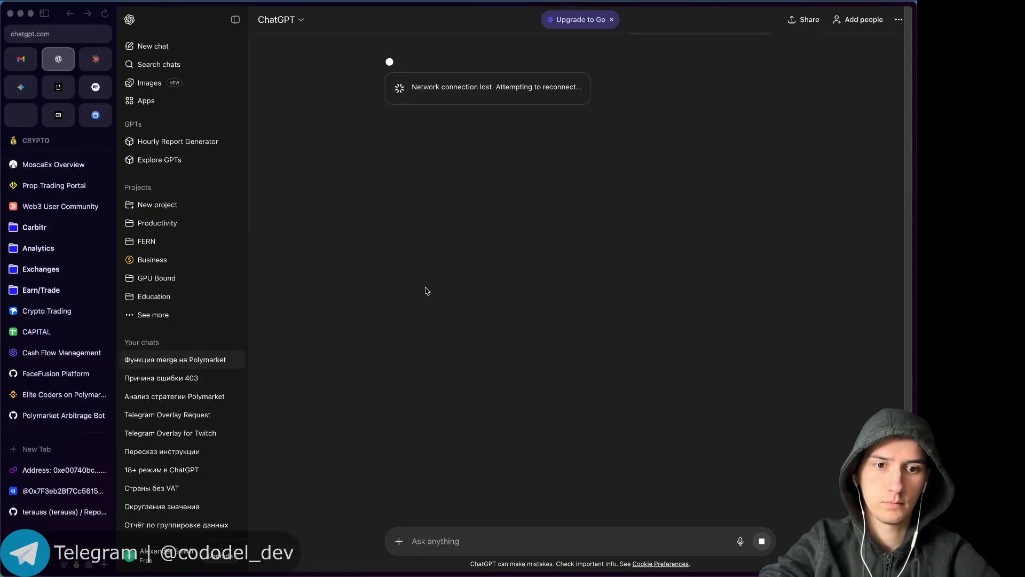
{"action": "left_click", "coordinate": [427, 291]}
{"action": "scroll", "coordinate": [569, 130], "scroll_direction": "up", "scroll_amount": 2}
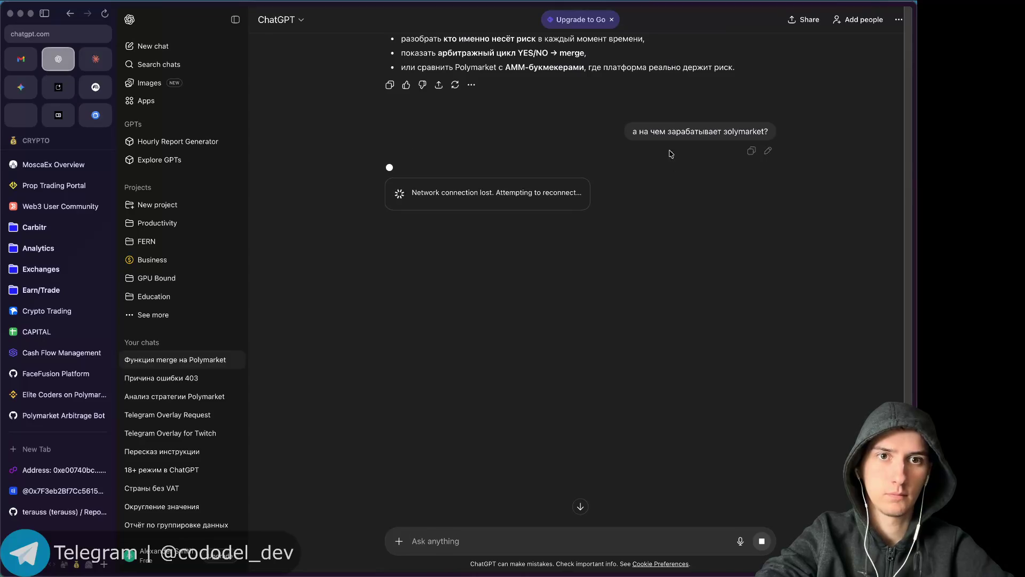
{"action": "triple_click", "coordinate": [668, 133]}
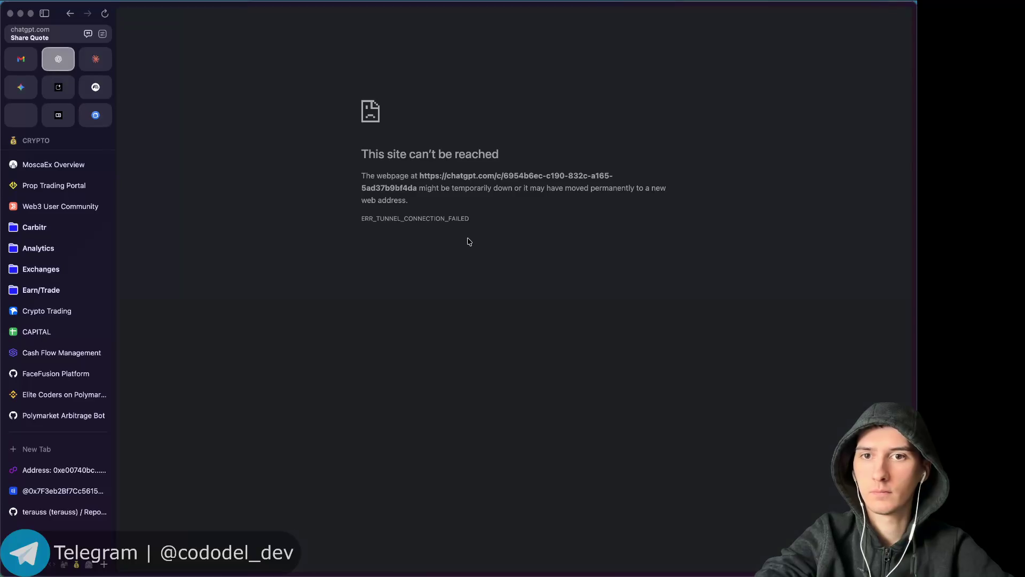
Check the proxy in Shadowrocket and reload the ChatGPT page.
{"action": "key", "text": "super+Tab"}
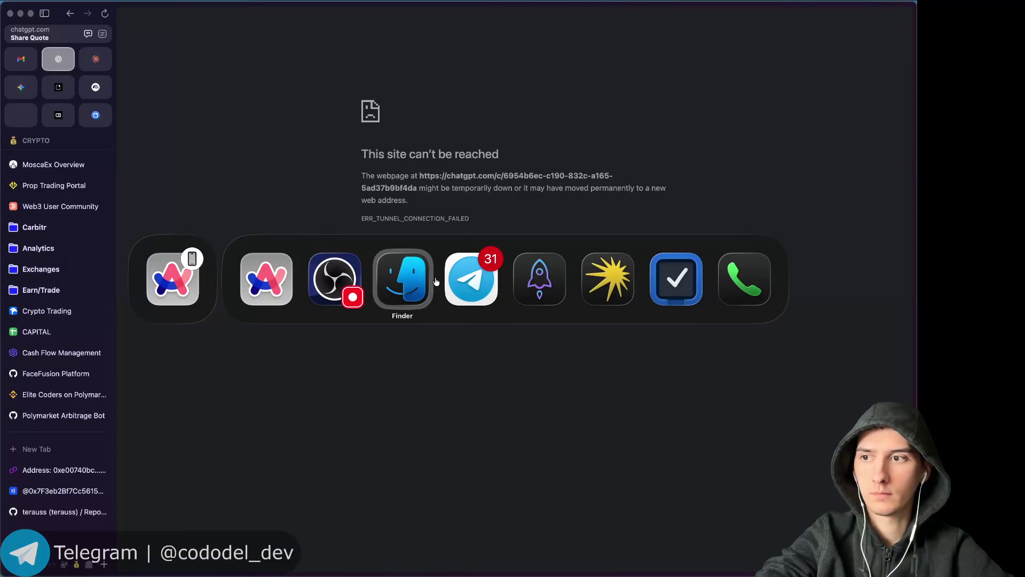
{"action": "key", "text": "super+Tab"}
{"action": "key", "text": "super+Tab"}
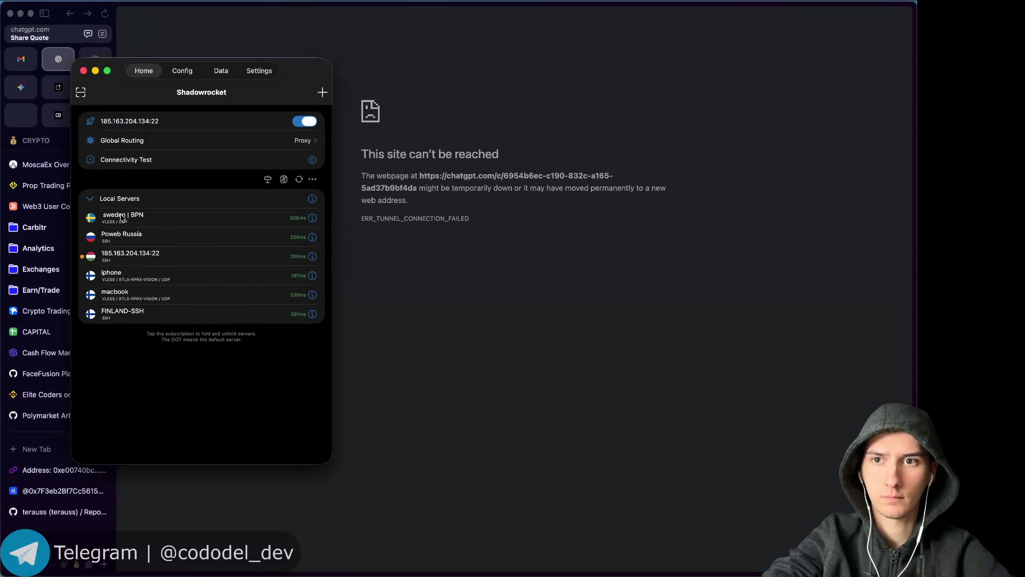
{"action": "left_click", "coordinate": [459, 353]}
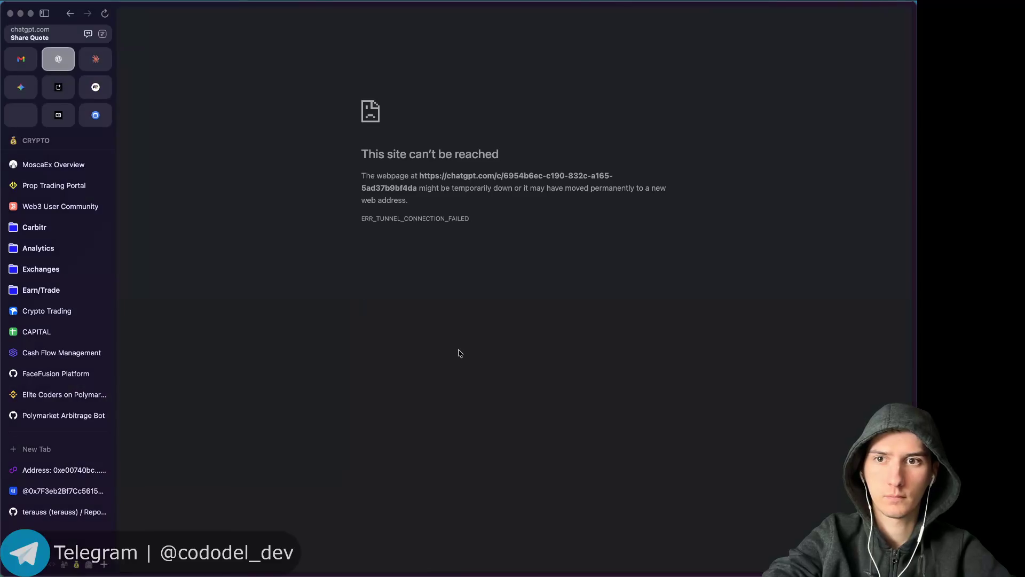
{"action": "key", "text": "super+r"}
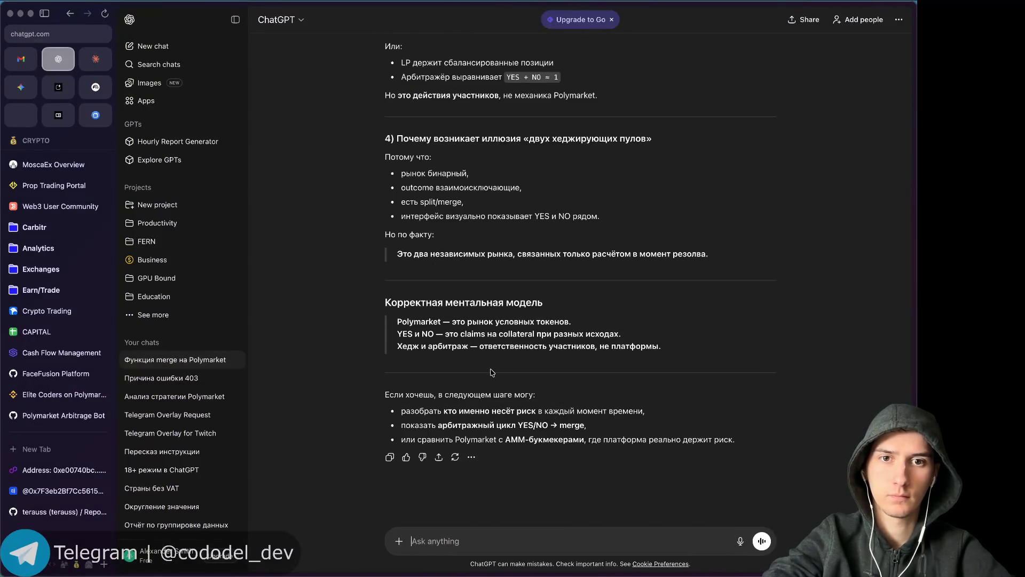
Resend the question 'а на чем зарабатывает зolymarket?' to ChatGPT.
{"action": "type", "text": "а на чем зарабатывает зolymarket?"}
{"action": "key", "text": "Return"}
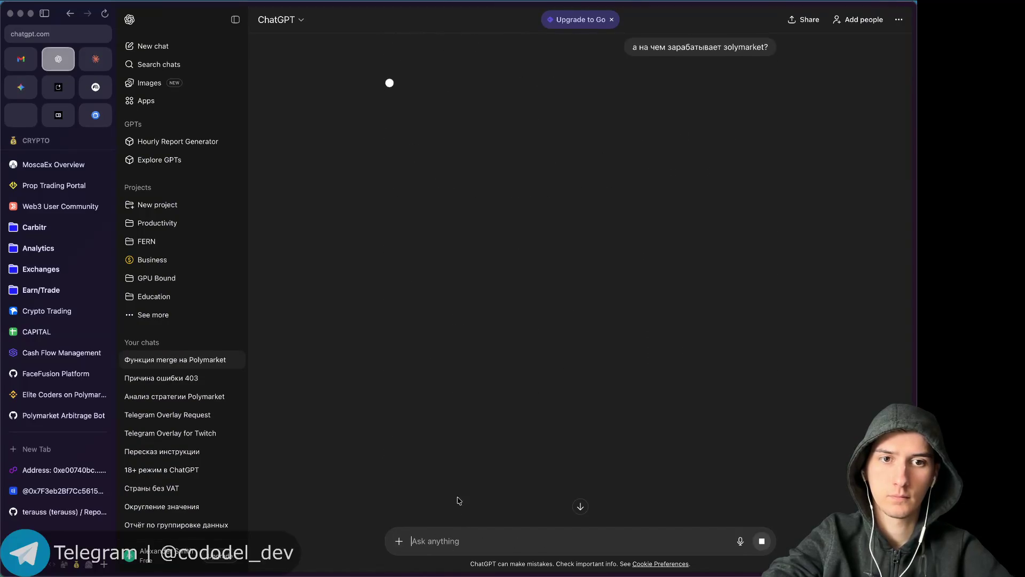
{"action": "key", "text": "super+Tab"}
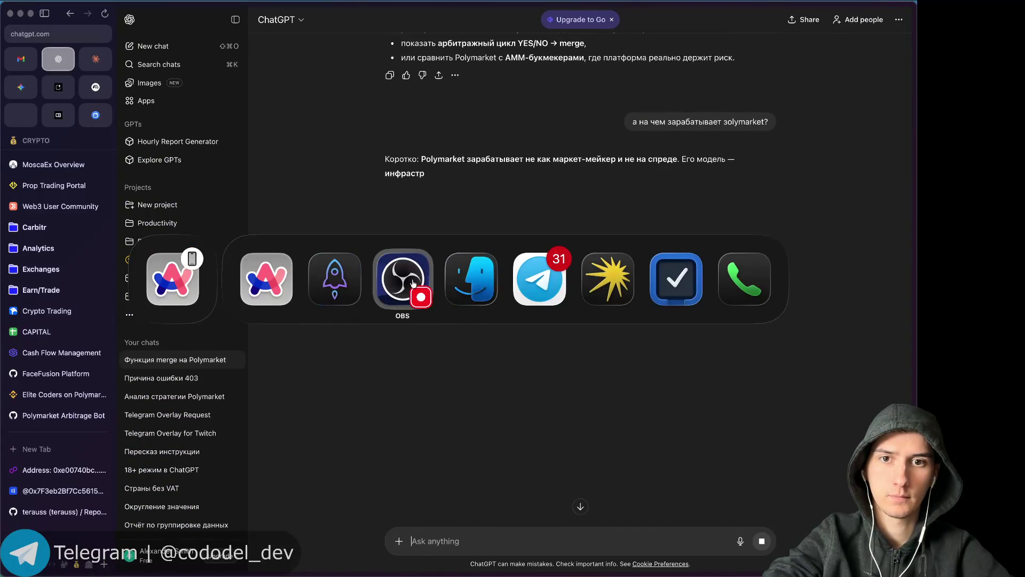
Request the Windows VM again and pass the hCaptcha so the Windows Server desktop boots.
{"action": "left_click", "coordinate": [413, 283]}
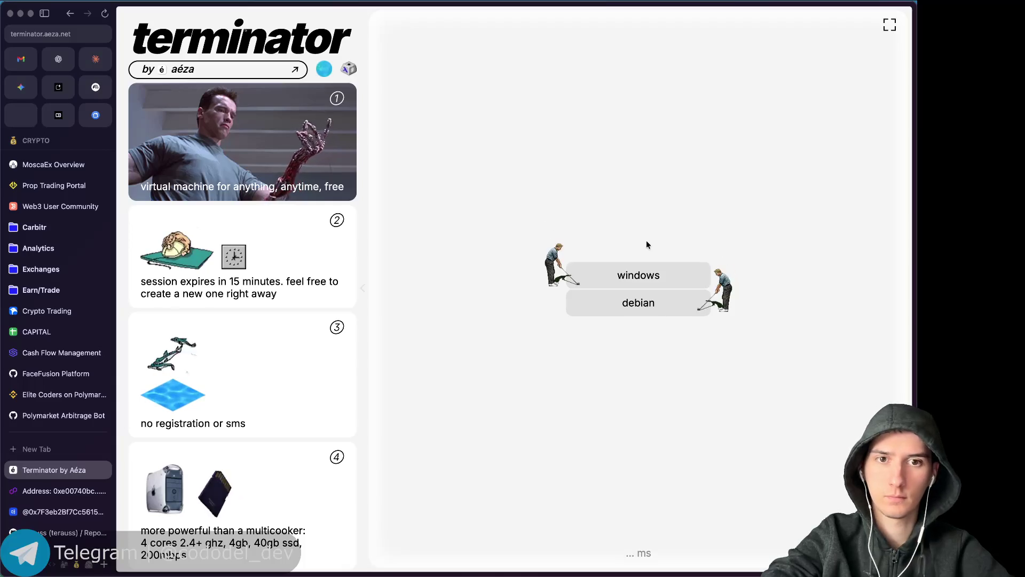
{"action": "left_click", "coordinate": [646, 275]}
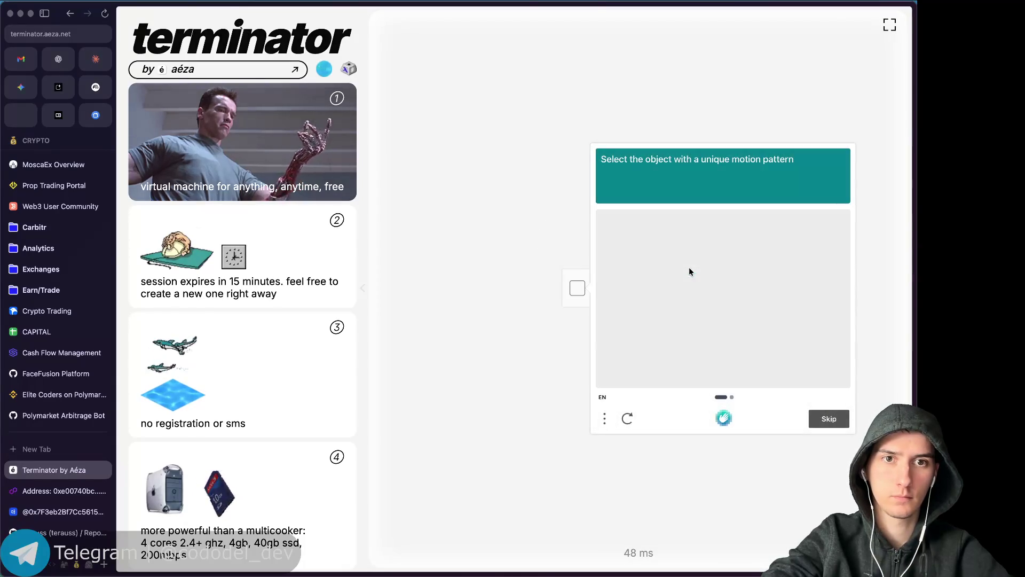
{"action": "left_click", "coordinate": [828, 418]}
{"action": "left_click", "coordinate": [770, 338]}
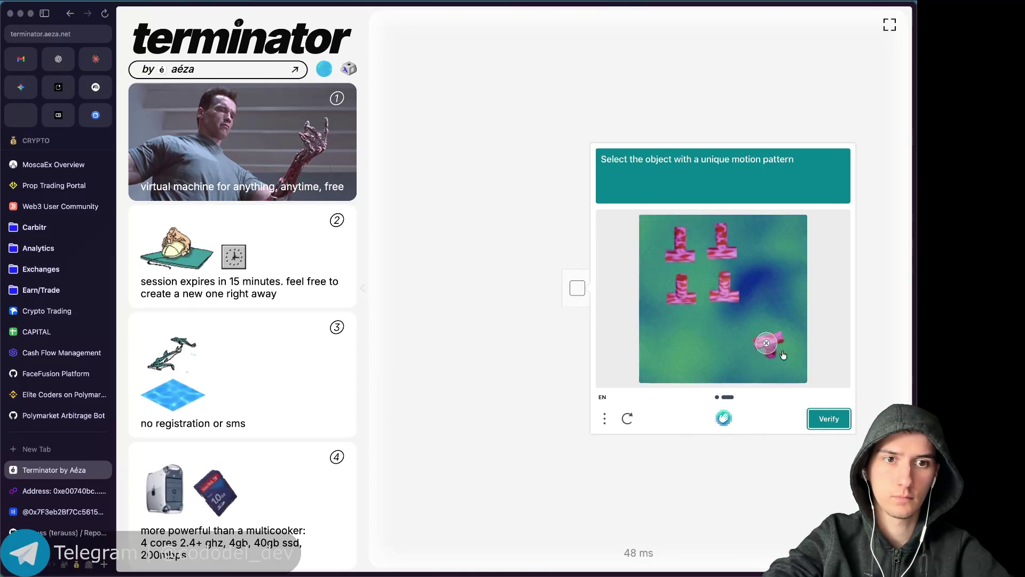
{"action": "left_click", "coordinate": [828, 418]}
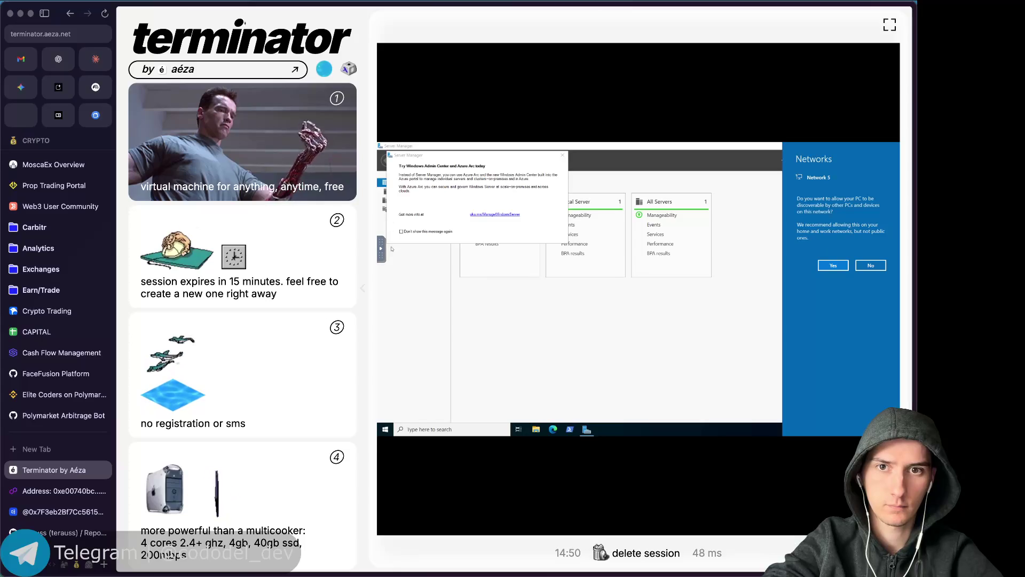
Show the VM full screen, allow network discovery, dismiss the Admin Center popup, and close Server Manager.
{"action": "left_click", "coordinate": [381, 249]}
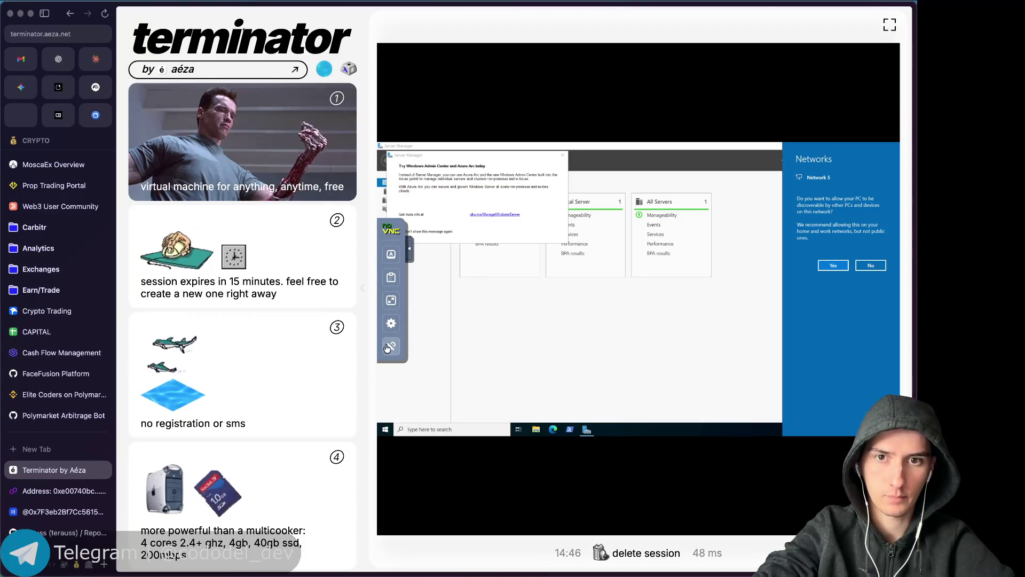
{"action": "left_click", "coordinate": [391, 300]}
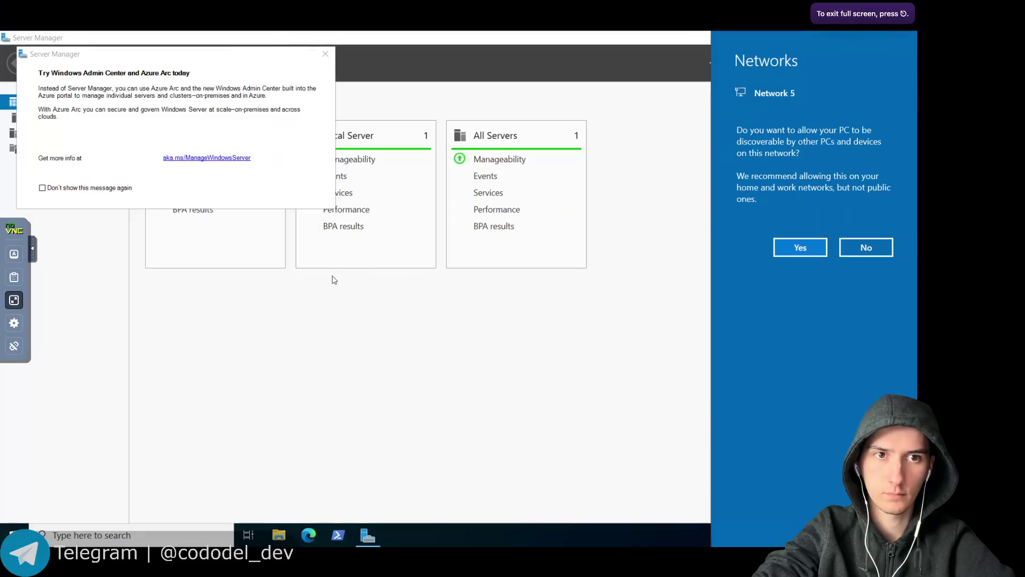
{"action": "left_click", "coordinate": [811, 252]}
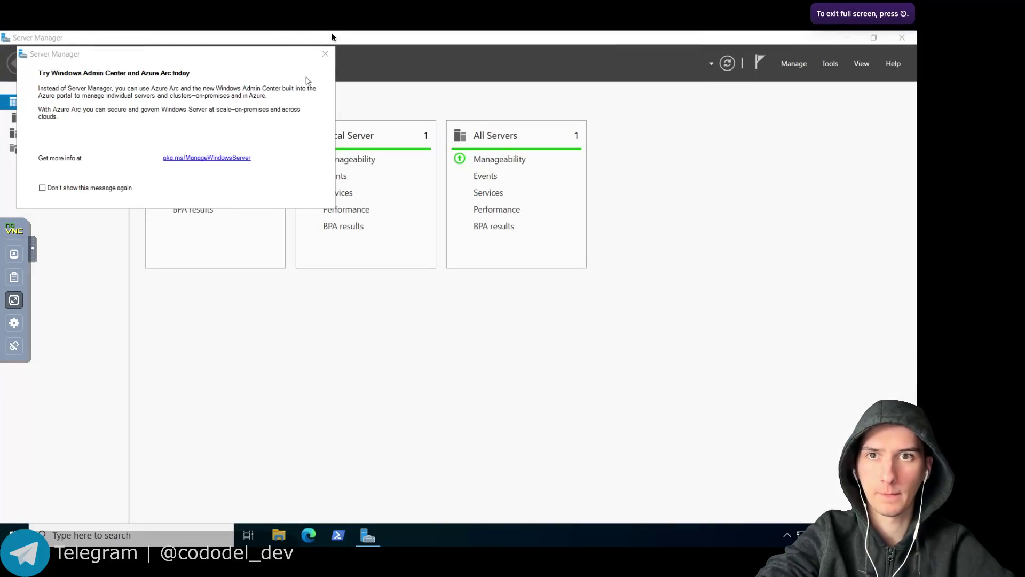
{"action": "left_click", "coordinate": [325, 54]}
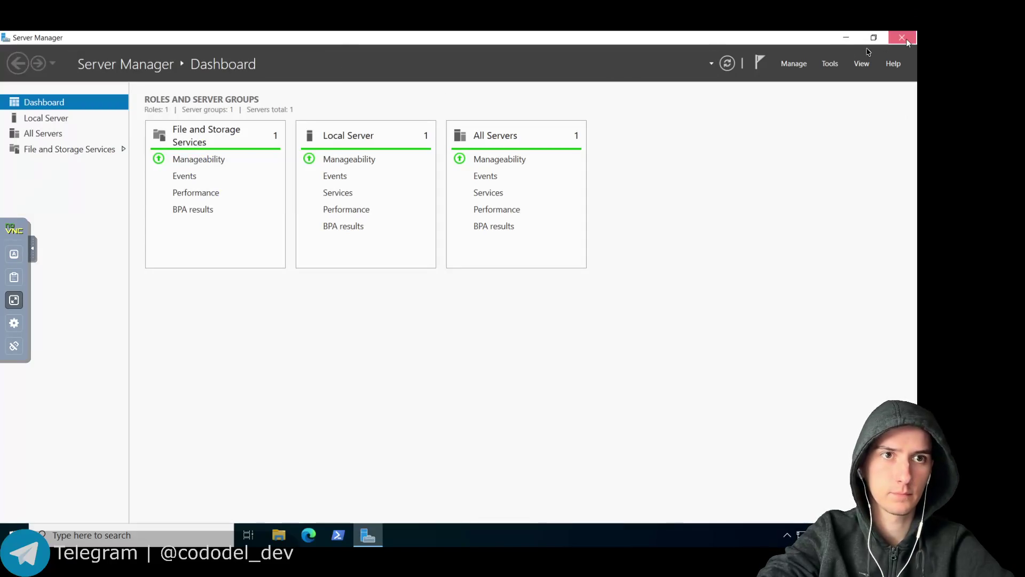
{"action": "left_click", "coordinate": [907, 40]}
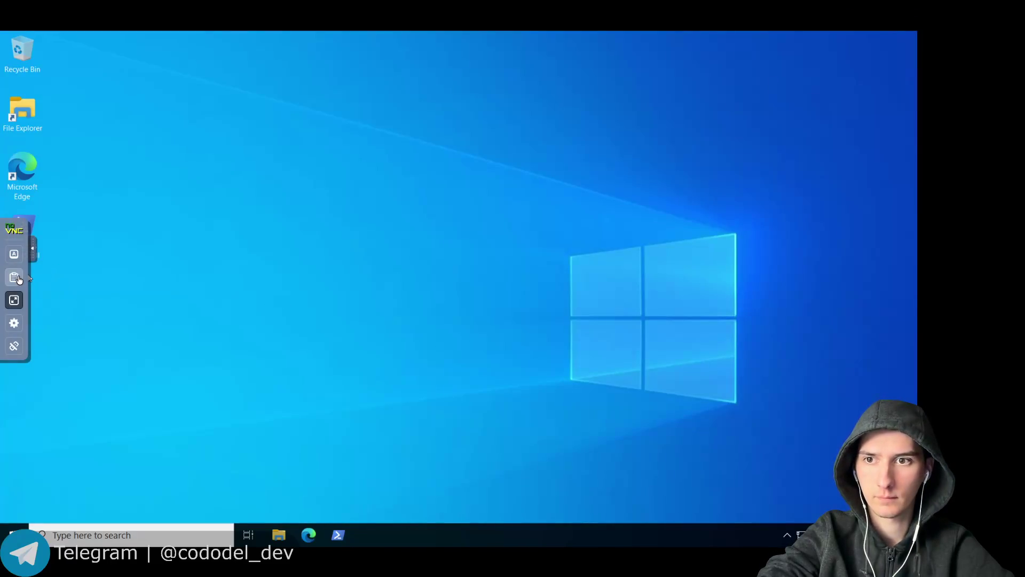
Switch between the host Mac apps and the VM, ending in the browser with a new tab.
{"action": "key", "text": "super+Tab"}
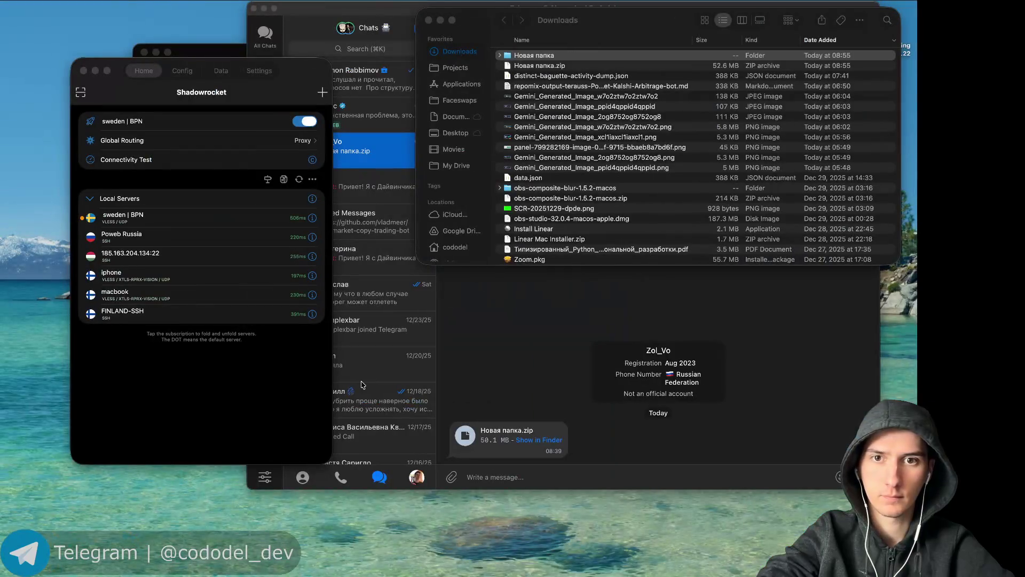
{"action": "key", "text": "super+Tab"}
{"action": "key", "text": "super+Tab"}
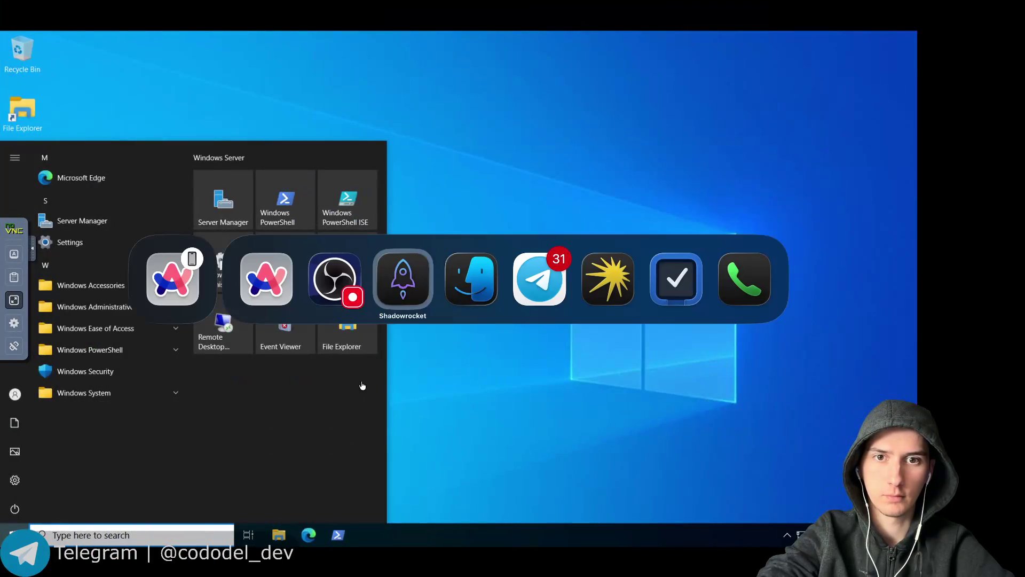
{"action": "key", "text": "super+Tab"}
{"action": "key", "text": "super+Tab"}
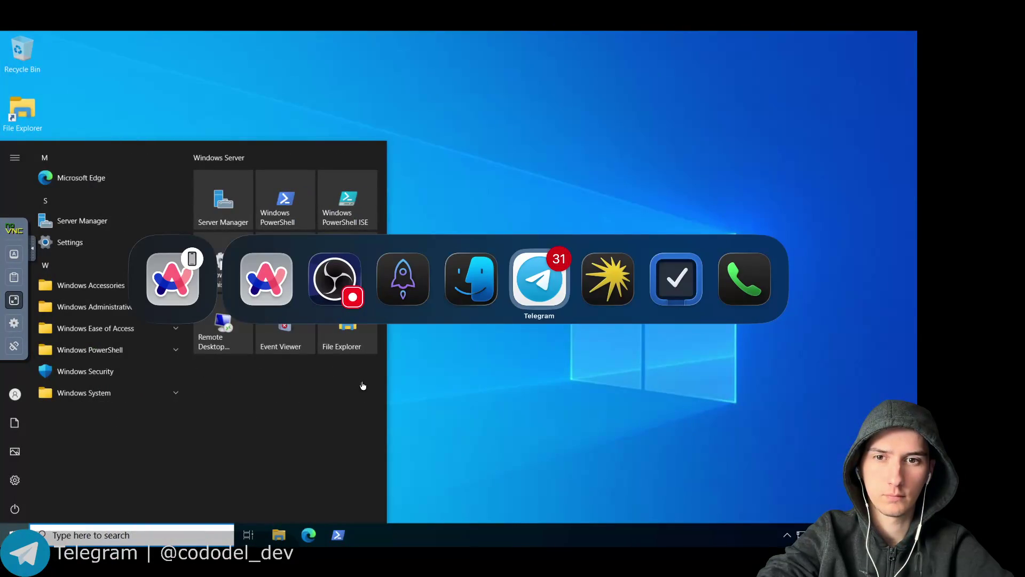
{"action": "key", "text": "super+t"}
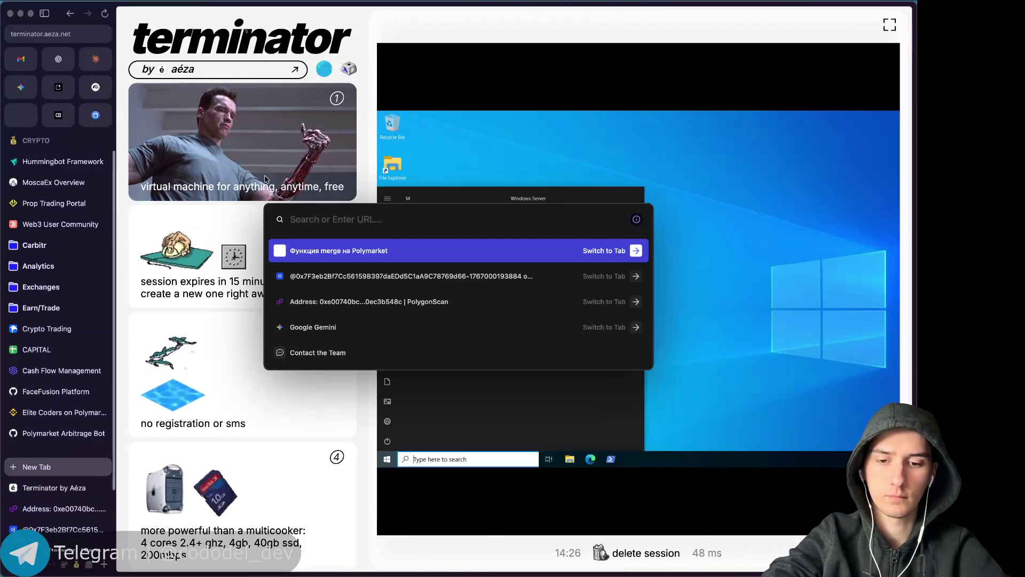
Open the DepositFiles website in a new tab, then close that tab again.
{"action": "type", "text": "f"}
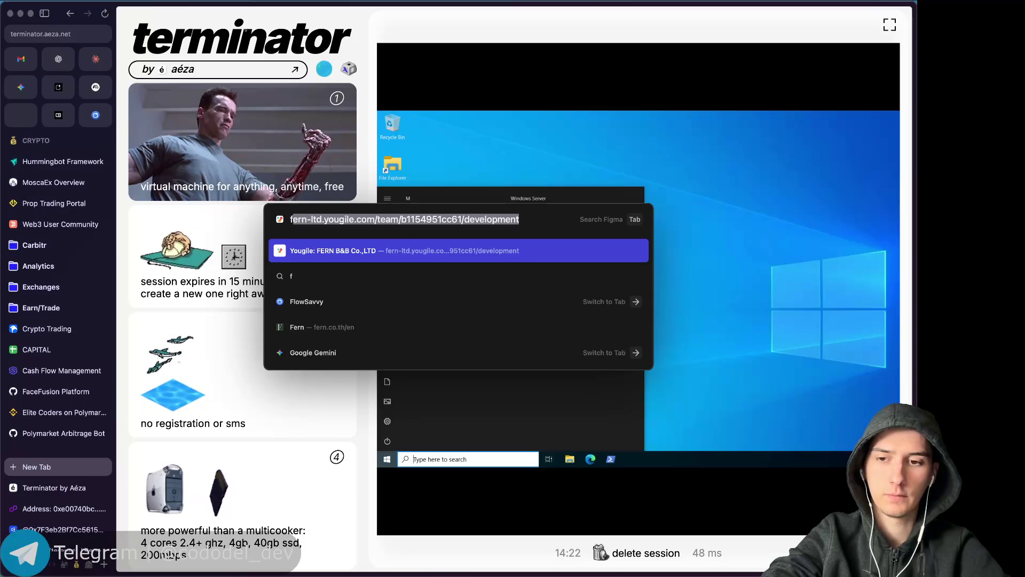
{"action": "key", "text": "BackSpace"}
{"action": "key", "text": "BackSpace"}
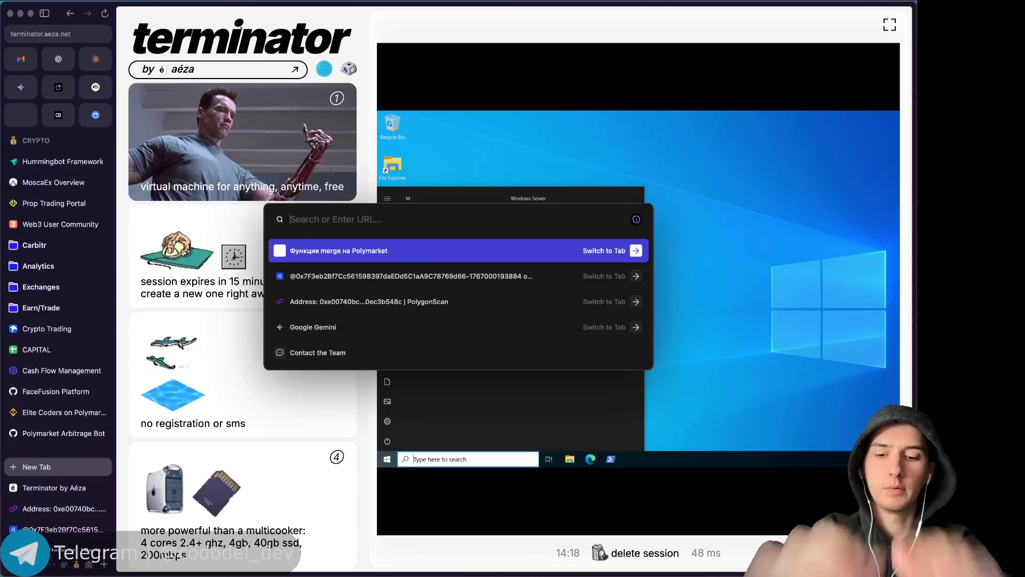
{"action": "type", "text": "deposi"}
{"action": "key", "text": "Return"}
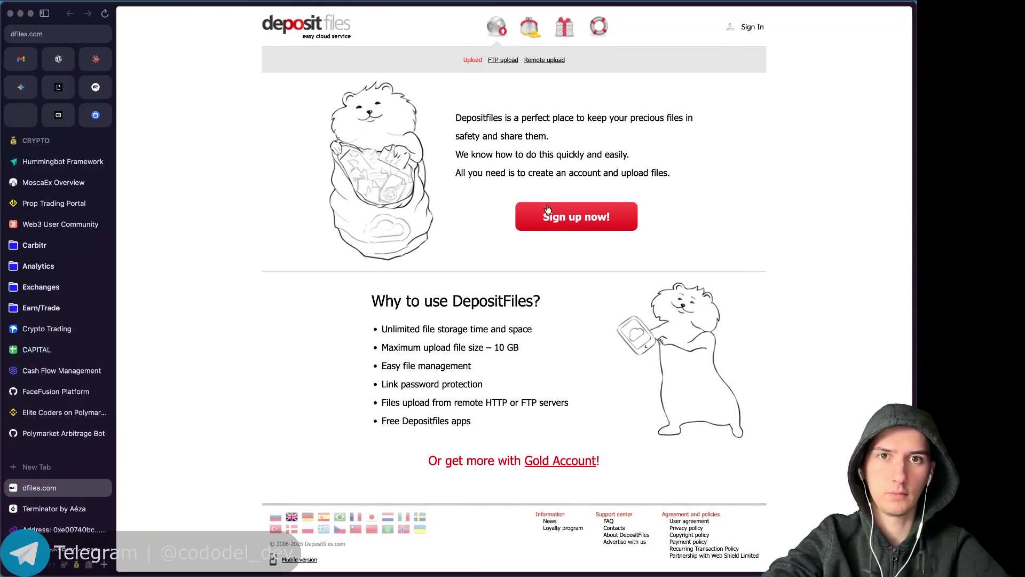
{"action": "key", "text": "super+w"}
Go to the pinned Claude chat and switch typing to the Russian keyboard layout.
{"action": "key", "text": "super+t"}
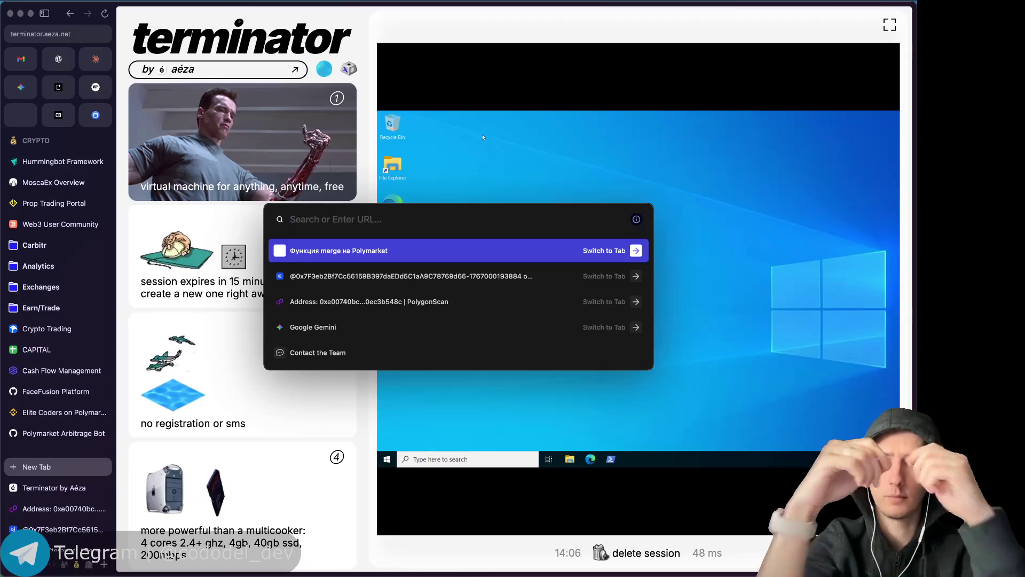
{"action": "left_click", "coordinate": [95, 59]}
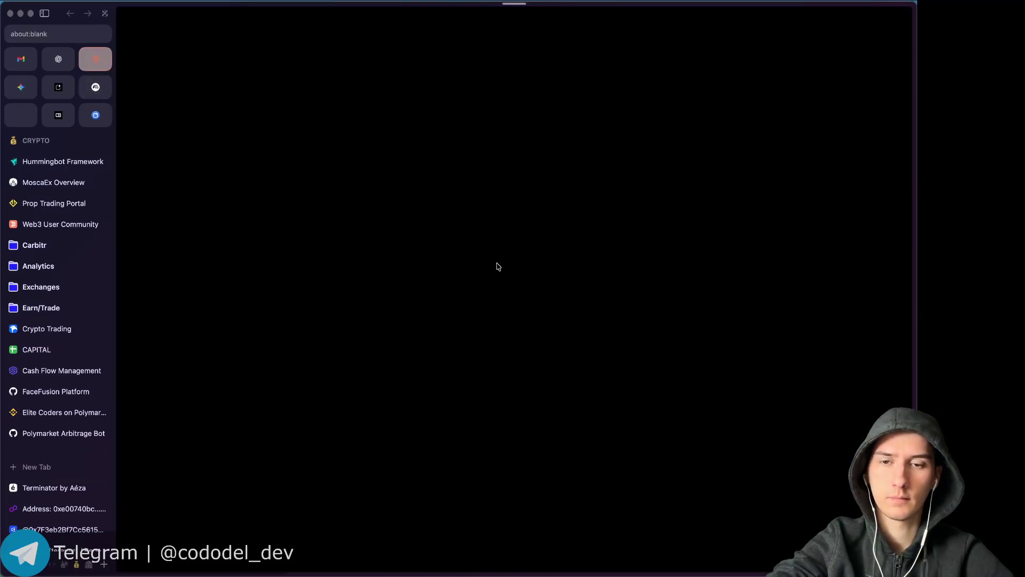
{"action": "key", "text": "ctrl+space"}
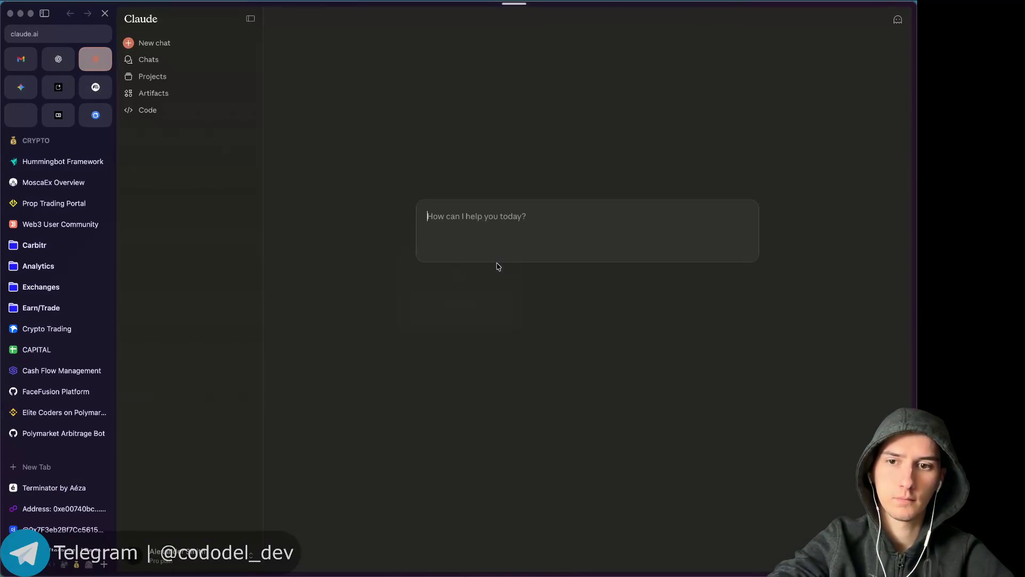
Ask Claude in Russian for a free no-registration file host, then highlight Dropmefiles.com in its reply.
{"action": "type", "text": "как называется хостинг файлов"}
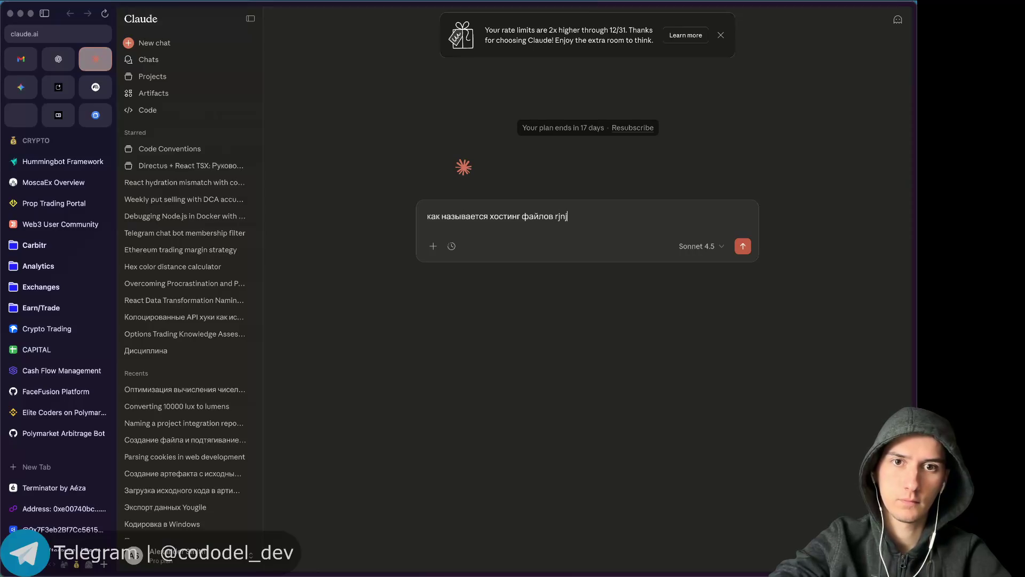
{"action": "left_click", "coordinate": [522, 216]}
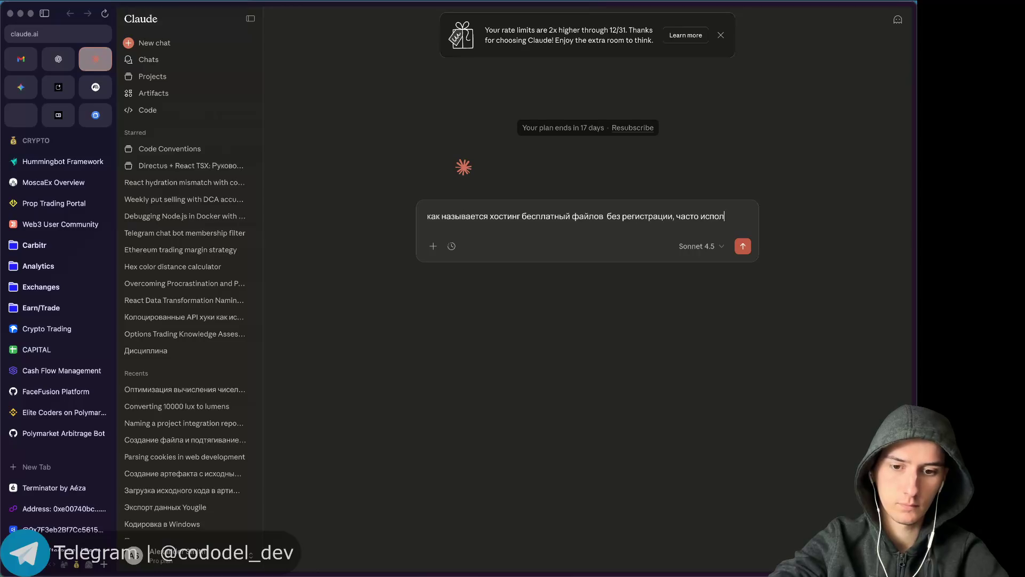
{"action": "type", "text": "ьзуется на фриланс биржах по типу"}
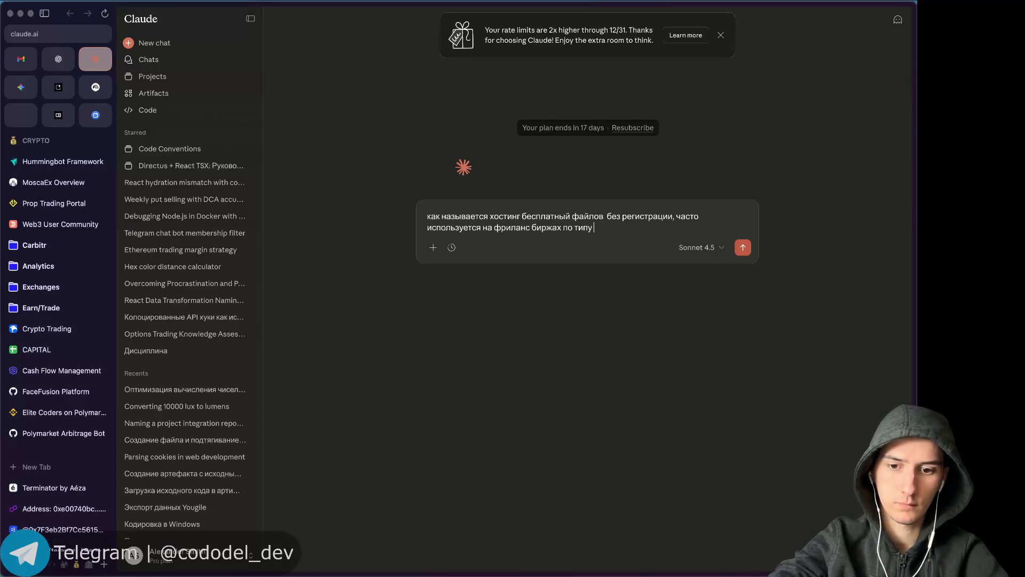
{"action": "type", "text": "e"}
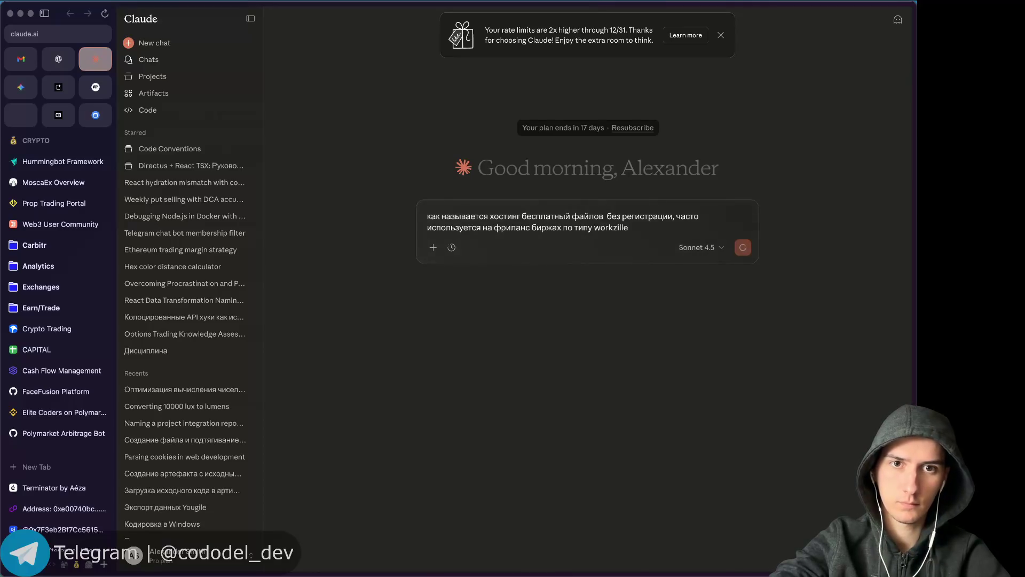
{"action": "key", "text": "Return"}
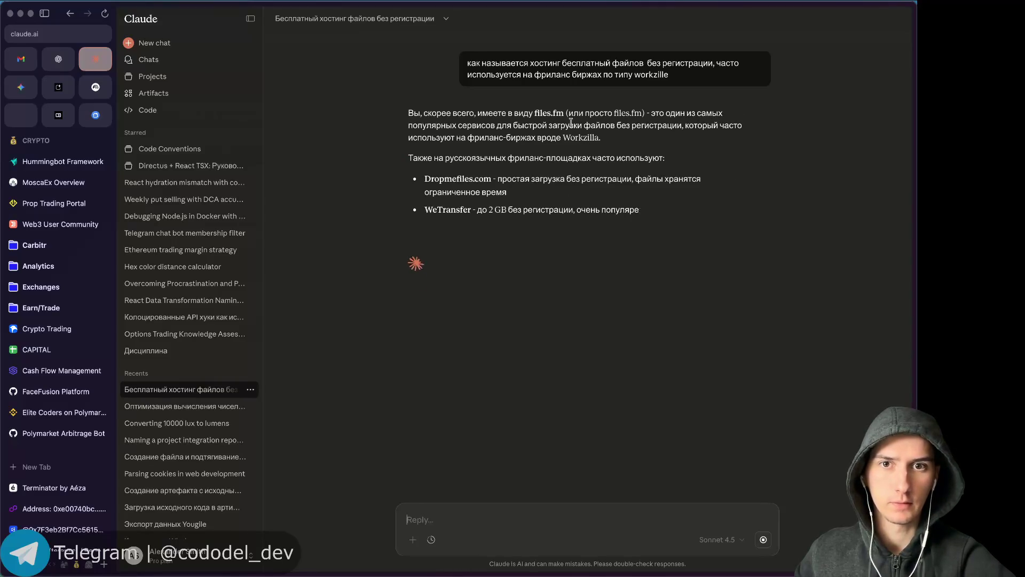
{"action": "left_click_drag", "start_coordinate": [425, 179], "coordinate": [498, 178]}
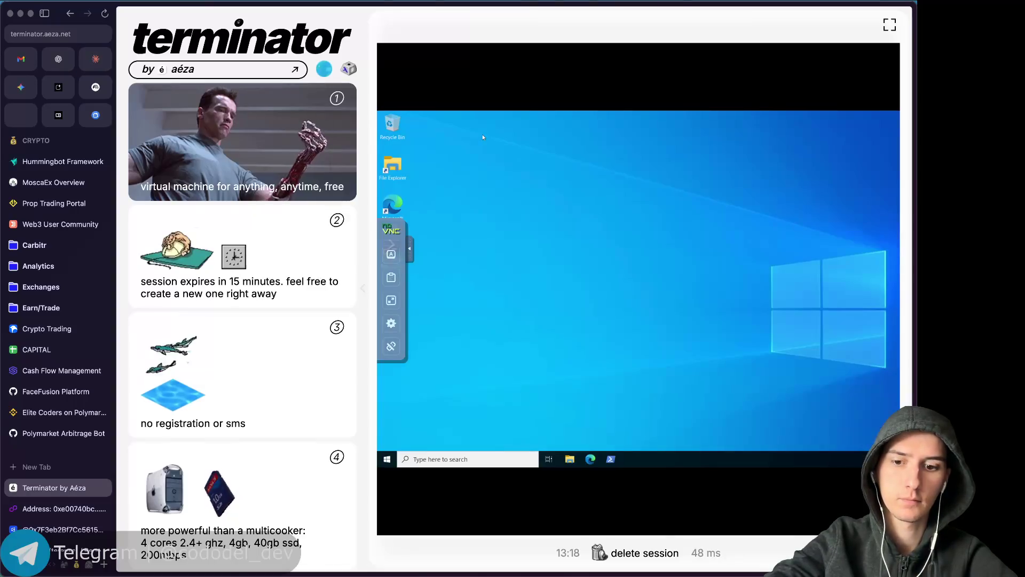
Open dropmefiles.com and drop both JumpCube files from Finder's Новая папка folder onto it.
{"action": "key", "text": "super+t"}
{"action": "key", "text": "super+v"}
{"action": "key", "text": "Return"}
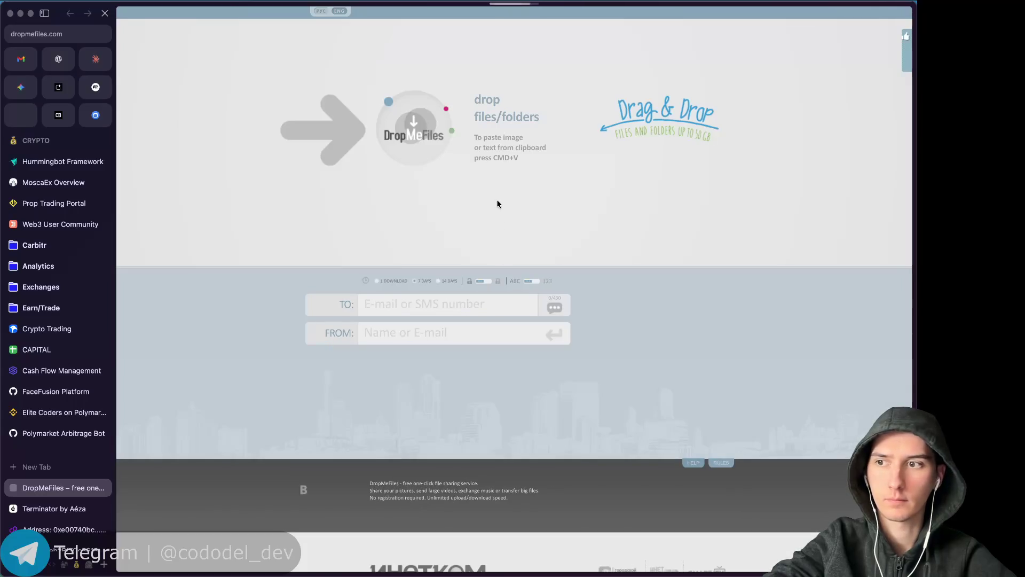
{"action": "key", "text": "super+Tab"}
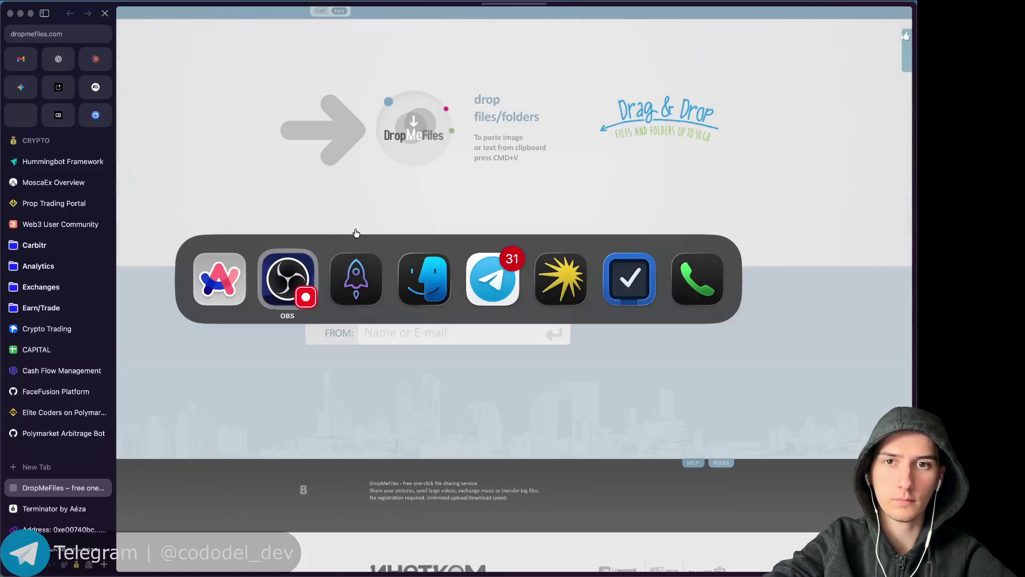
{"action": "key", "text": "alt+super+l"}
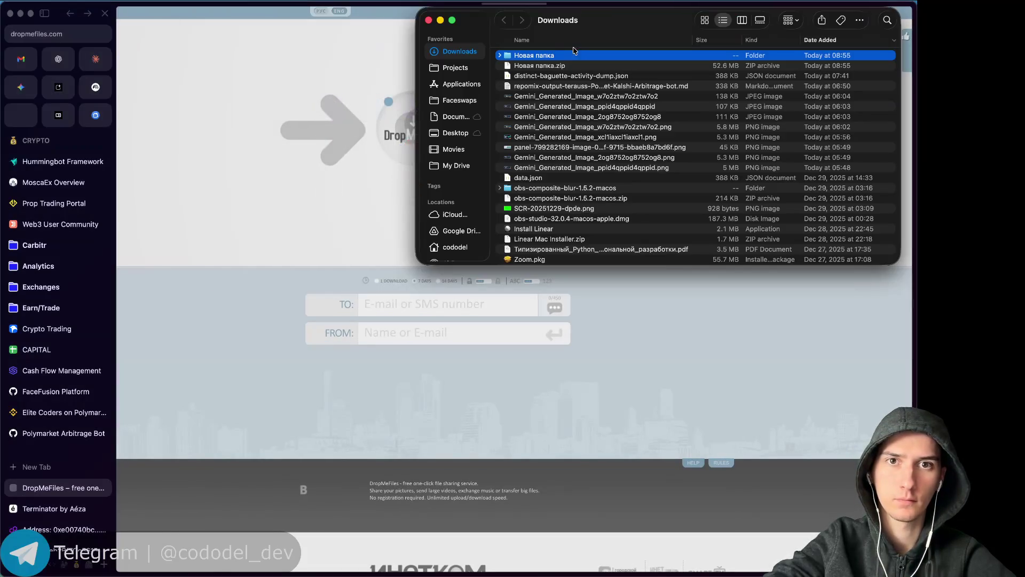
{"action": "double_click", "coordinate": [519, 58]}
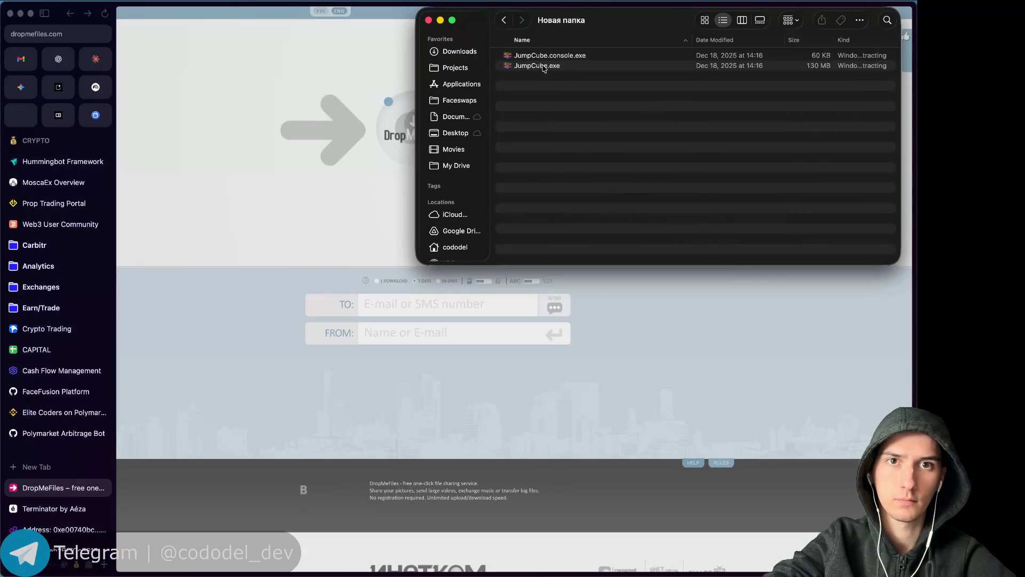
{"action": "key", "text": "super+a"}
{"action": "left_click_drag", "start_coordinate": [543, 64], "coordinate": [377, 133]}
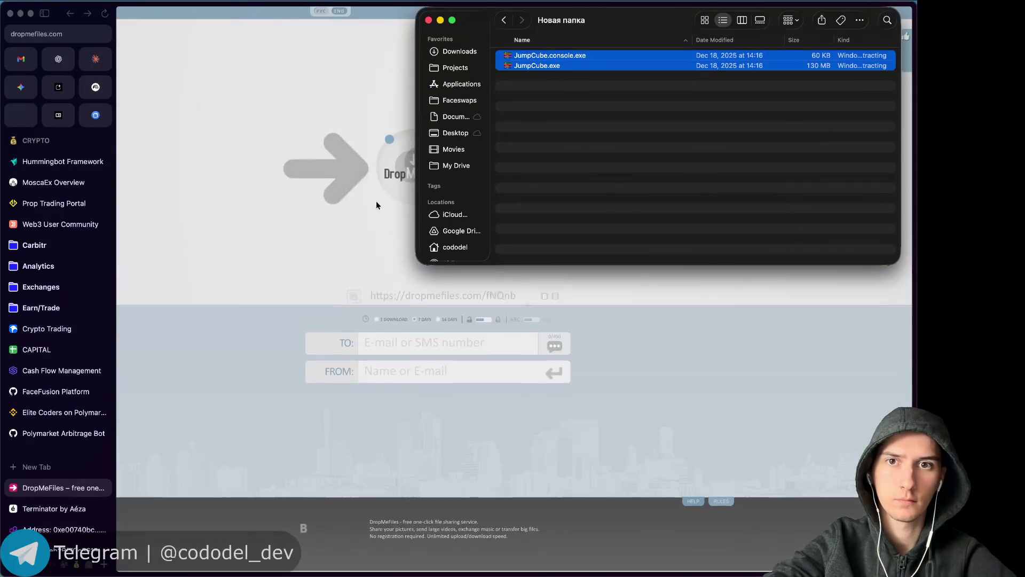
Copy the upload's share link and return to the Terminator VM tab.
{"action": "left_click", "coordinate": [620, 326]}
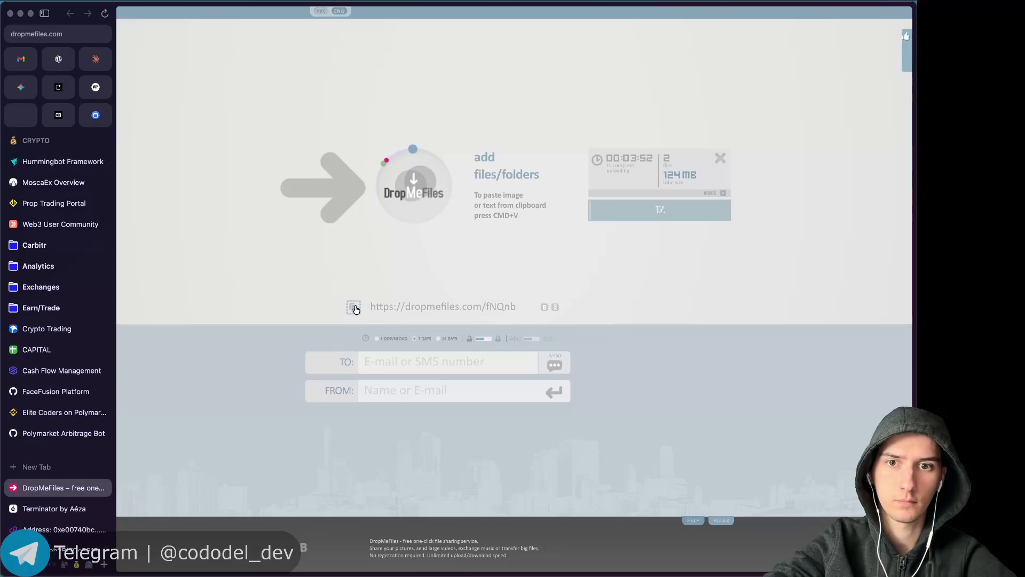
{"action": "left_click", "coordinate": [357, 309]}
{"action": "left_click", "coordinate": [53, 508]}
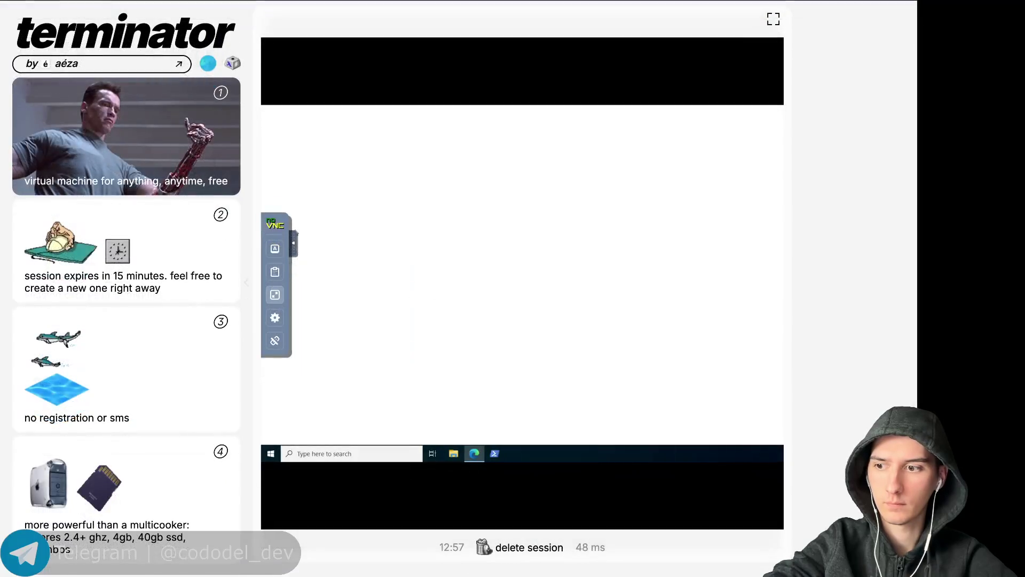
Show the VM full screen and paste the DropMeFiles link into the shared clipboard panel.
{"action": "left_click", "coordinate": [391, 300]}
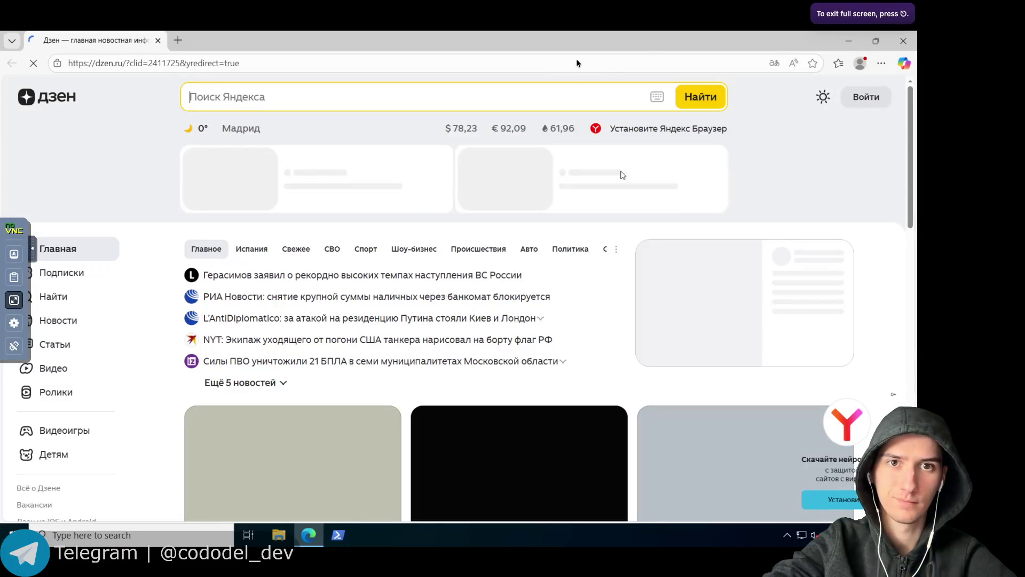
{"action": "left_click", "coordinate": [572, 63]}
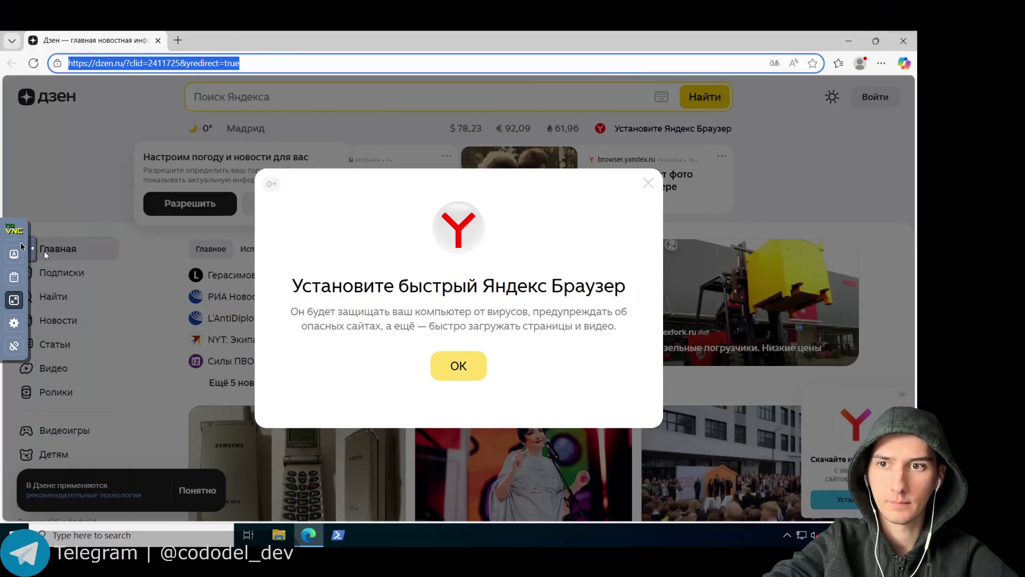
{"action": "left_click", "coordinate": [14, 277]}
{"action": "left_click", "coordinate": [84, 293]}
{"action": "key", "text": "ctrl+v"}
{"action": "left_click", "coordinate": [123, 242]}
{"action": "left_click", "coordinate": [109, 312]}
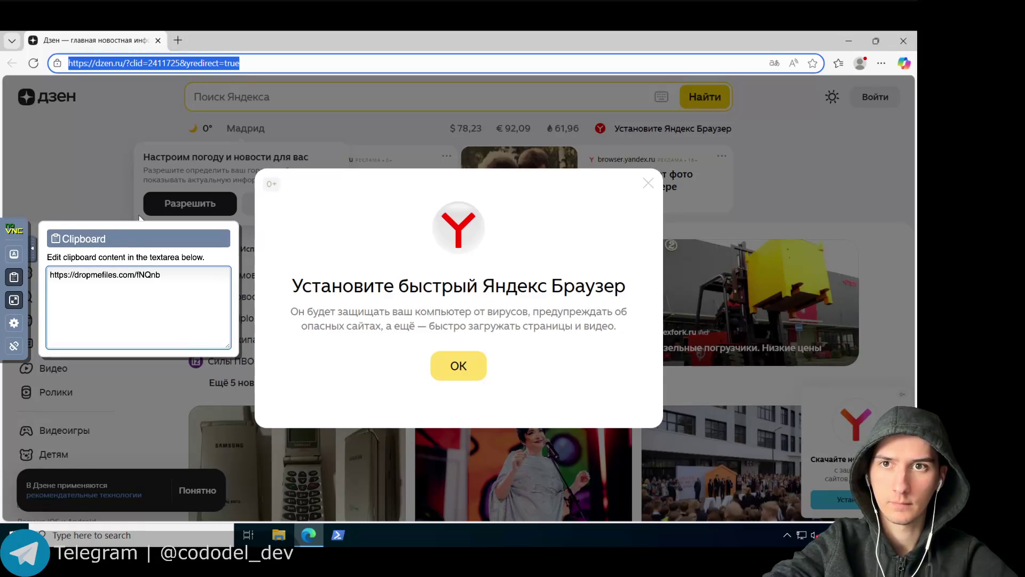
{"action": "left_click", "coordinate": [240, 68]}
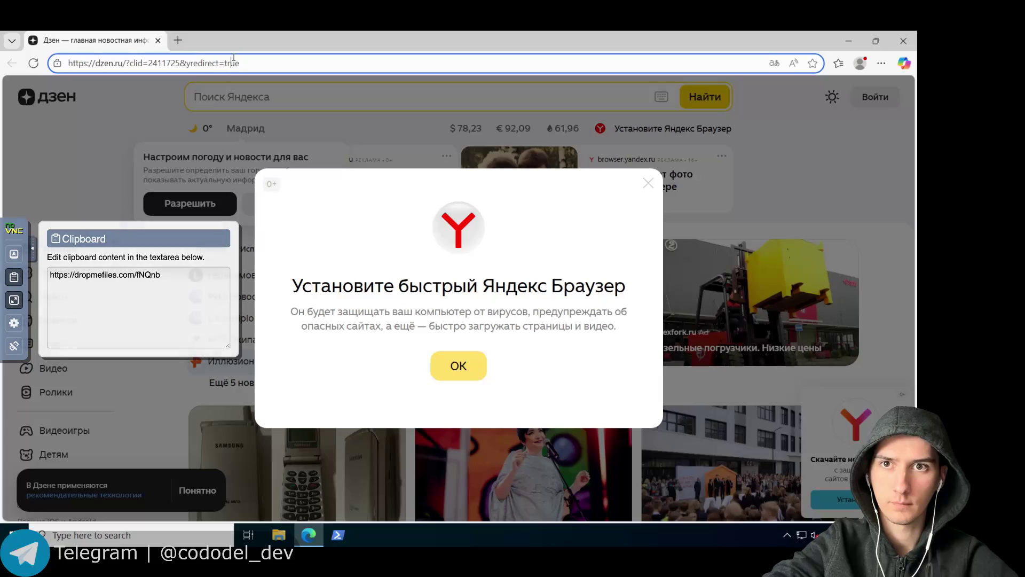
{"action": "right_click", "coordinate": [233, 65]}
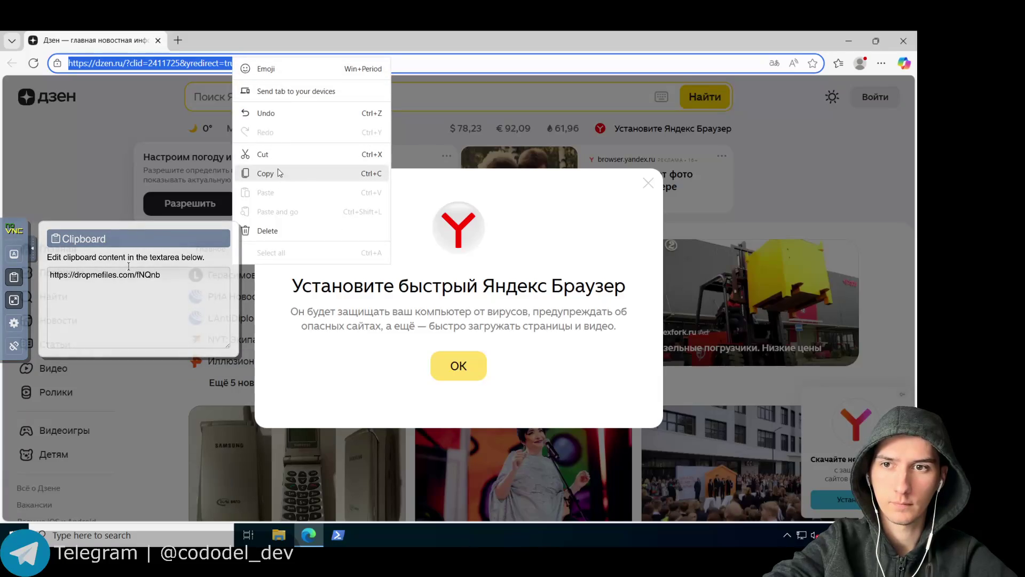
{"action": "left_click", "coordinate": [14, 277]}
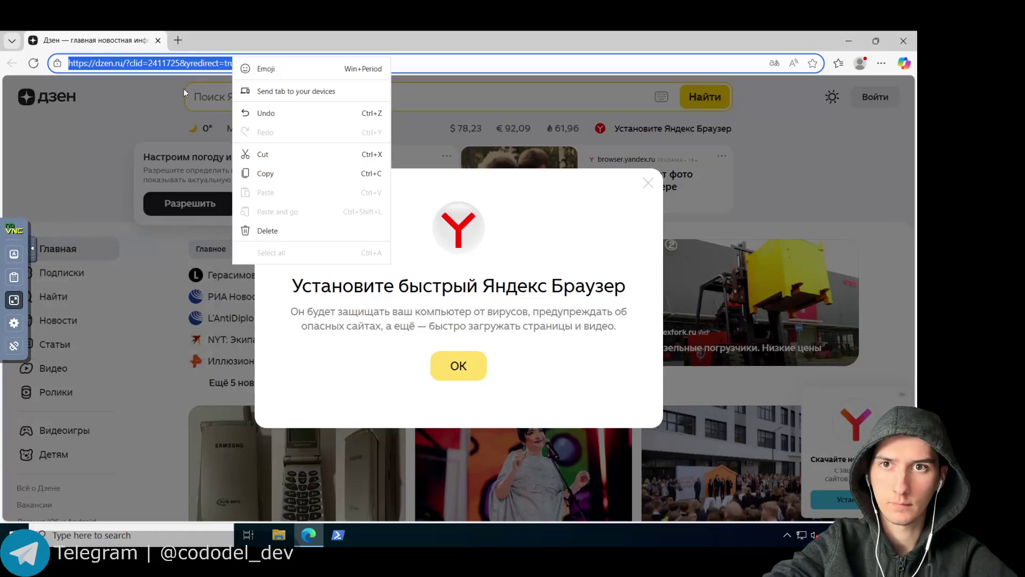
{"action": "left_click", "coordinate": [212, 40]}
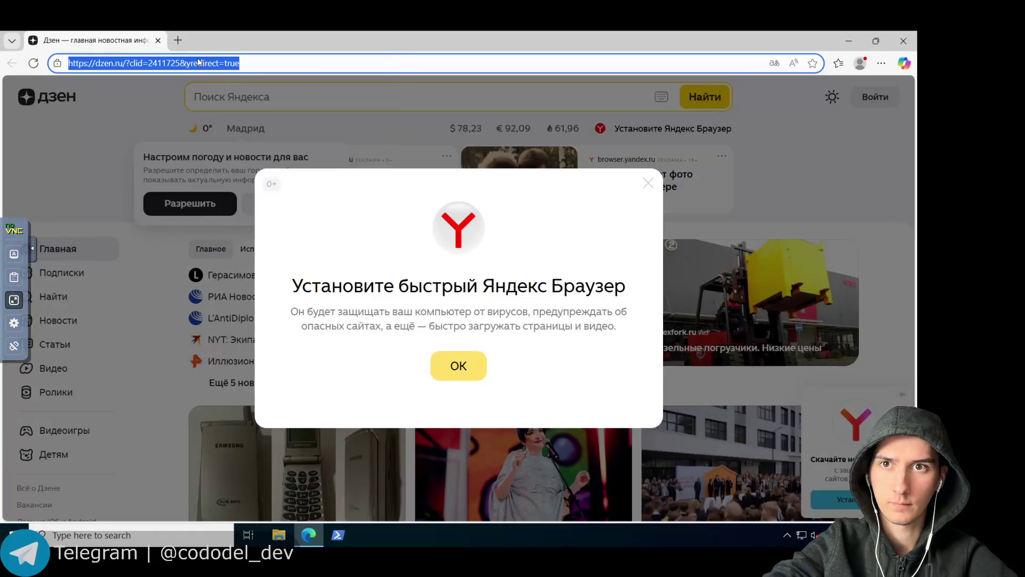
Replace the shared clipboard's text with just the dropmefiles link and close the panel.
{"action": "mouse_move", "coordinate": [2, 275]}
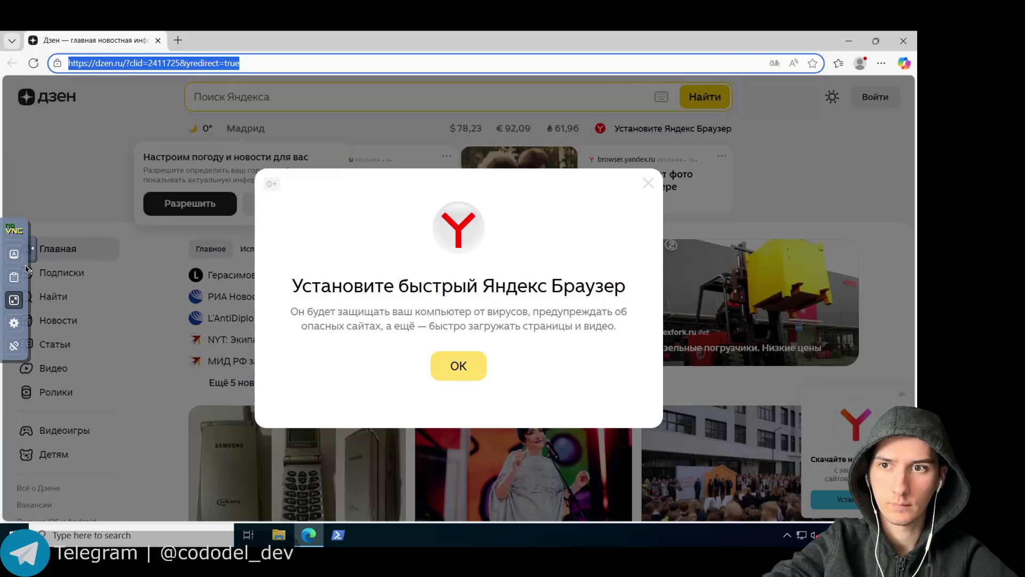
{"action": "left_click", "coordinate": [13, 277]}
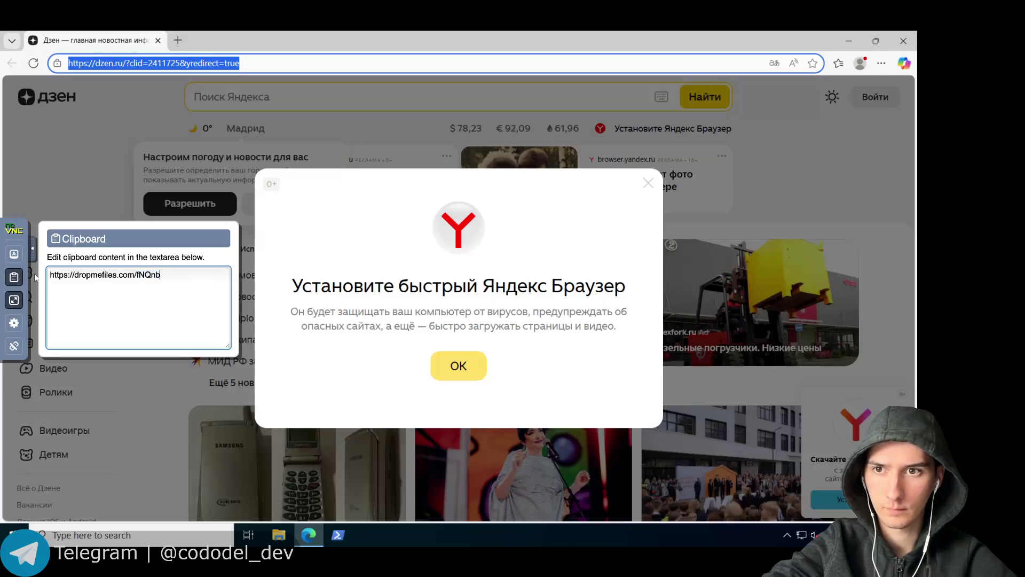
{"action": "key", "text": "ctrl+a"}
{"action": "type", "text": "sa"}
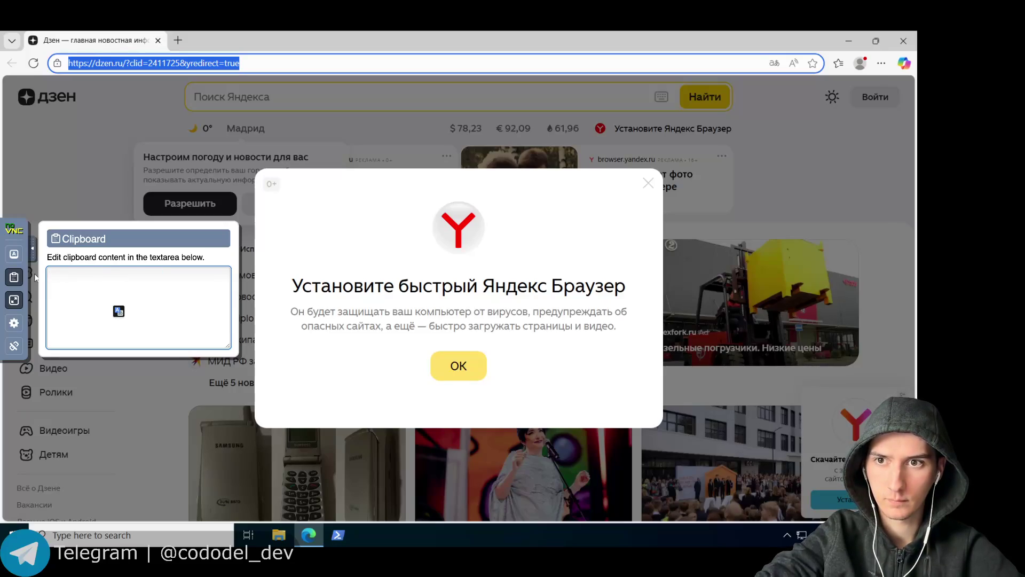
{"action": "key", "text": "ctrl+v"}
{"action": "key", "text": "Return"}
{"action": "key", "text": "BackSpace"}
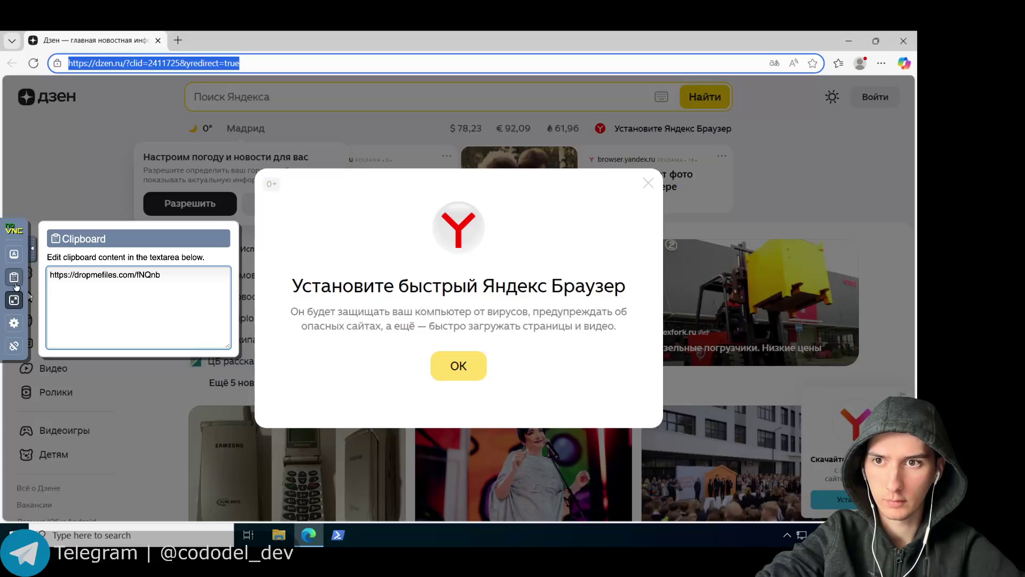
{"action": "left_click", "coordinate": [13, 276]}
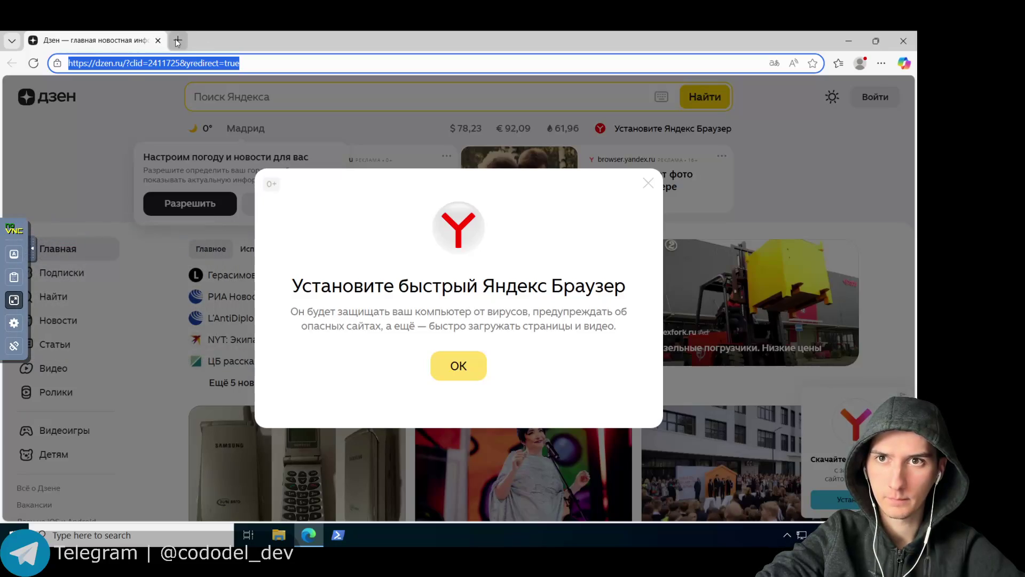
{"action": "right_click", "coordinate": [188, 64]}
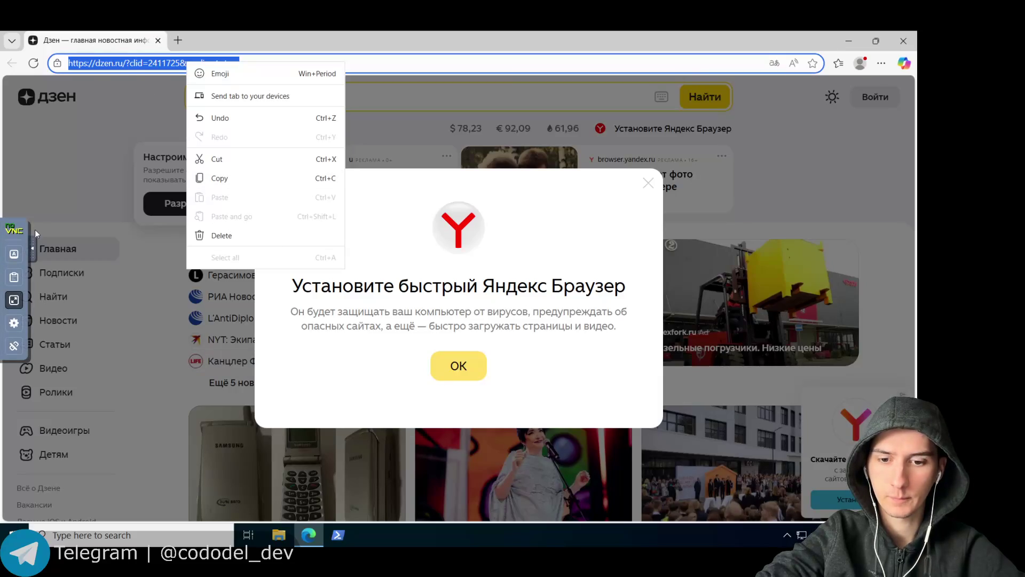
Begin typing dropmefiles.com/ into Edge's address bar inside the VM.
{"action": "key", "text": "Escape"}
{"action": "type", "text": "dro"}
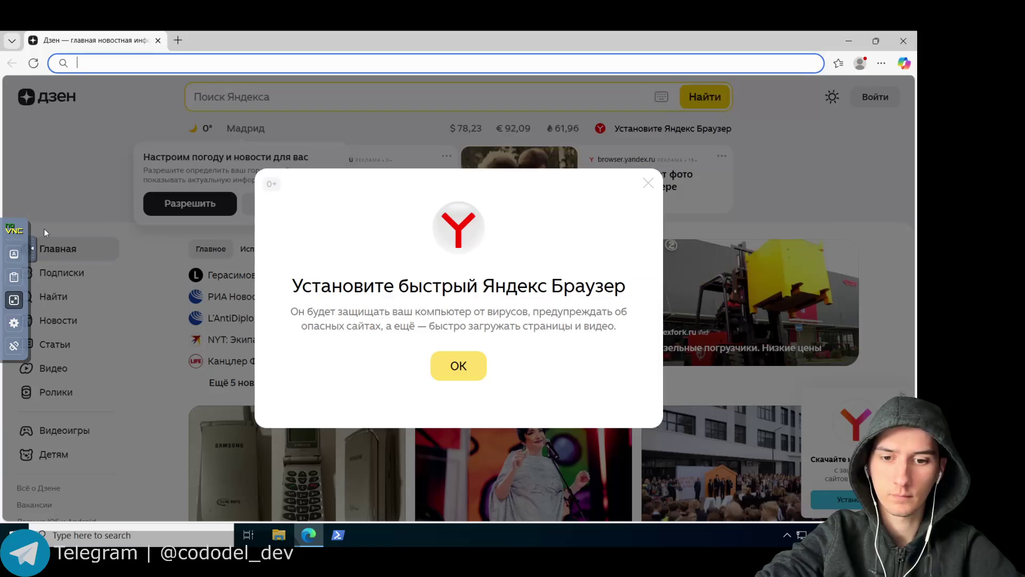
{"action": "type", "text": "pmefiles"}
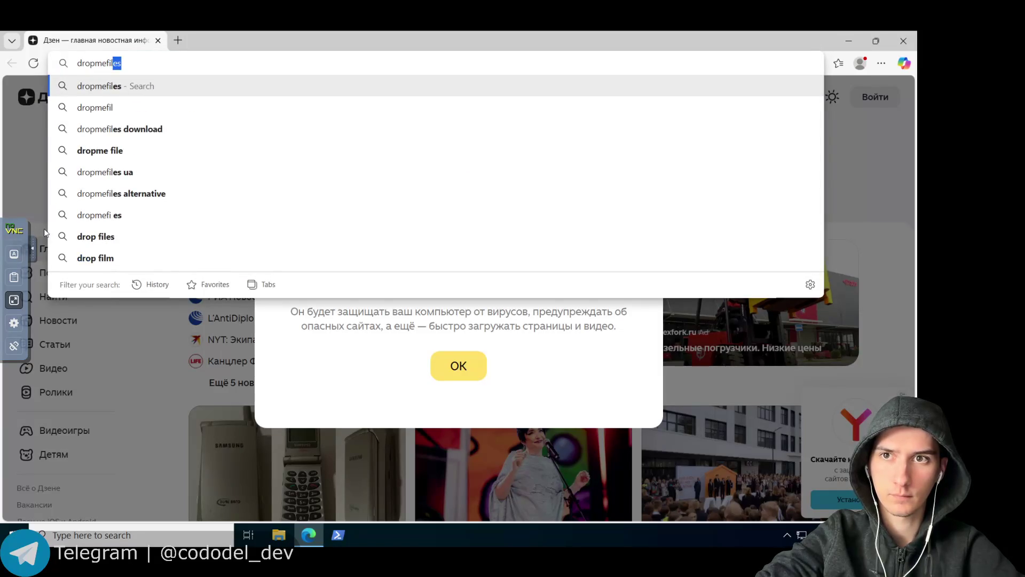
{"action": "key", "text": "super+alt+space"}
{"action": "key", "text": "ctrl+v"}
{"action": "key", "text": "super"}
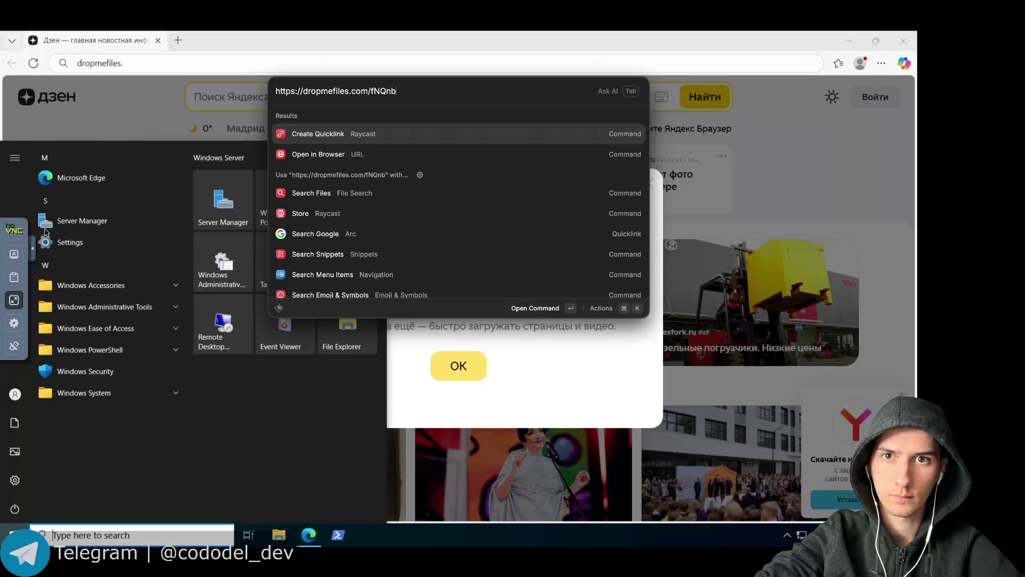
{"action": "key", "text": "Escape"}
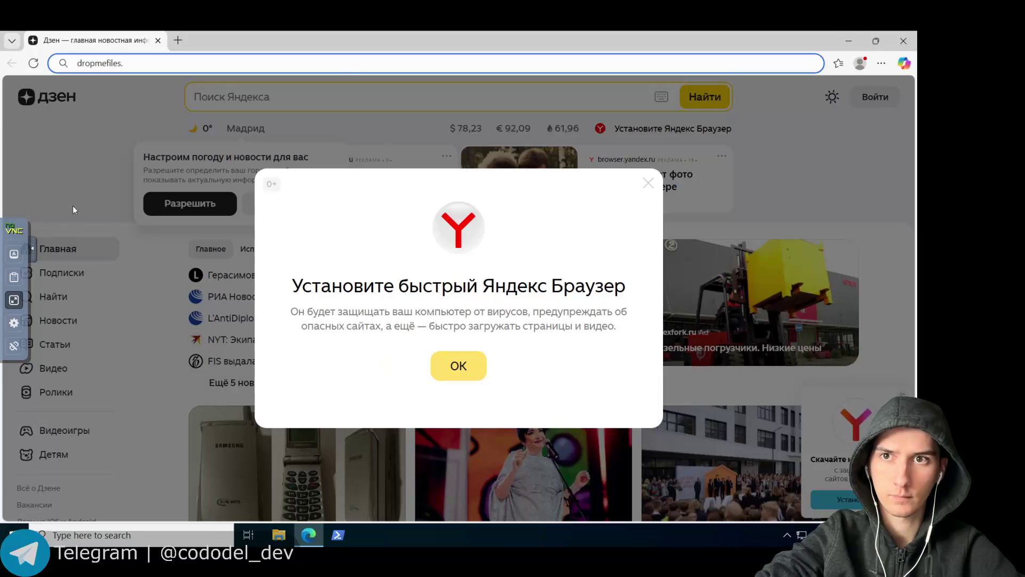
{"action": "type", "text": "com/"}
{"action": "key", "text": "alt+space"}
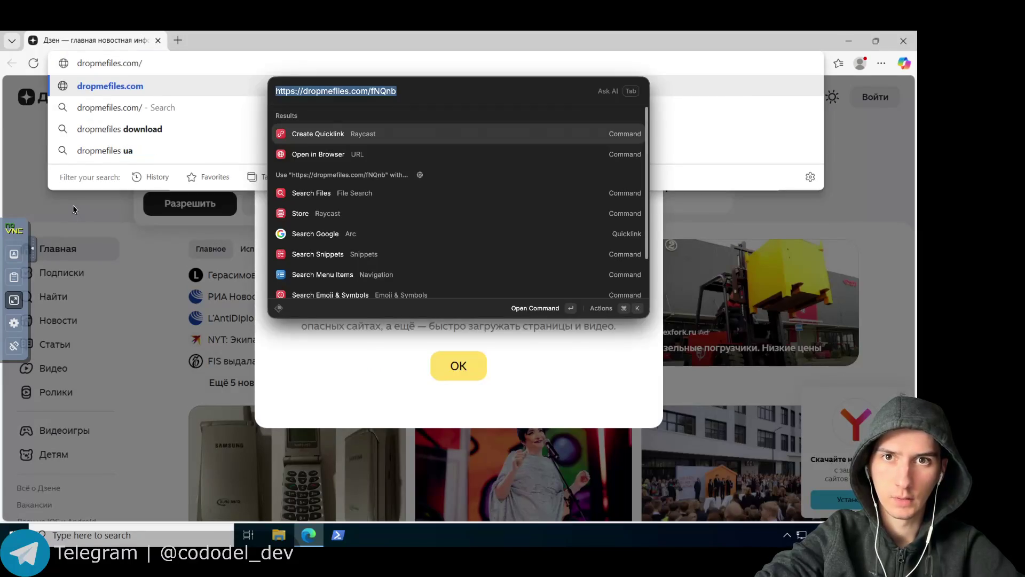
{"action": "key", "text": "Escape"}
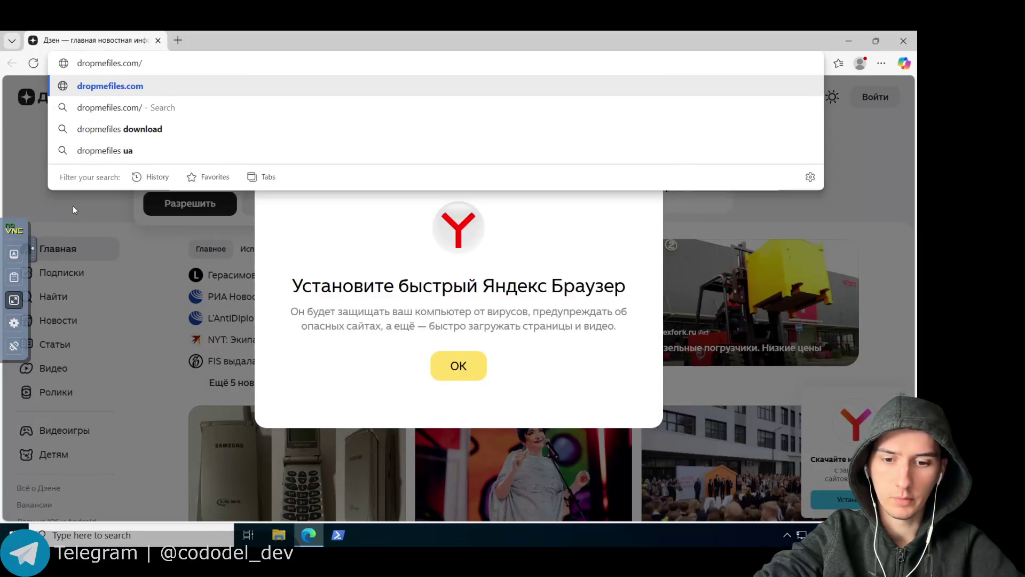
{"action": "key", "text": "super"}
{"action": "type", "text": "f"}
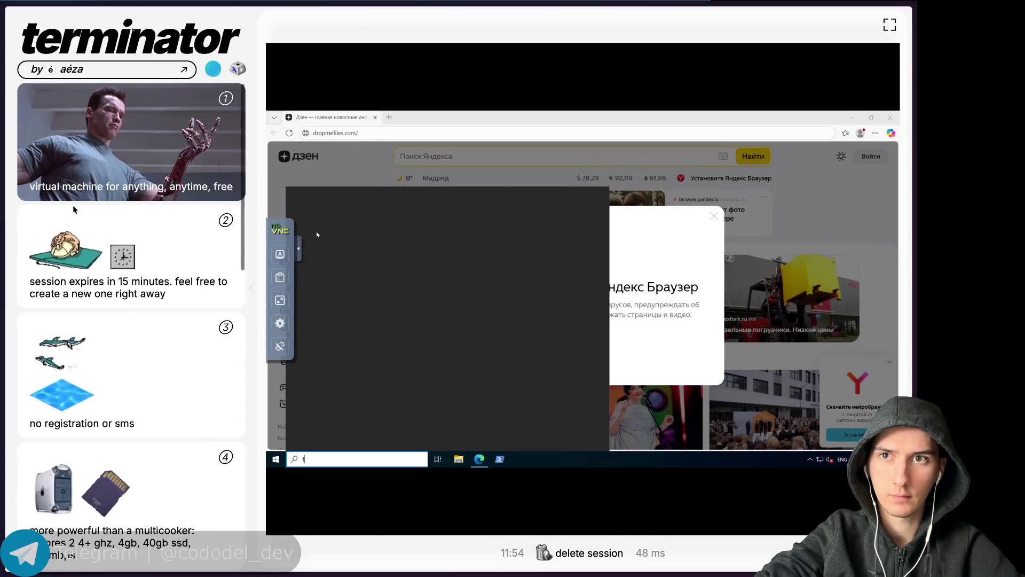
{"action": "type", "text": "ile Explorer"}
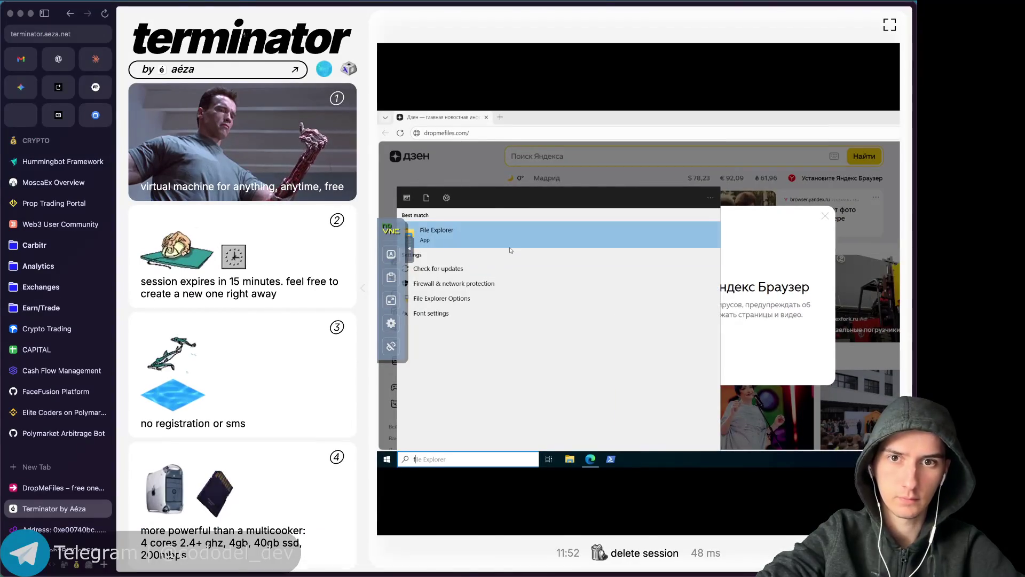
Complete the address as dropmefiles.com/fNQnb and load the share page.
{"action": "left_click", "coordinate": [391, 299]}
{"action": "left_click", "coordinate": [410, 58]}
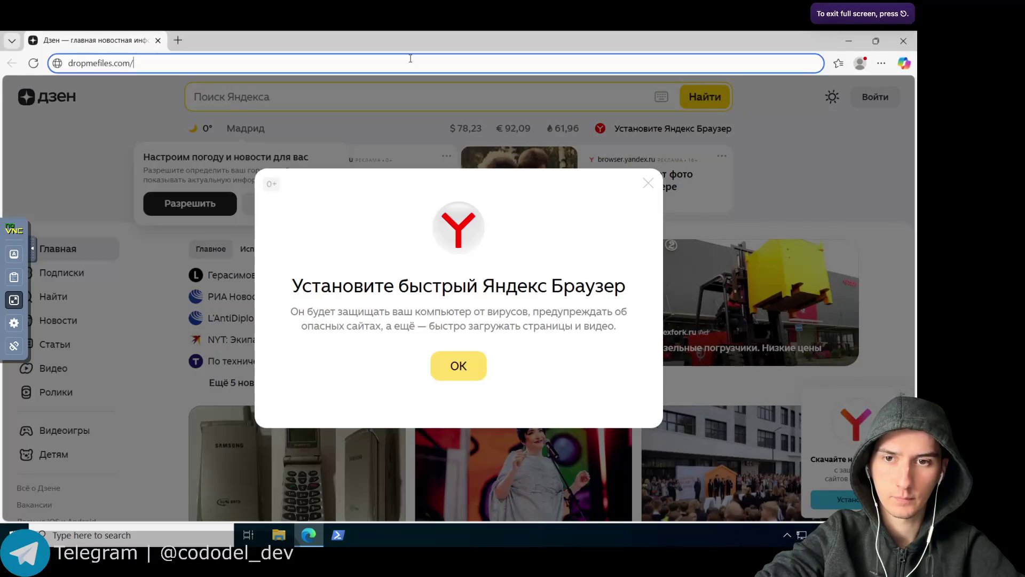
{"action": "type", "text": "fNQnb"}
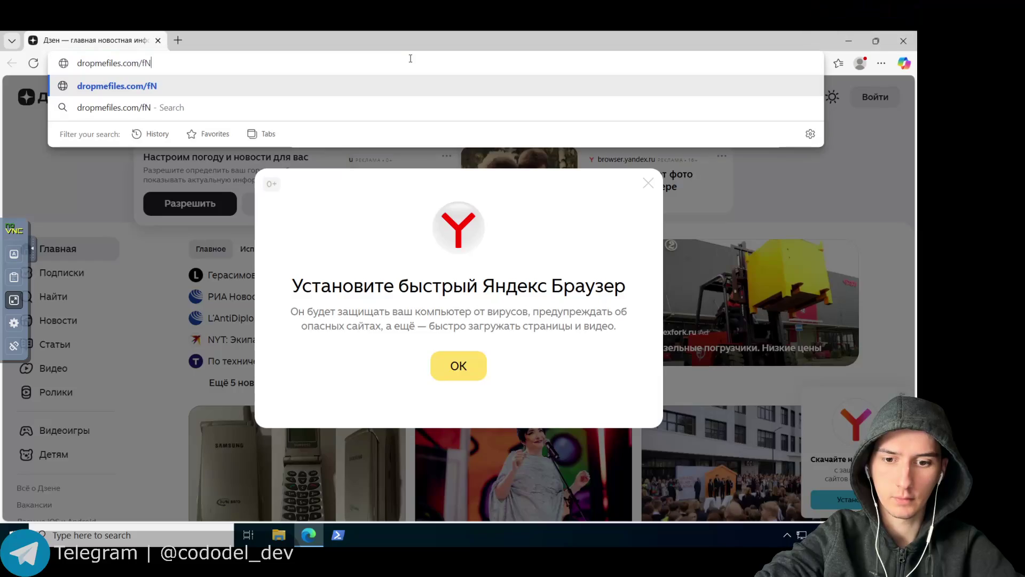
{"action": "key", "text": "Return"}
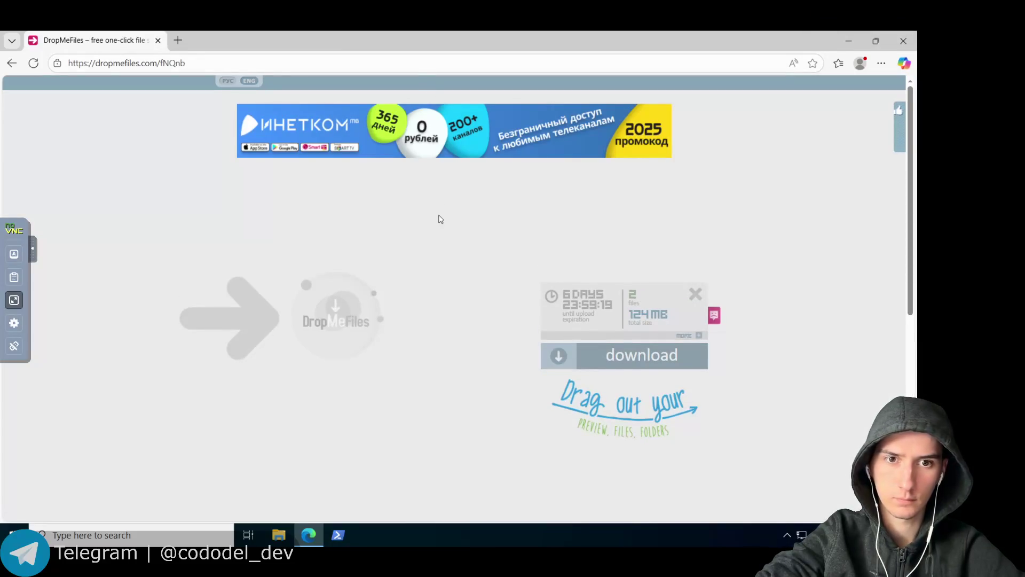
Download DropMeFiles_fNQnb.zip and extract it into its own DropMeFiles_fNQnb folder in Downloads.
{"action": "left_click", "coordinate": [614, 354]}
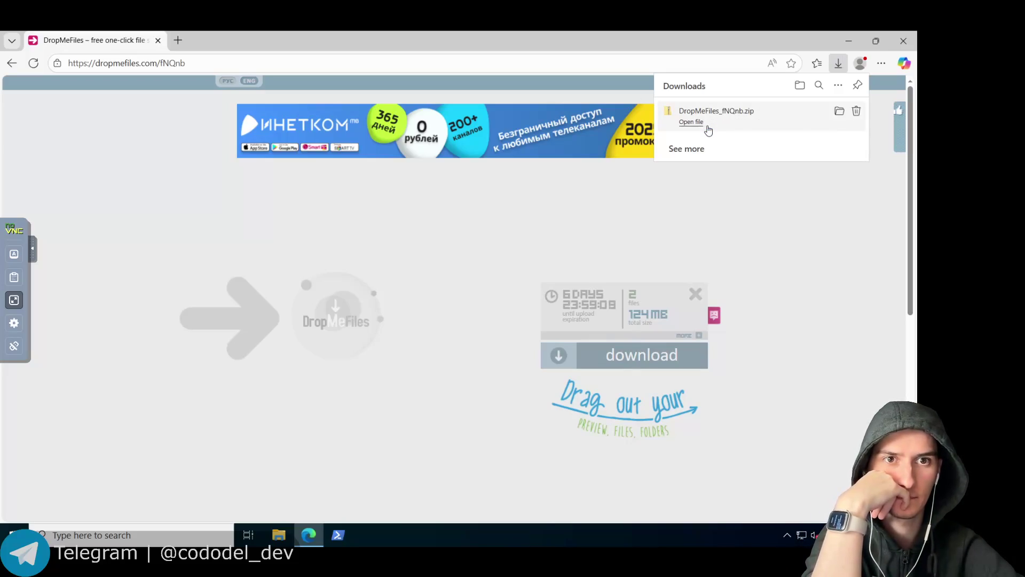
{"action": "left_click", "coordinate": [707, 128]}
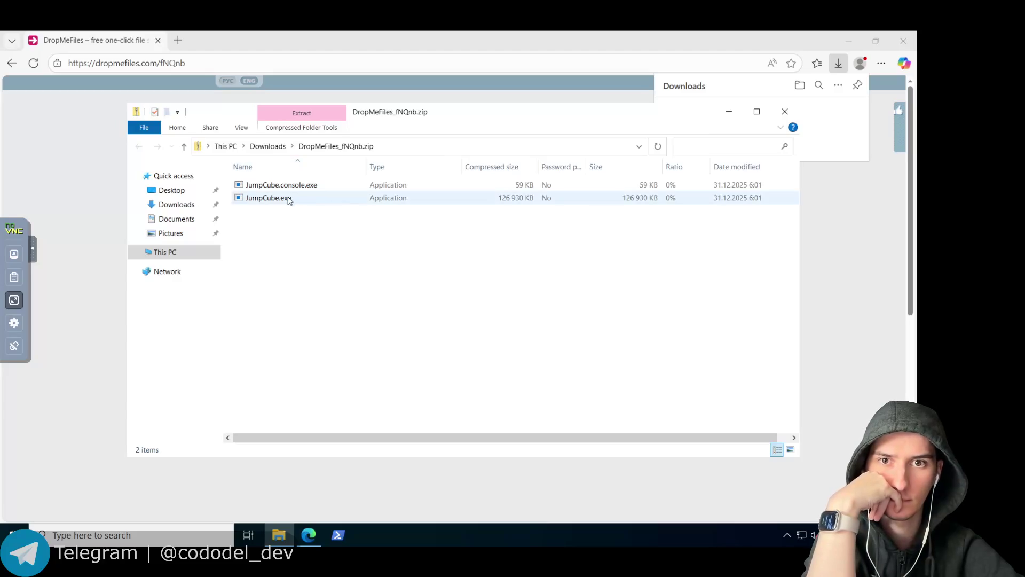
{"action": "double_click", "coordinate": [288, 199]}
{"action": "left_click", "coordinate": [442, 309]}
{"action": "left_click", "coordinate": [442, 308]}
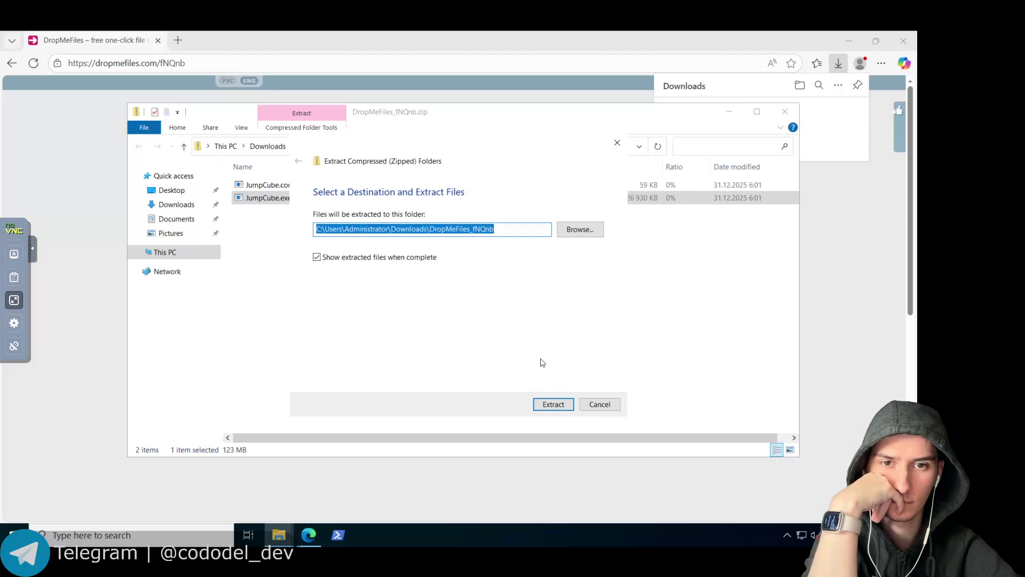
{"action": "left_click", "coordinate": [552, 407]}
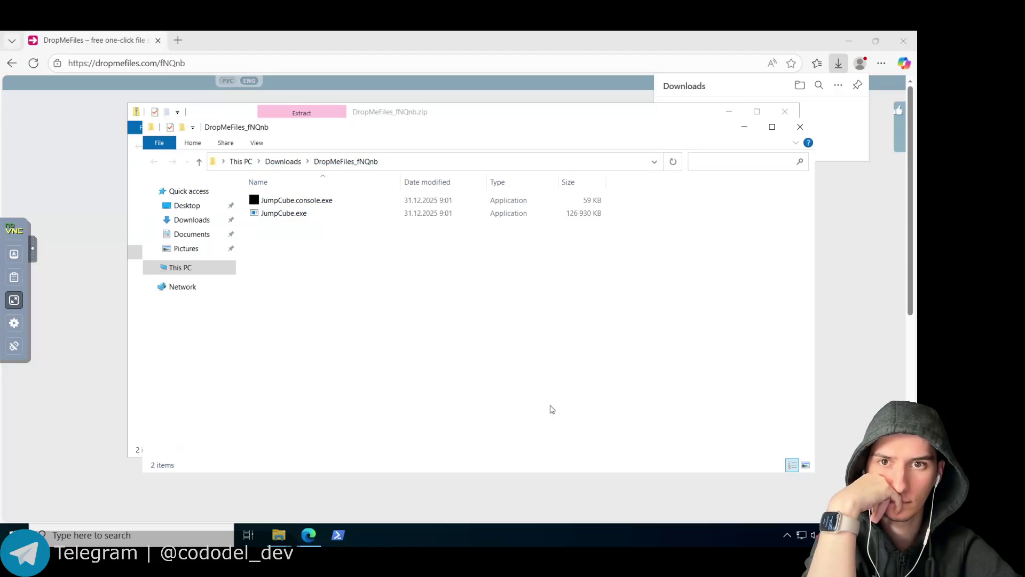
Launch the extracted JumpCube.exe, running it anyway past the SmartScreen warning.
{"action": "double_click", "coordinate": [310, 213]}
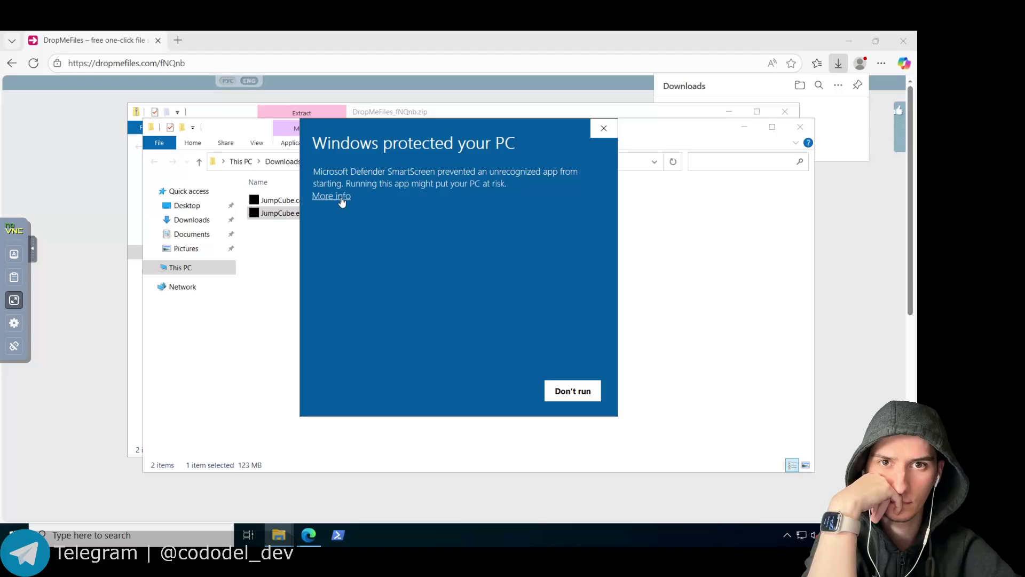
{"action": "left_click", "coordinate": [336, 198]}
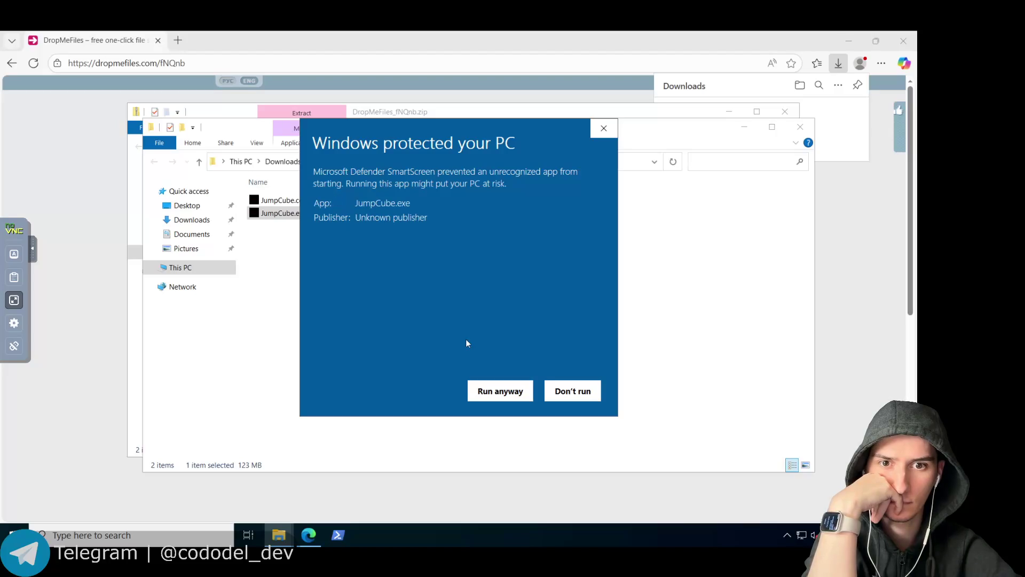
{"action": "left_click", "coordinate": [481, 394]}
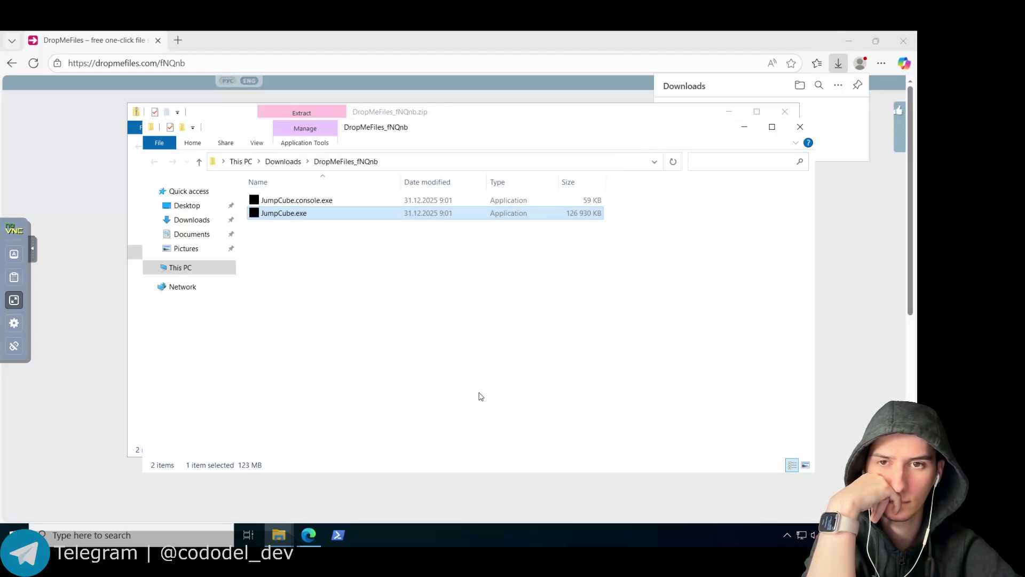
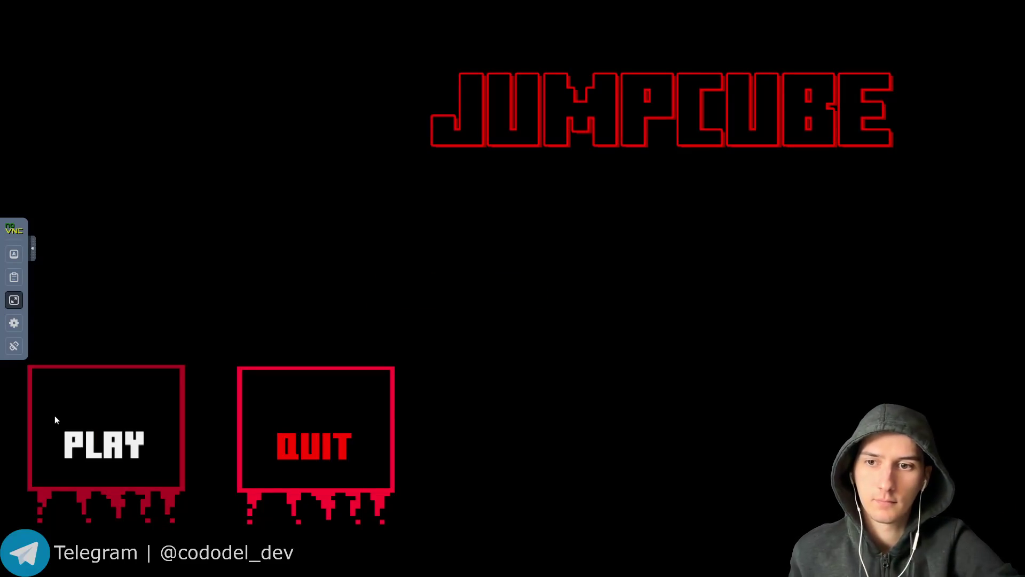
Start a new JumpCube game from PLAY and dismiss the pause menu once it has loaded.
{"action": "left_click", "coordinate": [54, 420]}
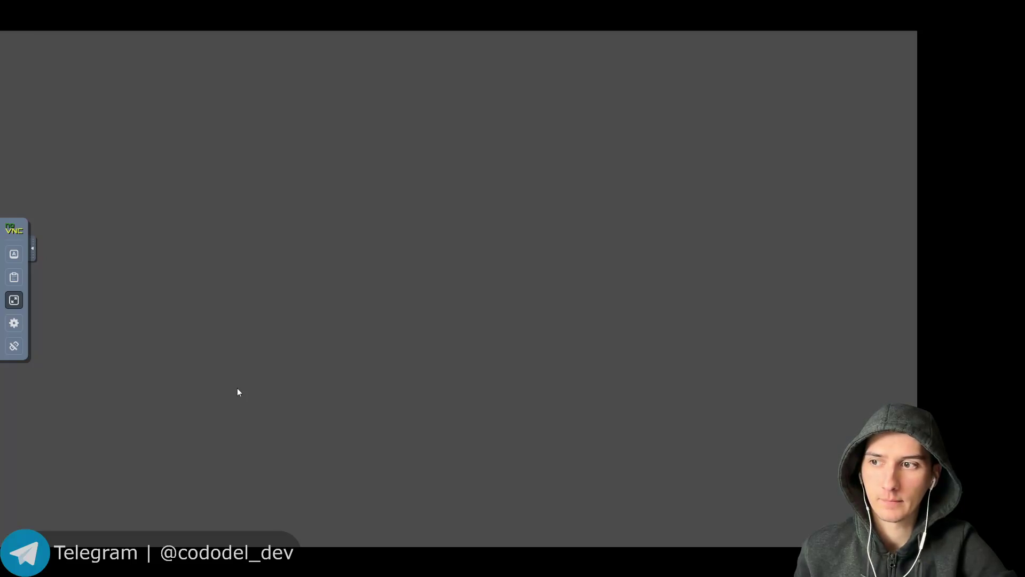
{"action": "key", "text": "Escape"}
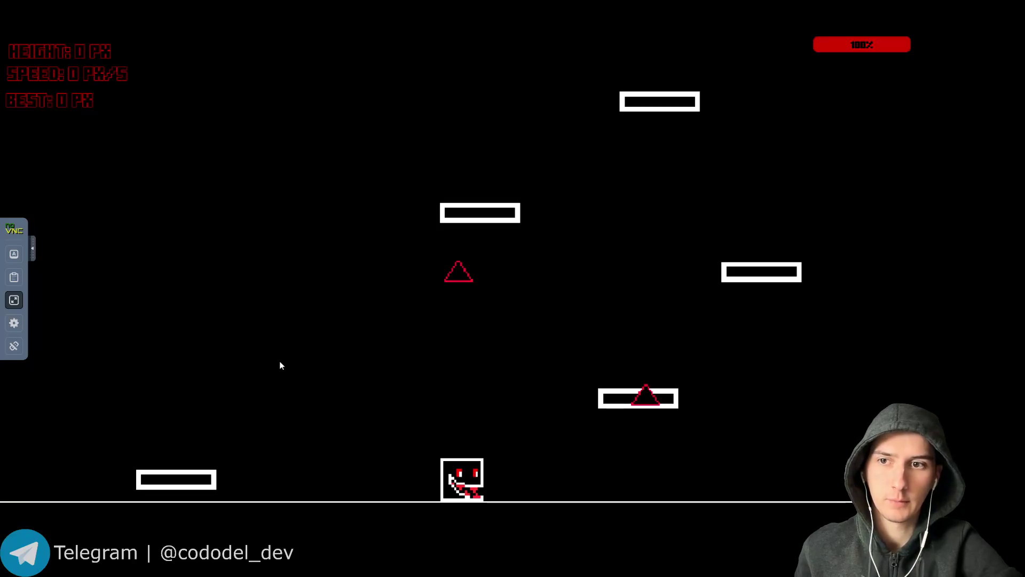
Move the cube left and right along the ground and try a couple of jumps.
{"action": "key", "text": "Left"}
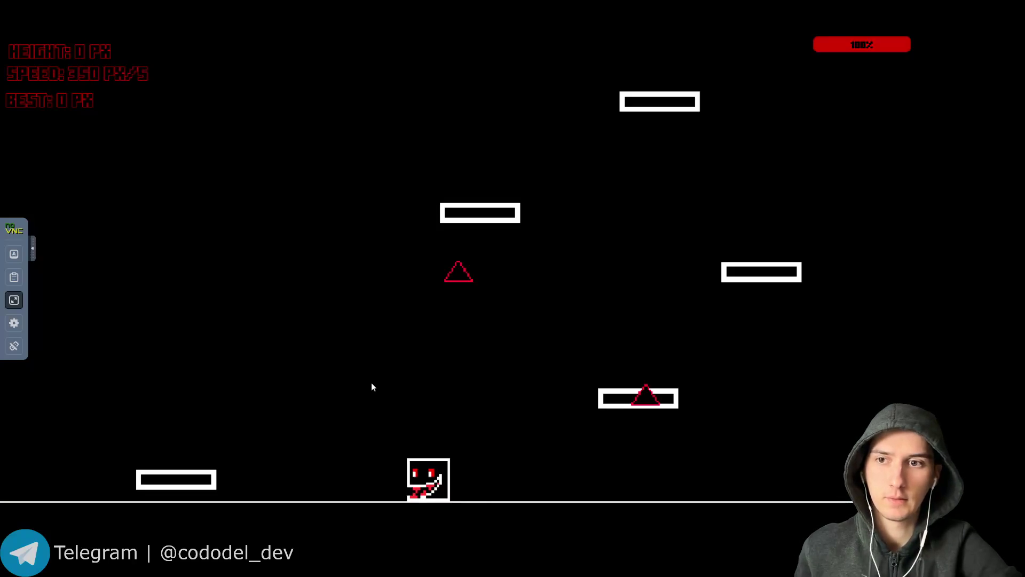
{"action": "key", "text": "Left"}
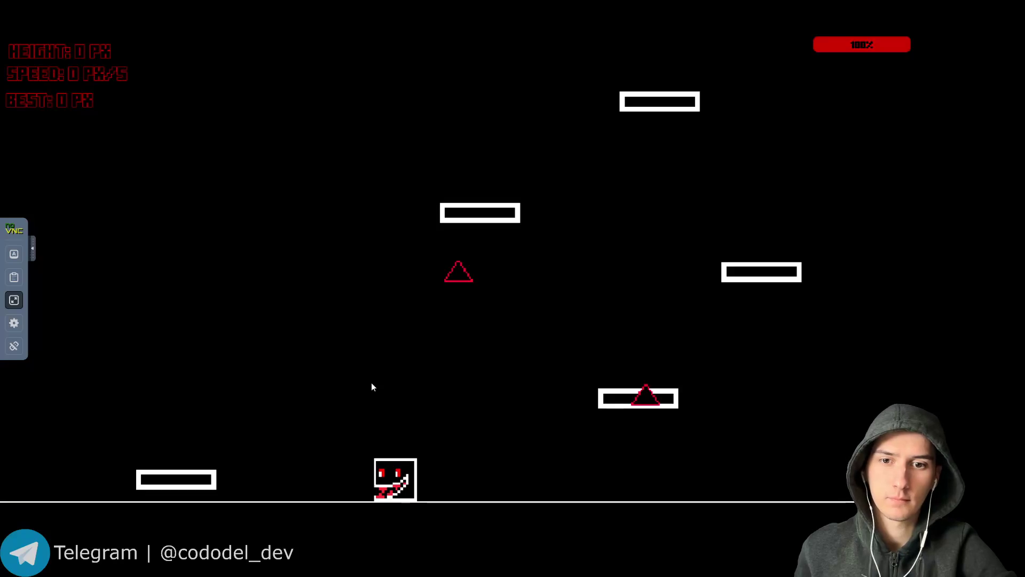
{"action": "key", "text": "Right"}
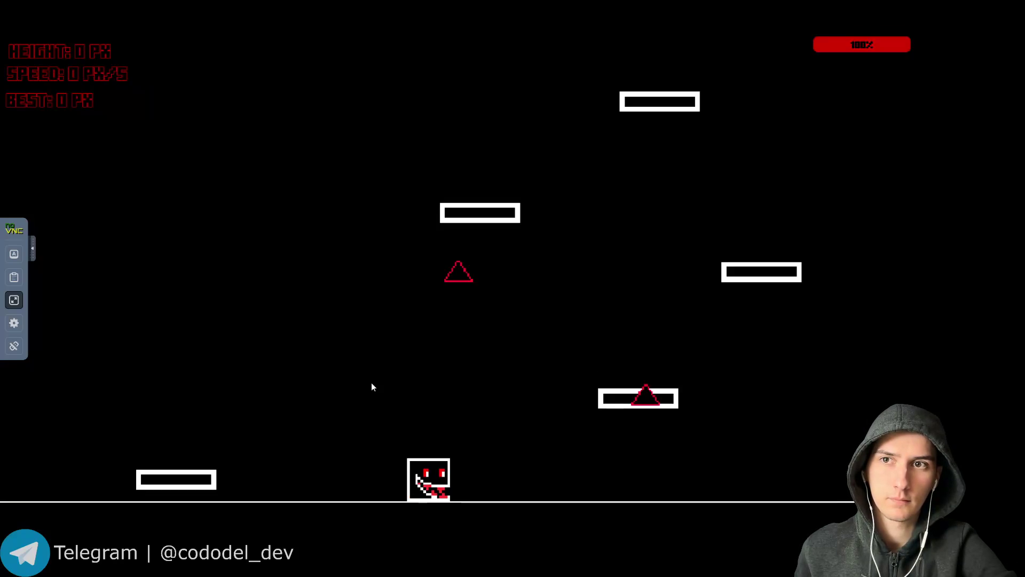
{"action": "key", "text": "Right"}
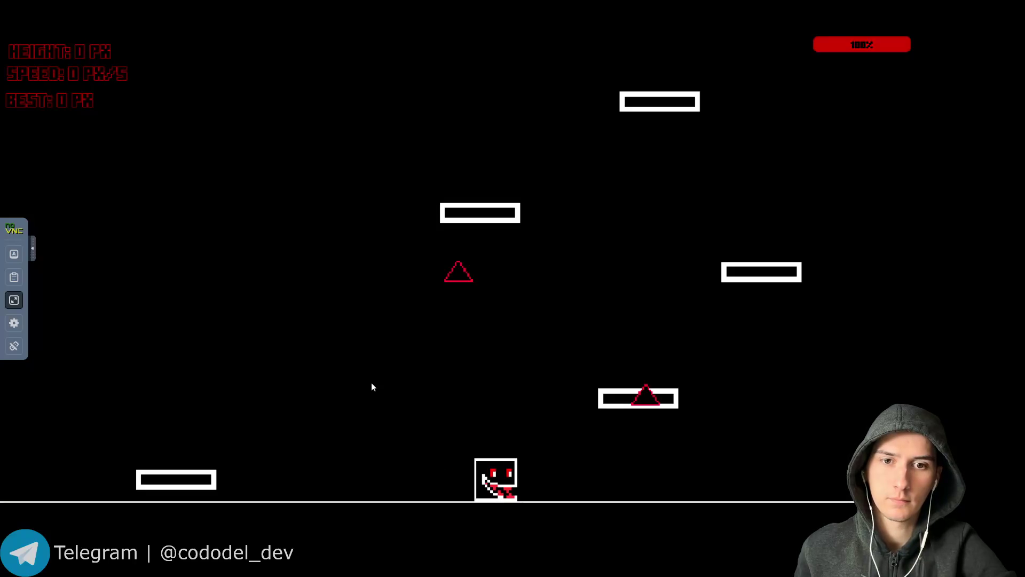
{"action": "key", "text": "Right"}
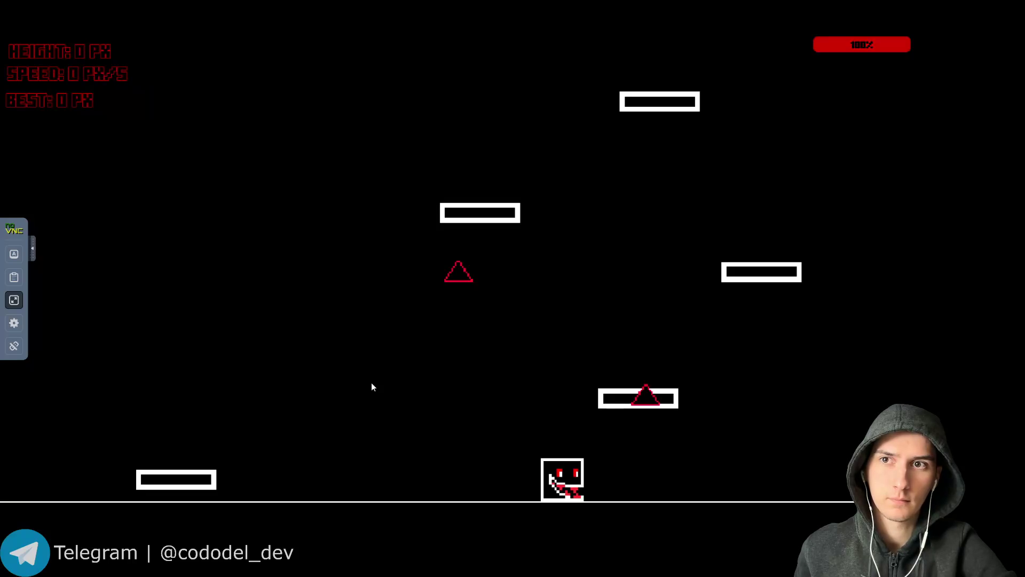
{"action": "key", "text": "space"}
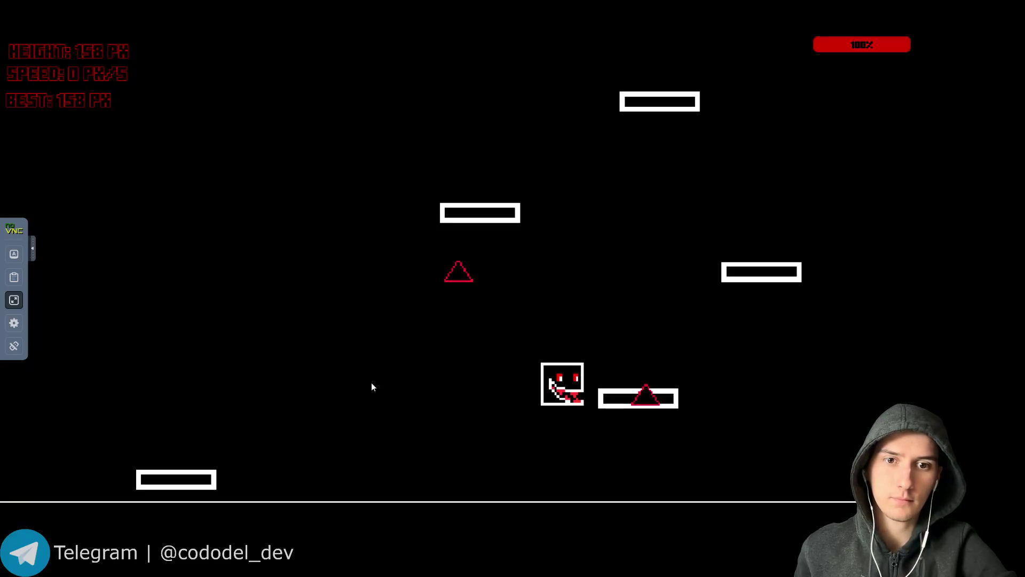
{"action": "key", "text": "Right"}
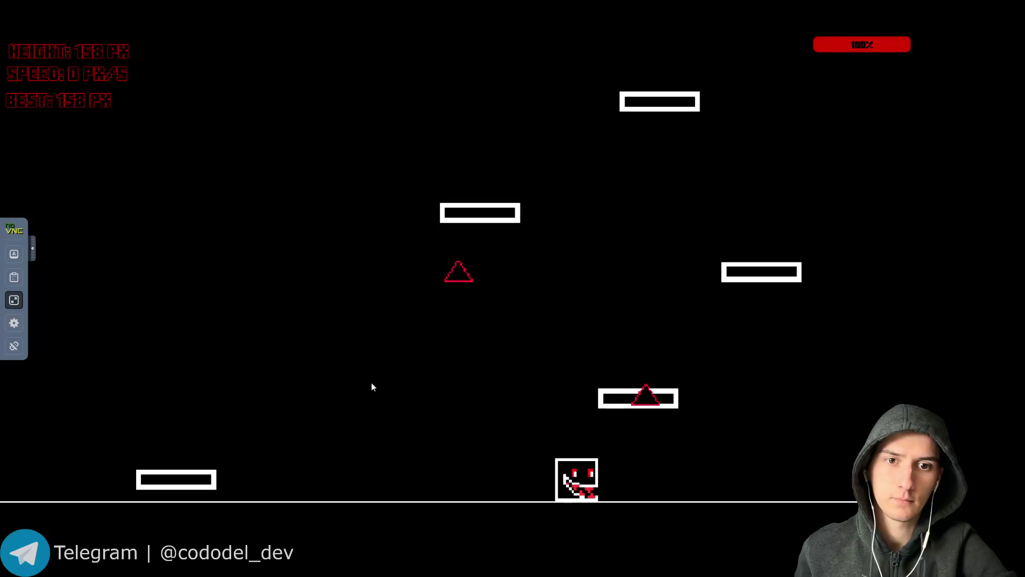
{"action": "key", "text": "space"}
{"action": "key", "text": "Right"}
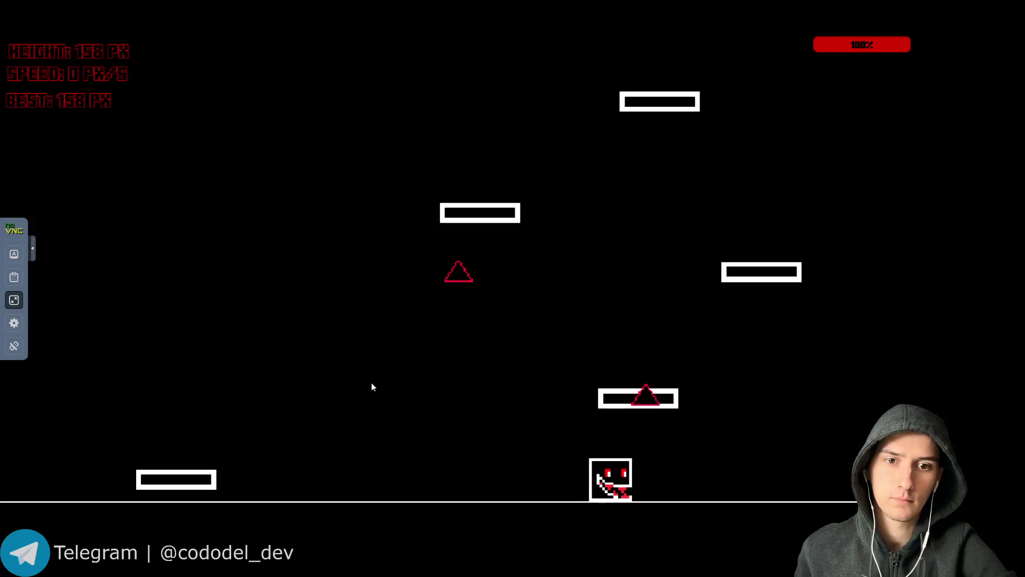
{"action": "key", "text": "Left"}
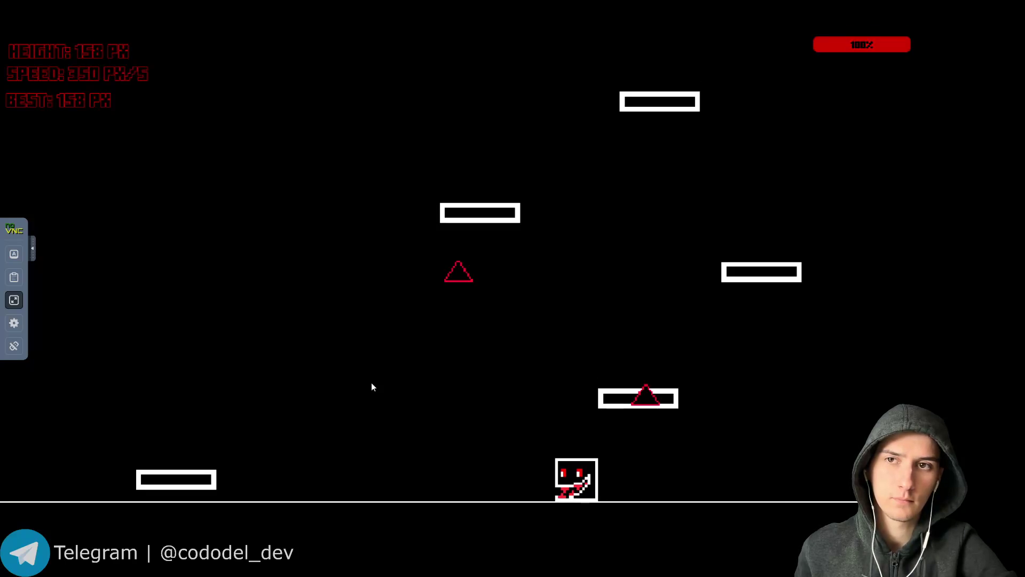
{"action": "key", "text": "Left"}
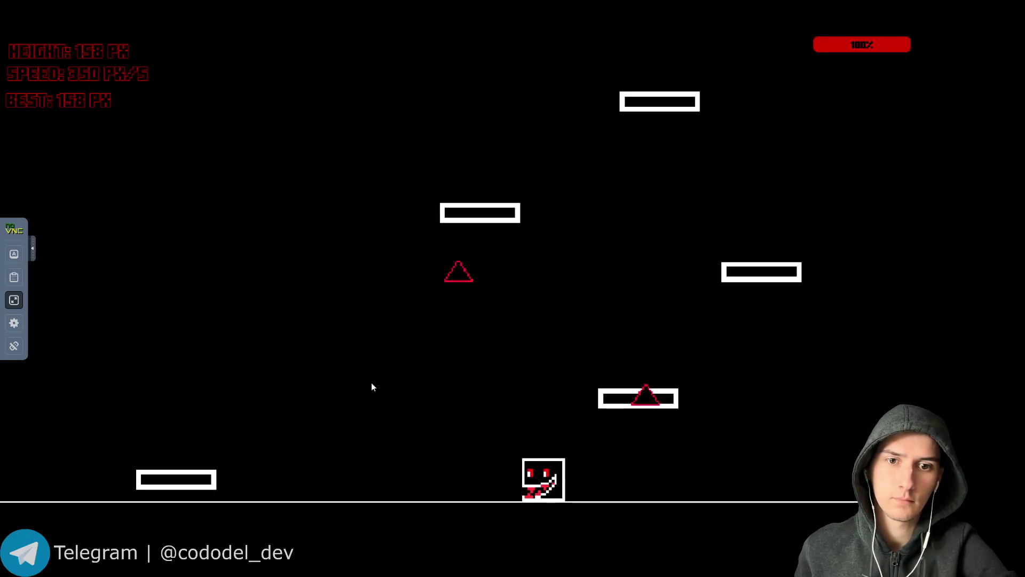
Jump onto the lower-right platform and climb higher, raising height and best to 314 PX.
{"action": "key", "text": "Up"}
{"action": "key", "text": "Right"}
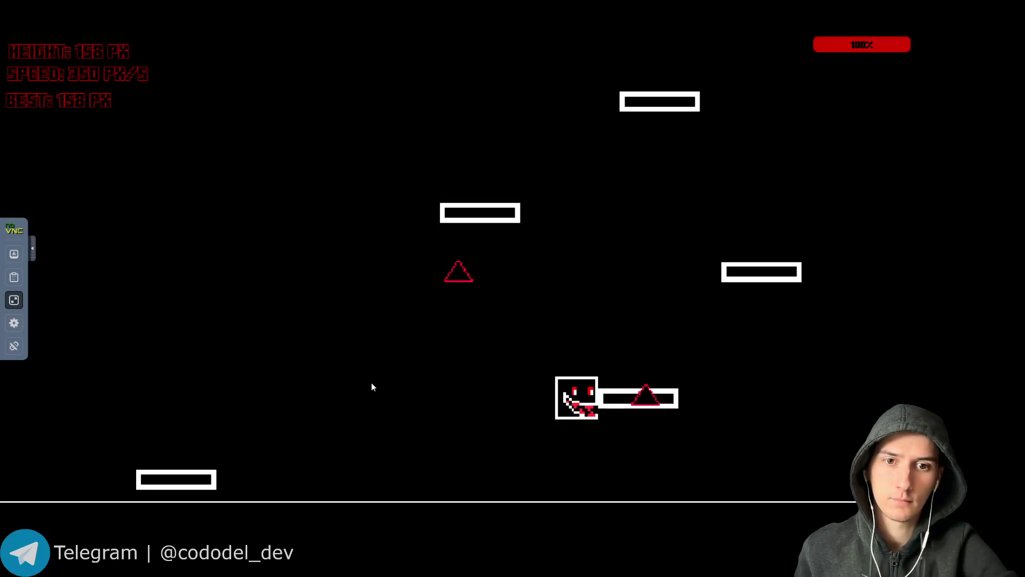
{"action": "key", "text": "Up"}
{"action": "key", "text": "Right"}
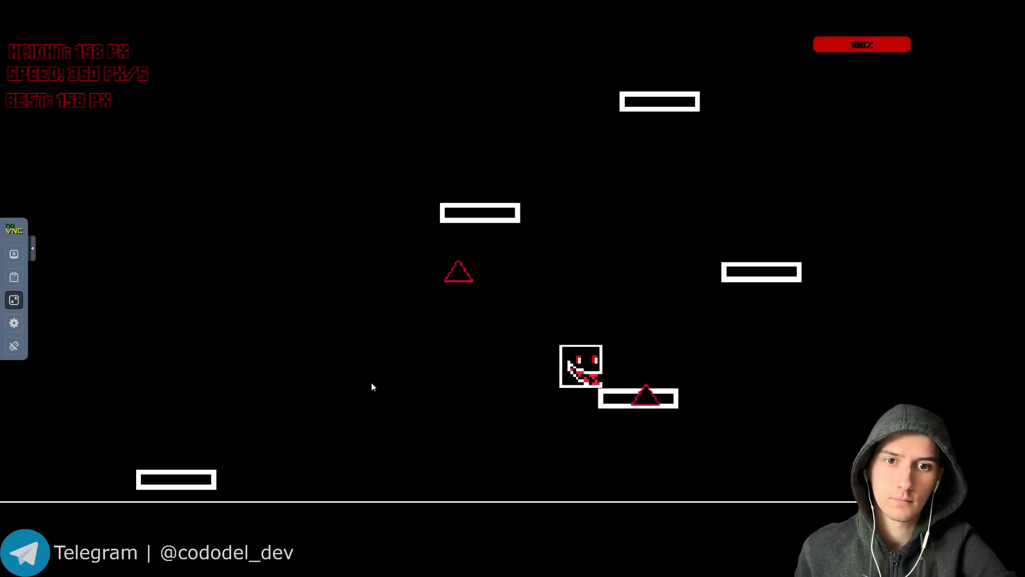
{"action": "key", "text": "Right"}
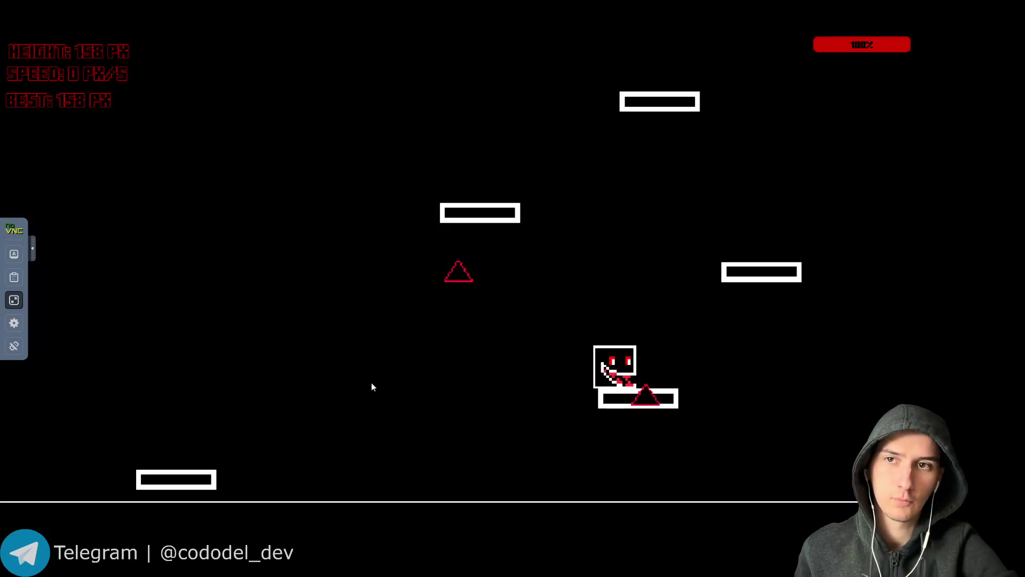
{"action": "key", "text": "Right"}
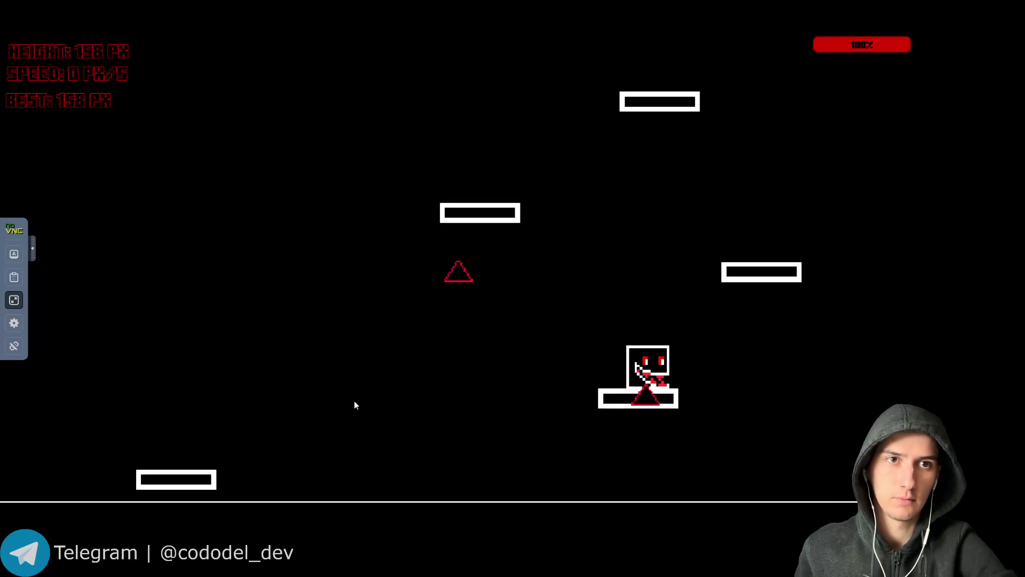
{"action": "key", "text": "Up"}
{"action": "key", "text": "Right"}
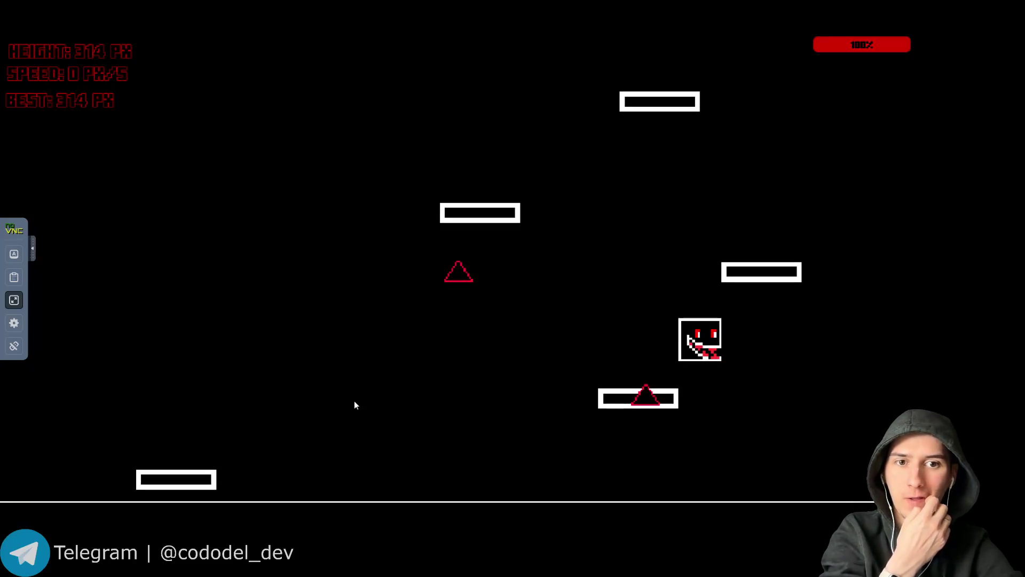
{"action": "key", "text": "Left"}
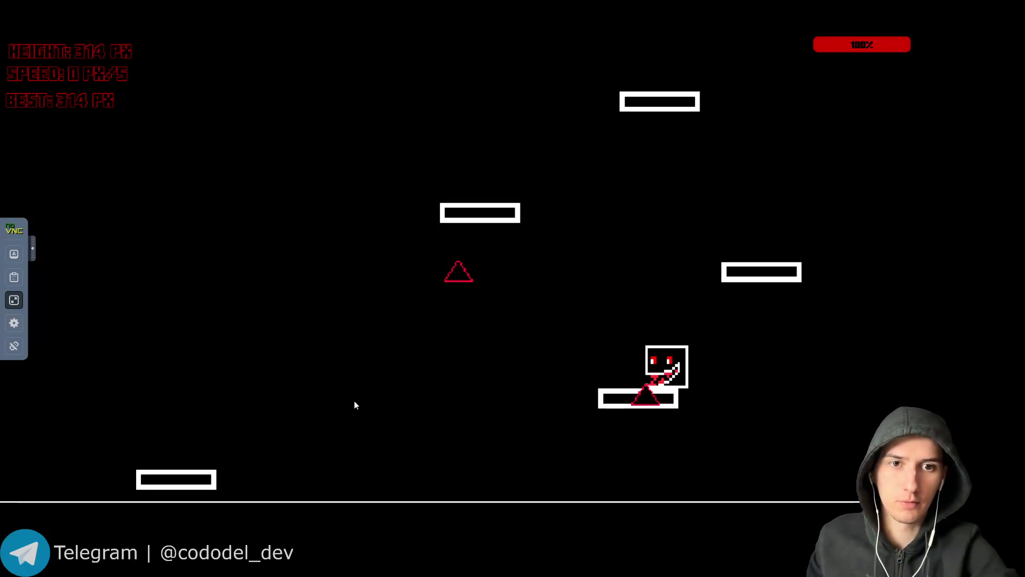
{"action": "key", "text": "space"}
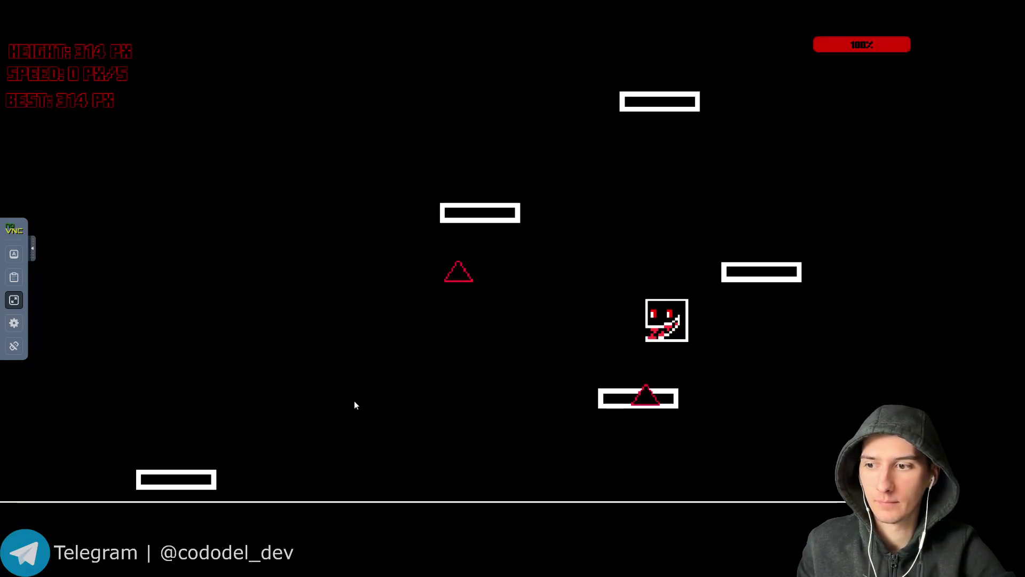
Steer the cube left onto the middle platform and jump right from it.
{"action": "key", "text": "Left"}
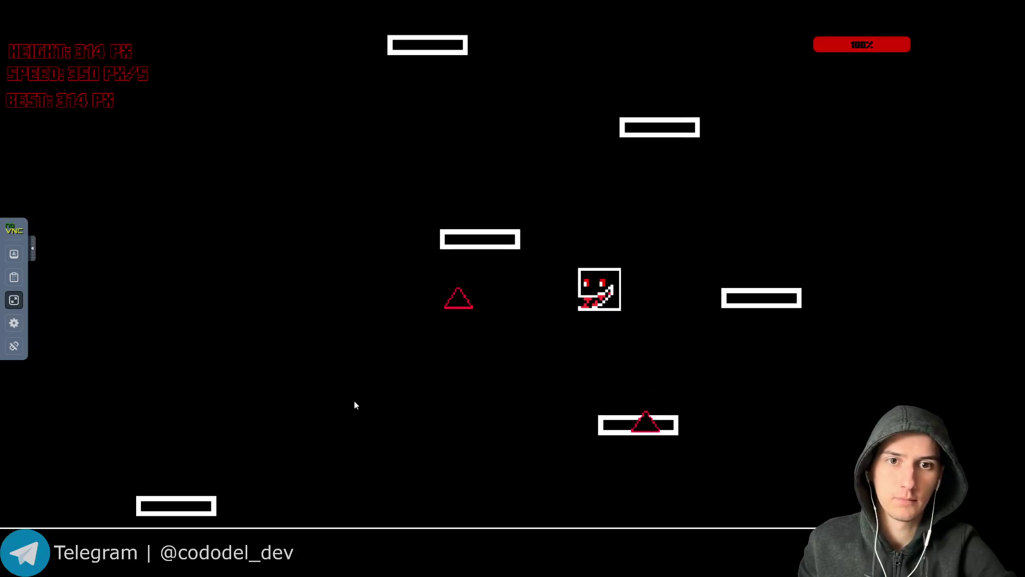
{"action": "key", "text": "Left"}
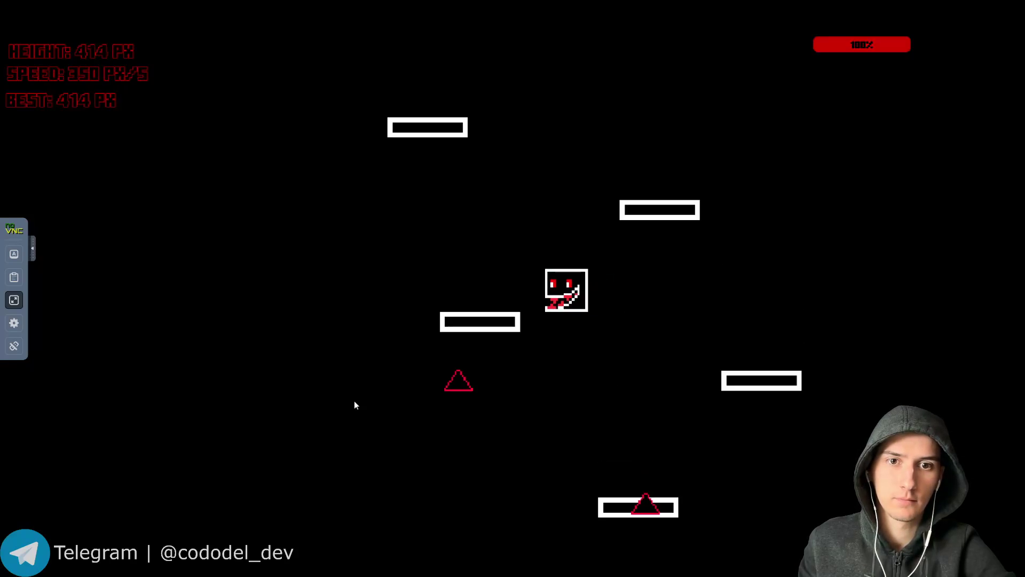
{"action": "key", "text": "Left"}
{"action": "key", "text": "Left"}
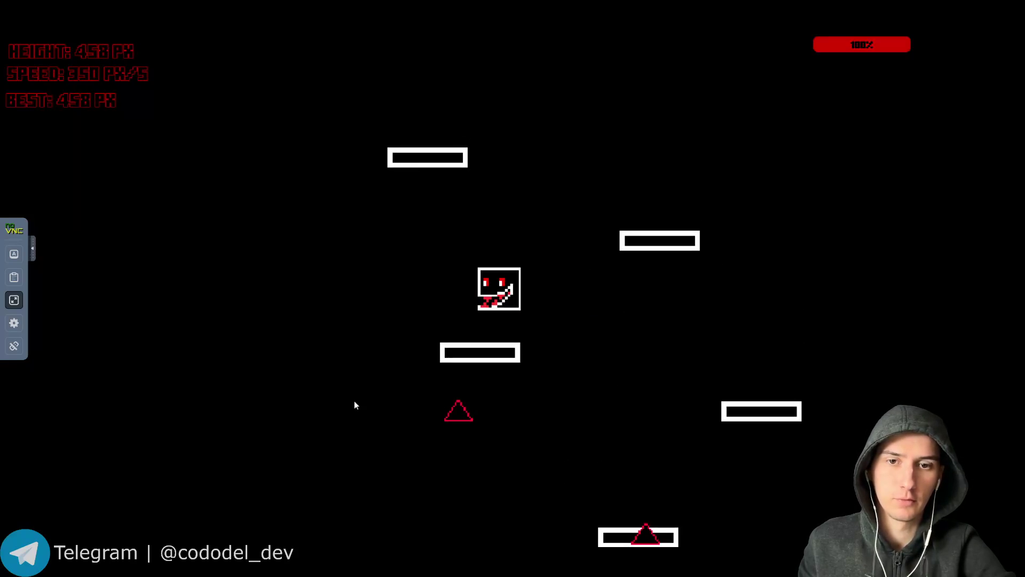
{"action": "key", "text": "Left"}
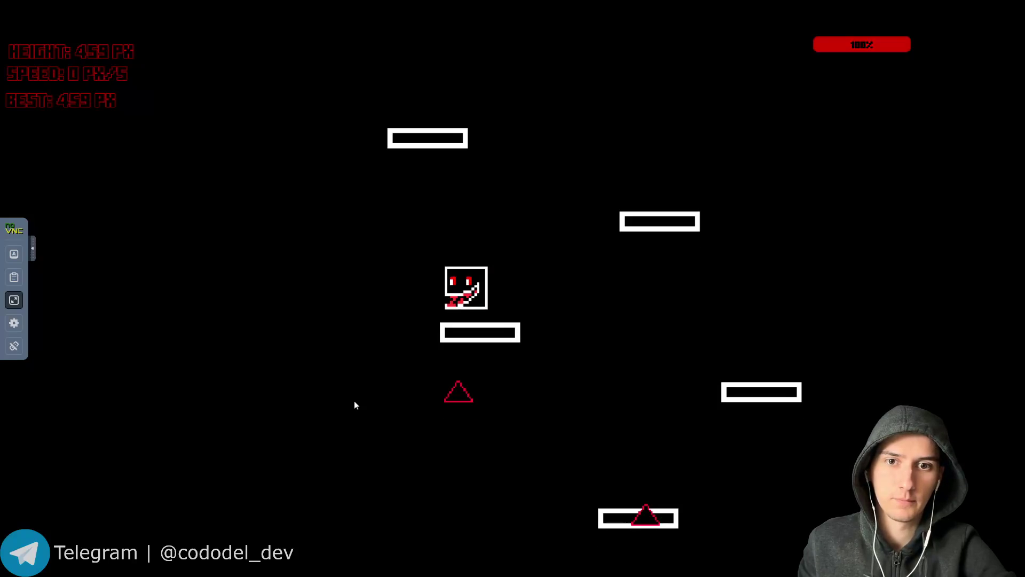
{"action": "key", "text": "Right"}
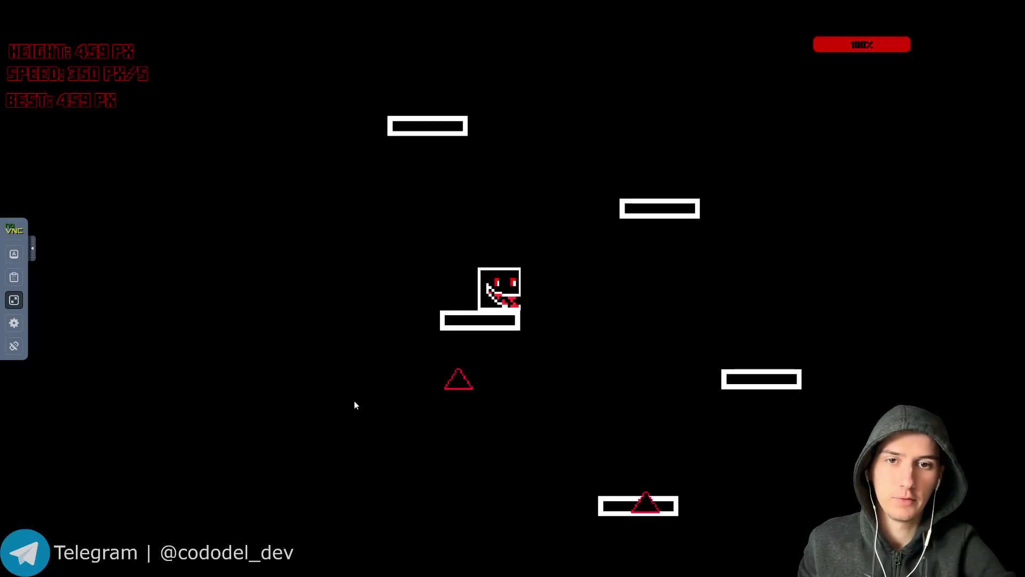
{"action": "key", "text": "Right"}
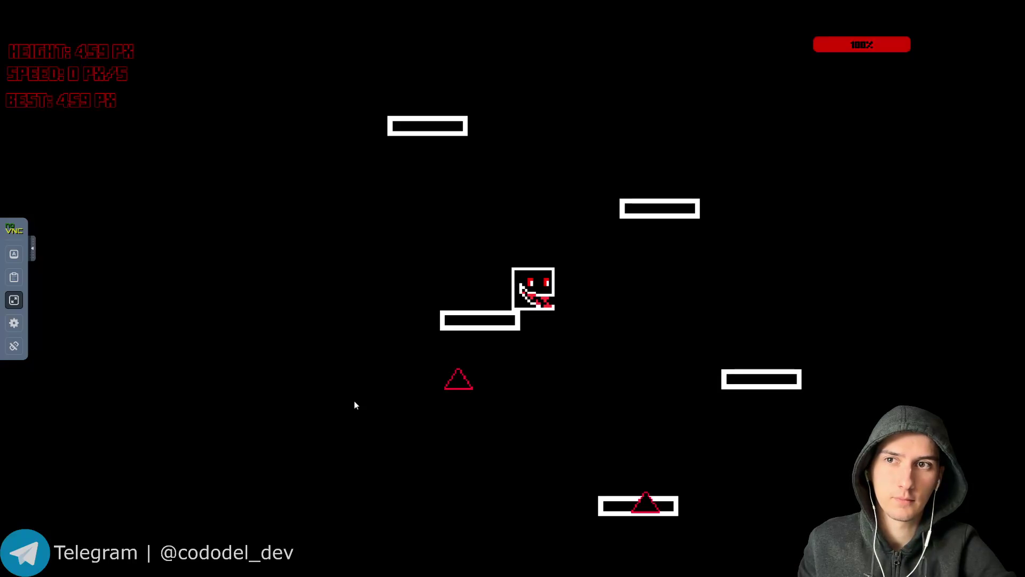
Climb several higher platforms to a best of 789 PX, then drop back toward the ground.
{"action": "key", "text": "space"}
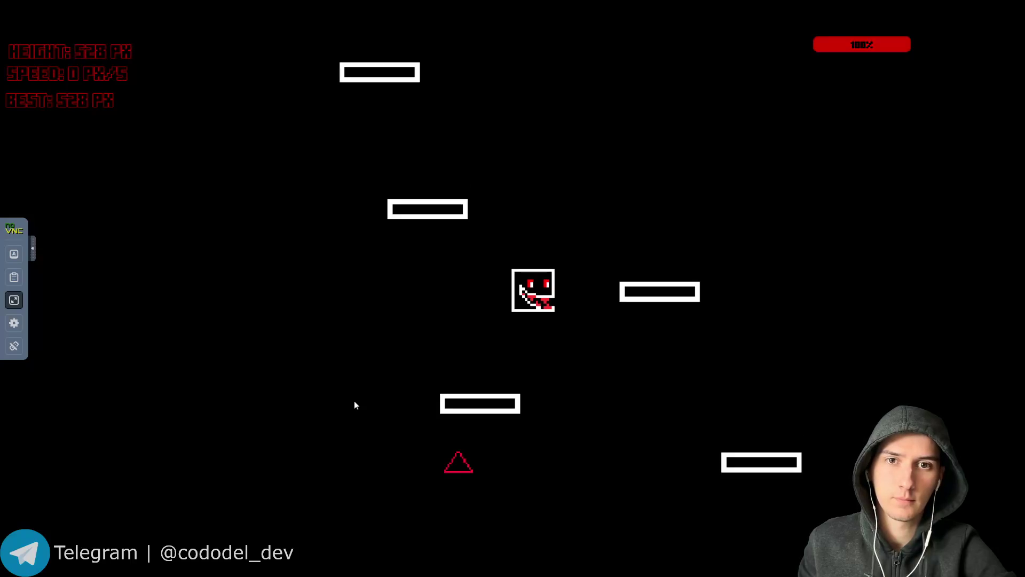
{"action": "key", "text": "space"}
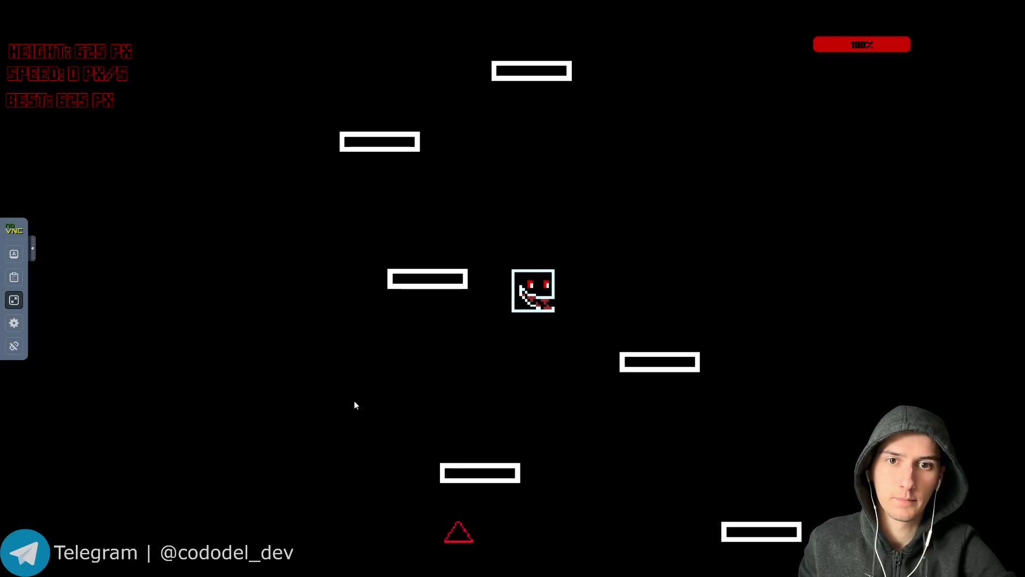
{"action": "key", "text": "space"}
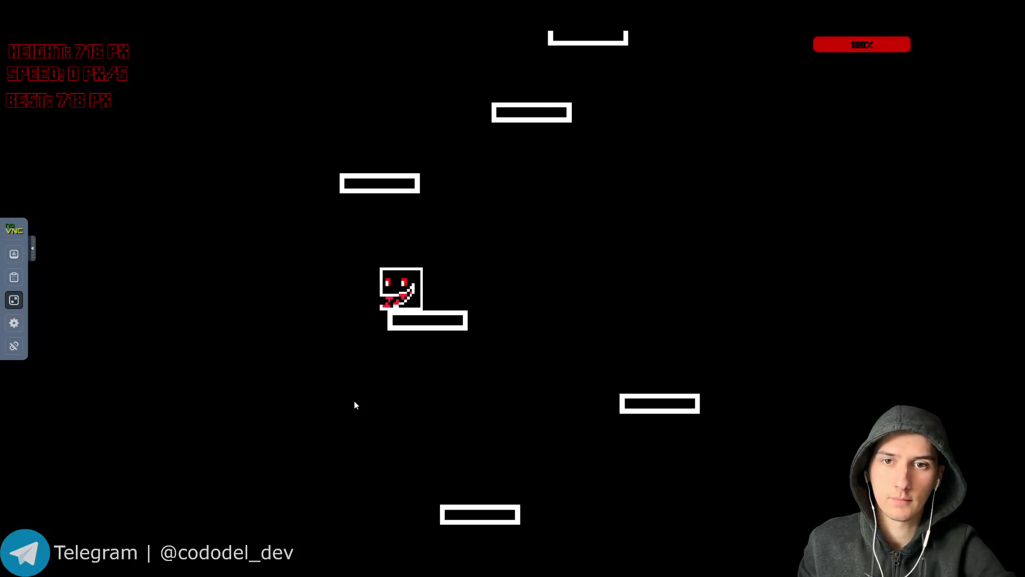
{"action": "key", "text": "Right"}
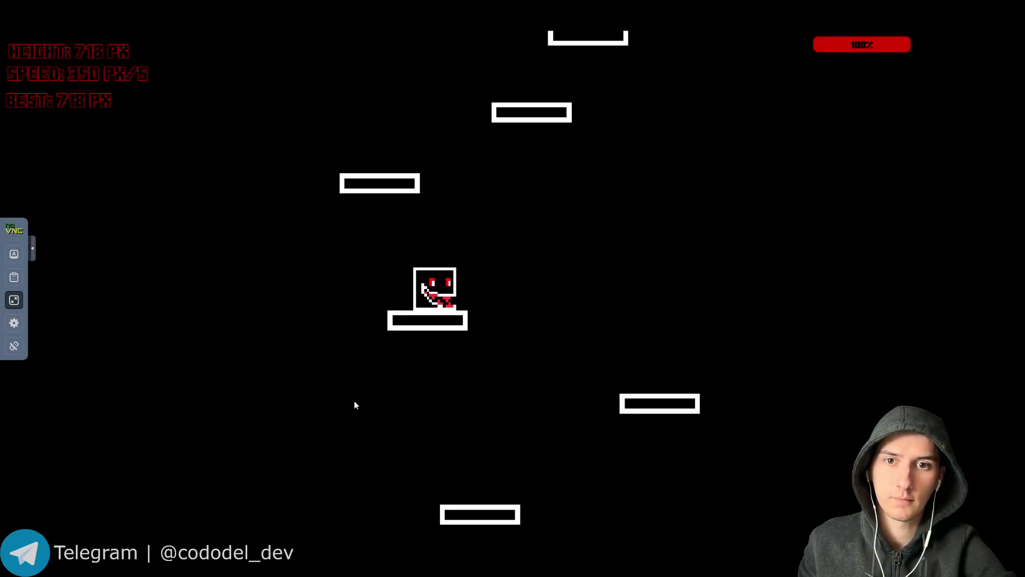
{"action": "key", "text": "space"}
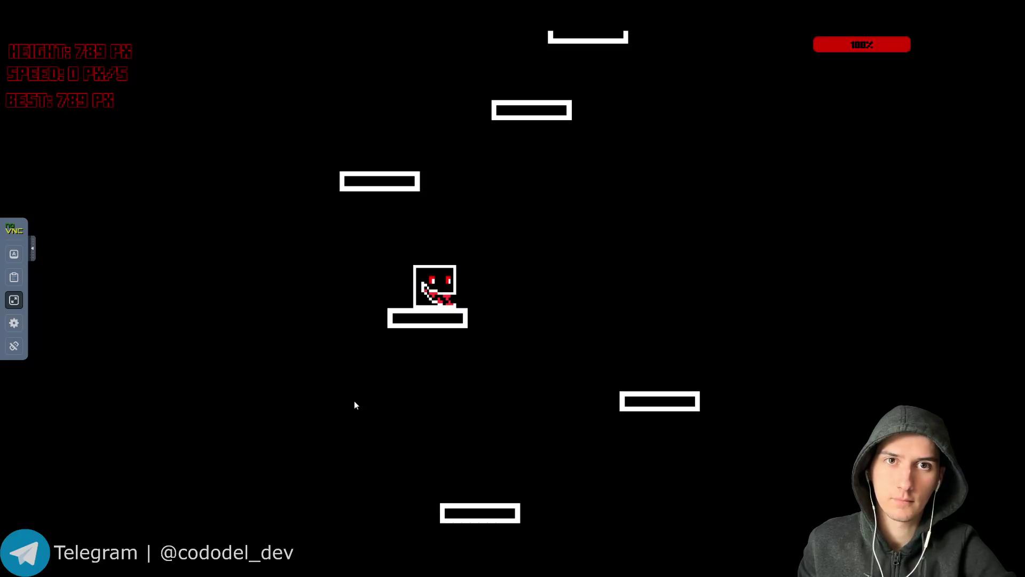
{"action": "key", "text": "Right"}
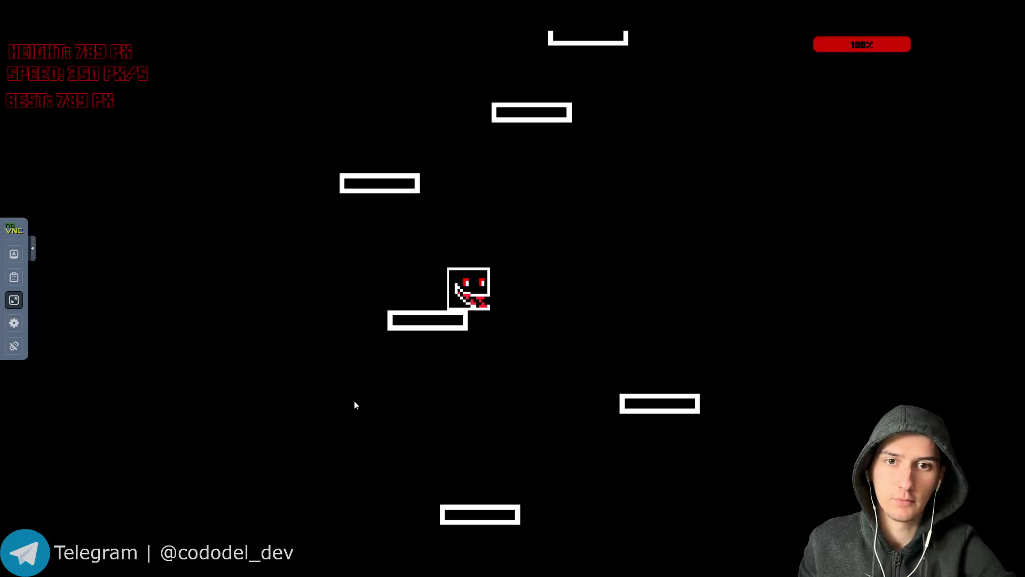
{"action": "key", "text": "Right"}
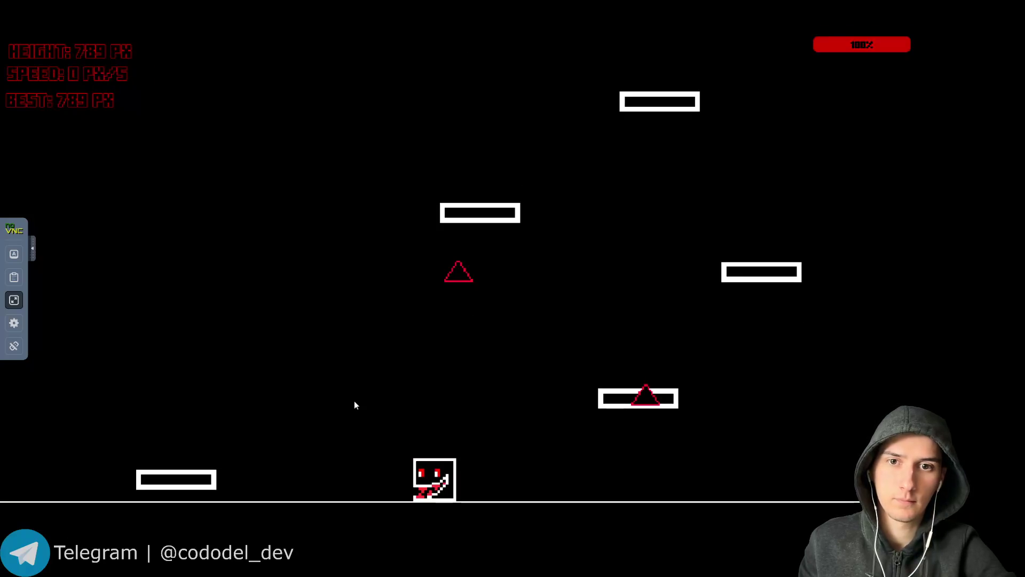
Hop the cube four times, then exit fullscreen so JumpCube runs windowed in the Terminator page.
{"action": "key", "text": "space"}
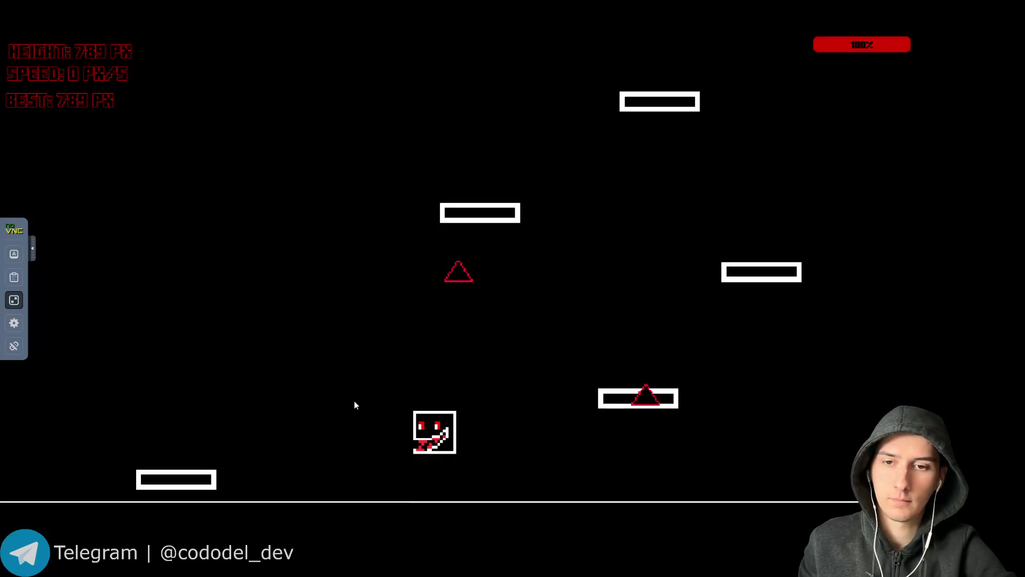
{"action": "key", "text": "space"}
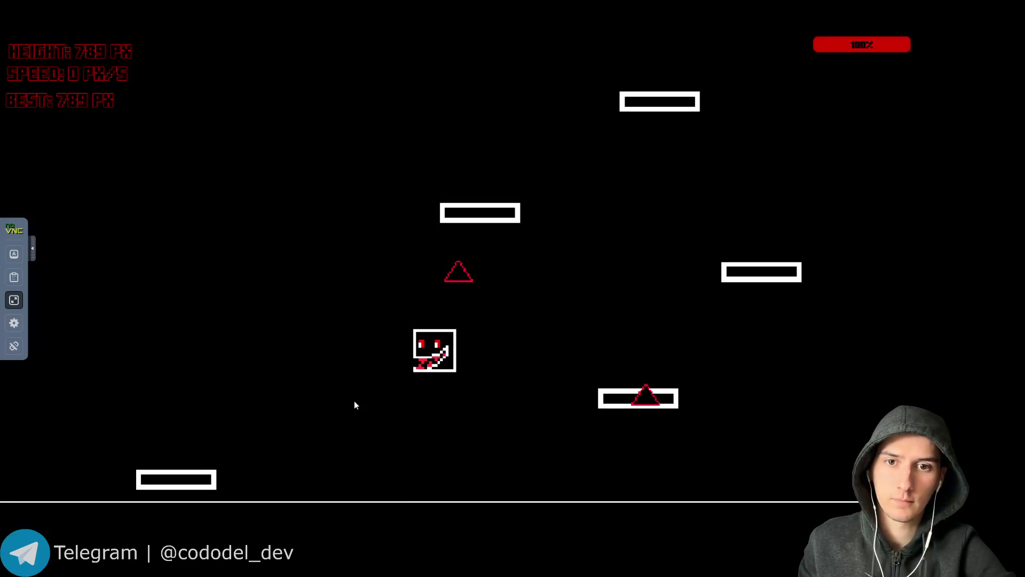
{"action": "key", "text": "space"}
{"action": "key", "text": "space"}
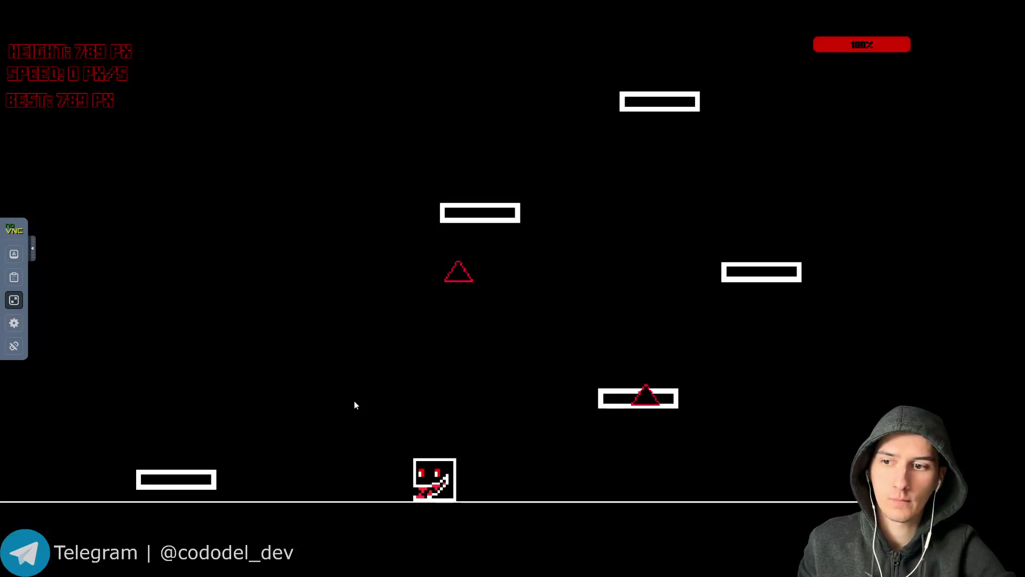
{"action": "key", "text": "space"}
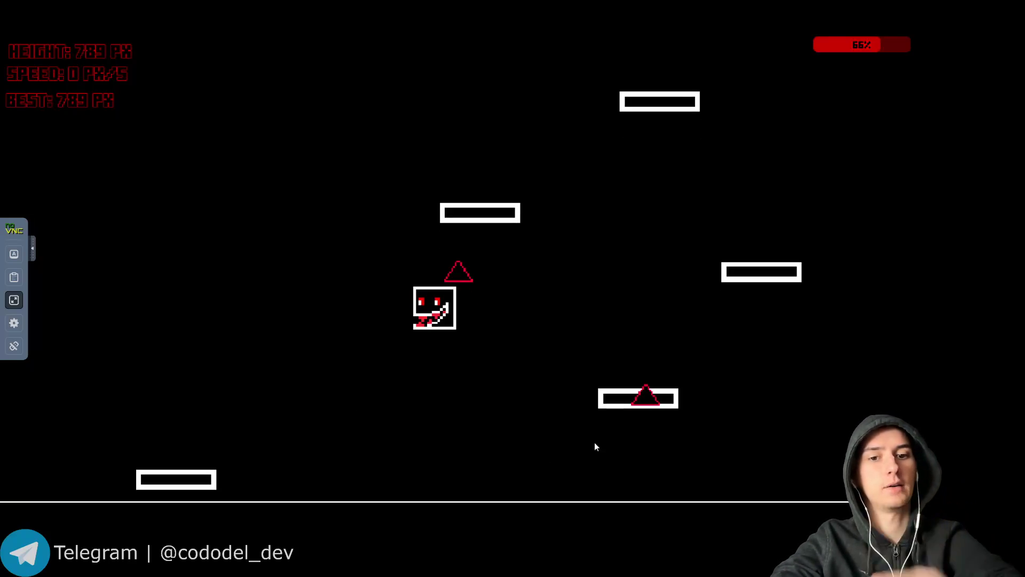
{"action": "key", "text": "Escape"}
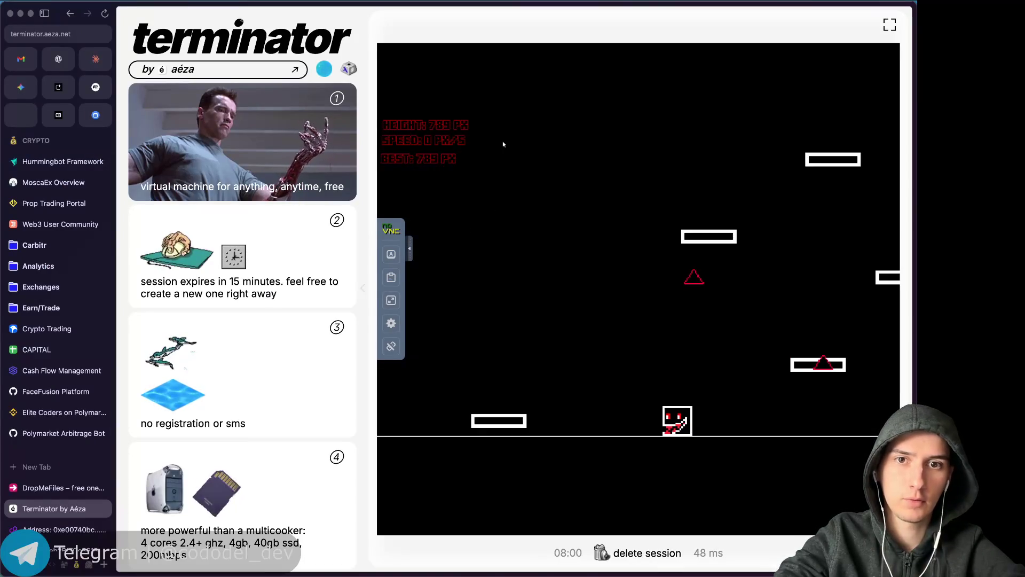
Restart the run, quit to the JumpCube main menu, and close the Terminator tab.
{"action": "key", "text": "Escape"}
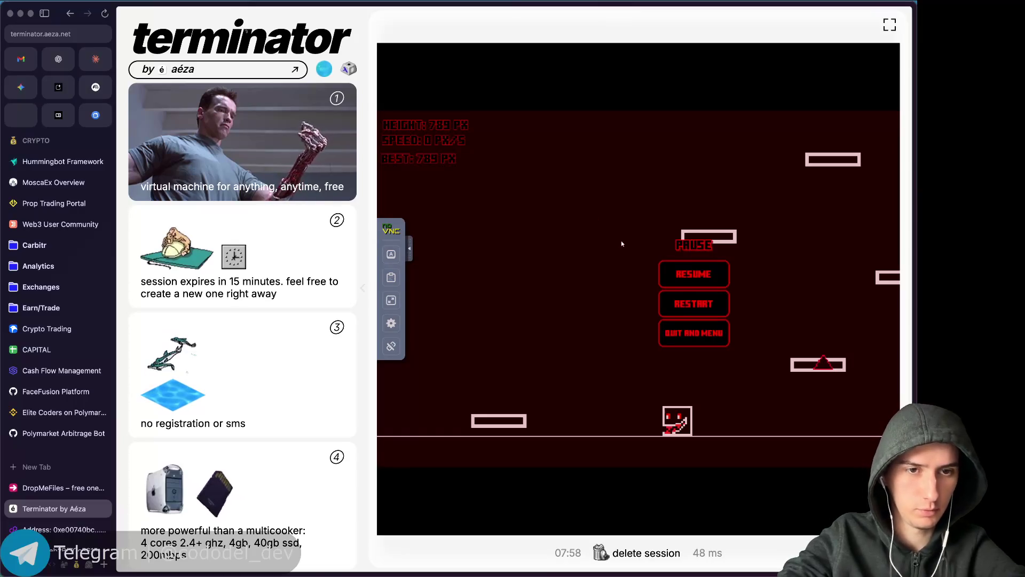
{"action": "left_click", "coordinate": [704, 311]}
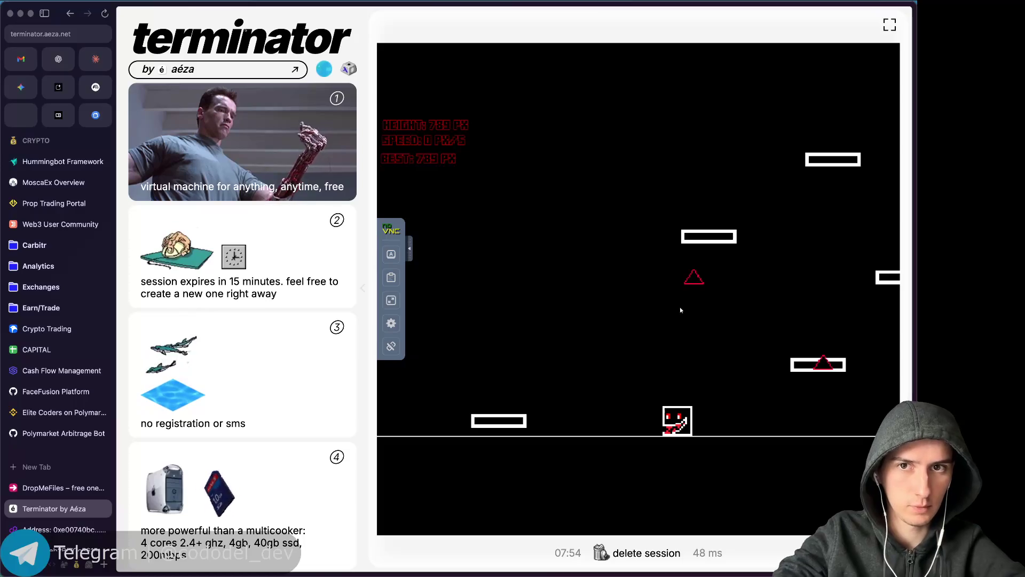
{"action": "key", "text": "Escape"}
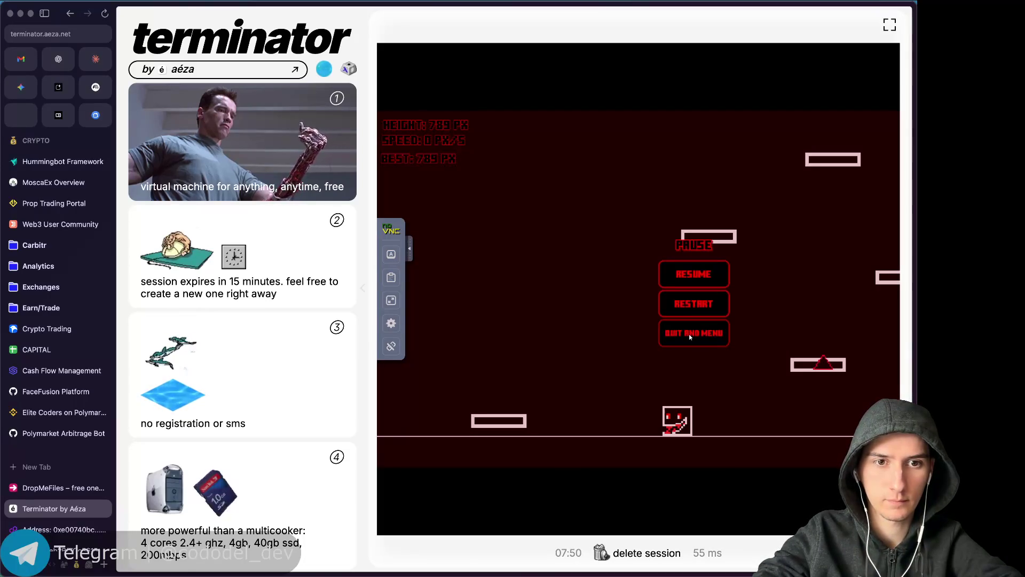
{"action": "left_click", "coordinate": [673, 324]}
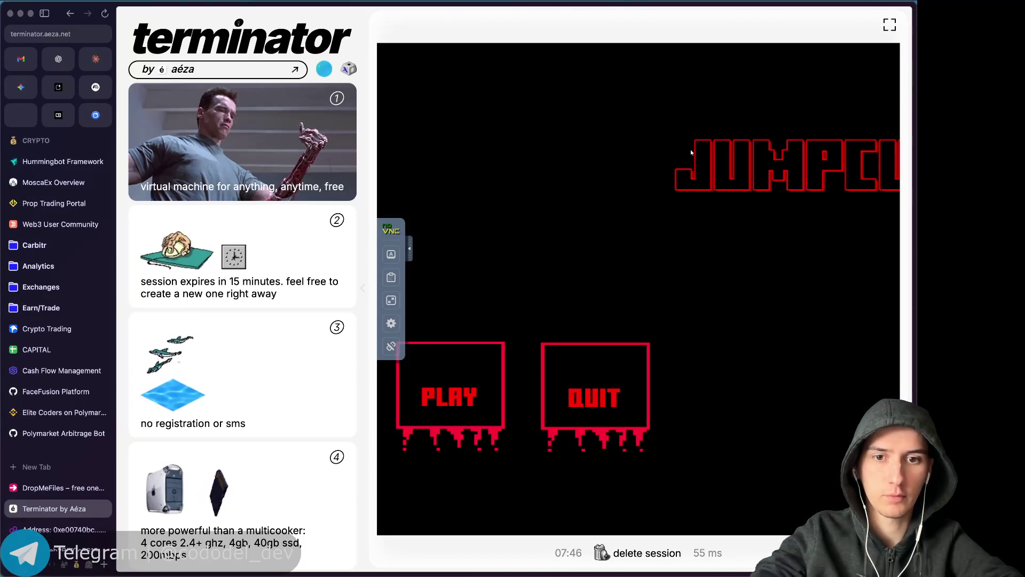
{"action": "left_click", "coordinate": [362, 288]}
{"action": "key", "text": "super+w"}
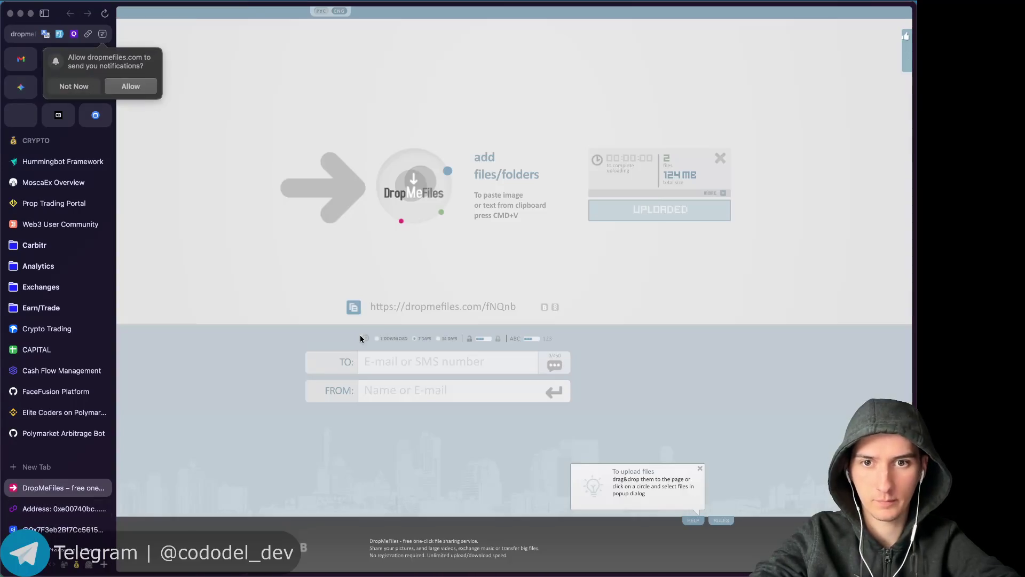
Close the DropMeFiles tab, confirming Leave site, to reveal the Polygonscan contract page.
{"action": "key", "text": "super+w"}
{"action": "left_click", "coordinate": [496, 308]}
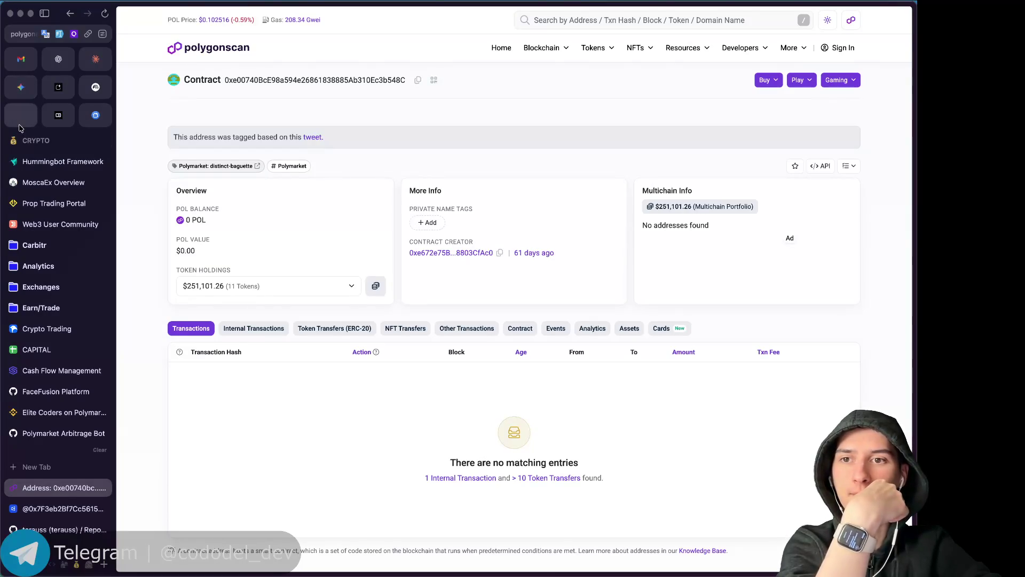
Switch to the ChatGPT conversation and scroll through its answer on Polymarket revenue.
{"action": "left_click", "coordinate": [24, 93]}
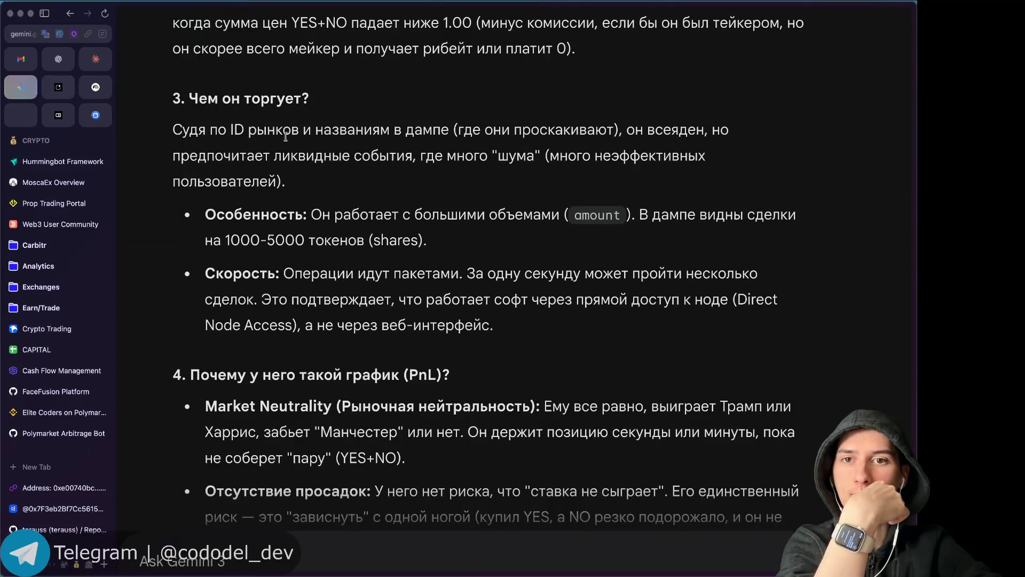
{"action": "left_click", "coordinate": [59, 63]}
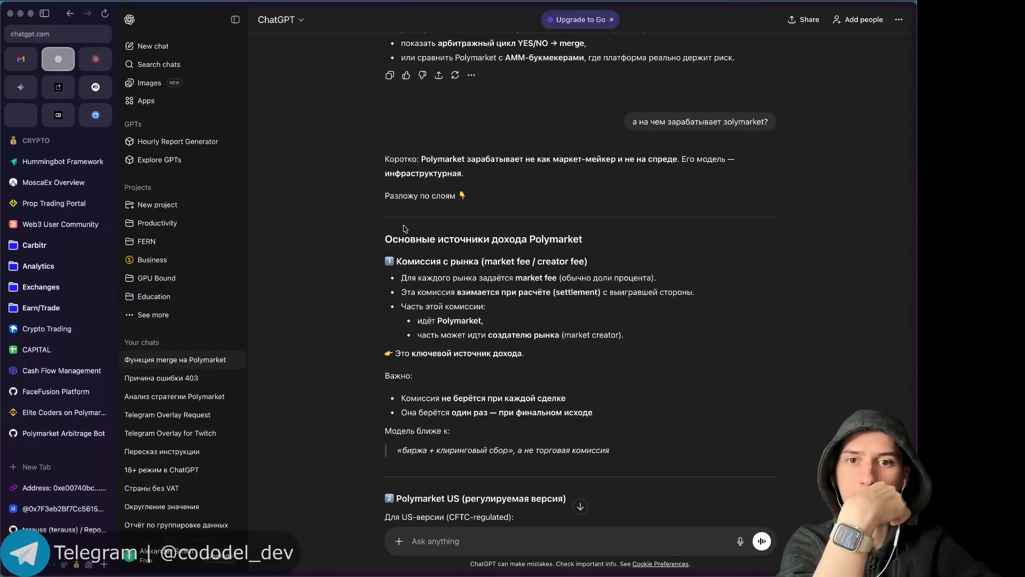
{"action": "scroll", "coordinate": [475, 304], "scroll_direction": "down", "scroll_amount": 2}
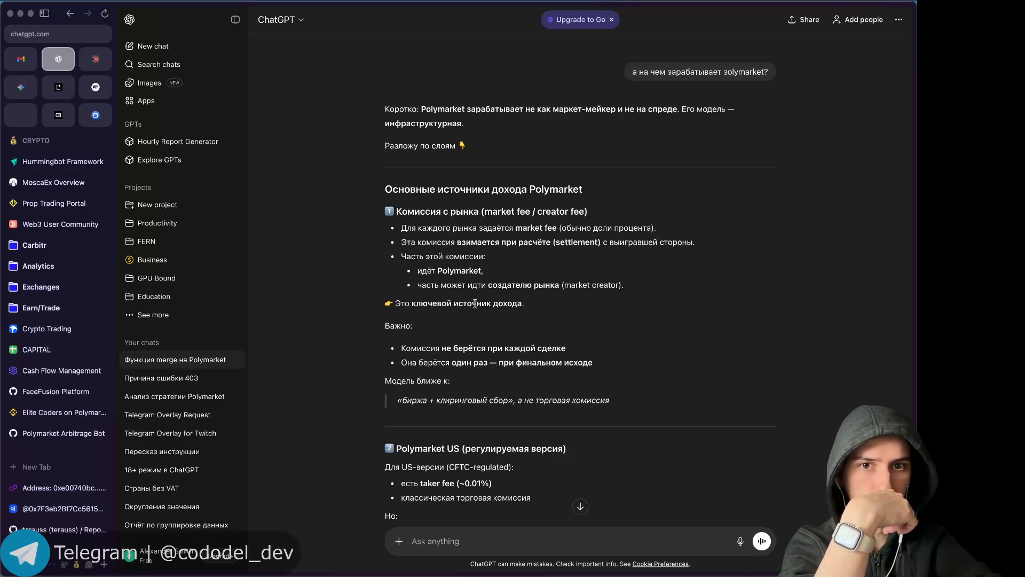
{"action": "scroll", "coordinate": [475, 303], "scroll_direction": "down", "scroll_amount": 2}
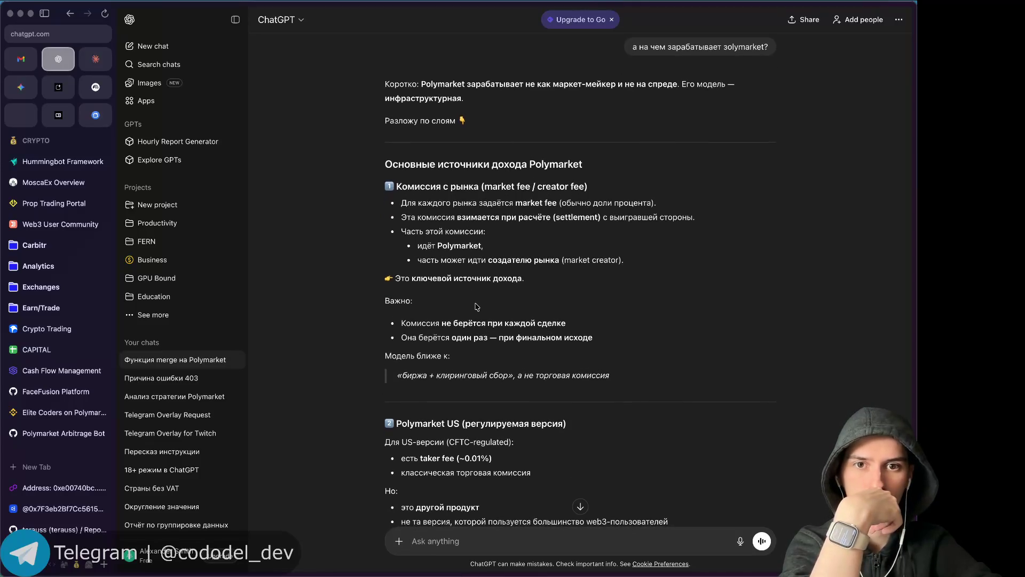
{"action": "scroll", "coordinate": [369, 296], "scroll_direction": "down", "scroll_amount": 3}
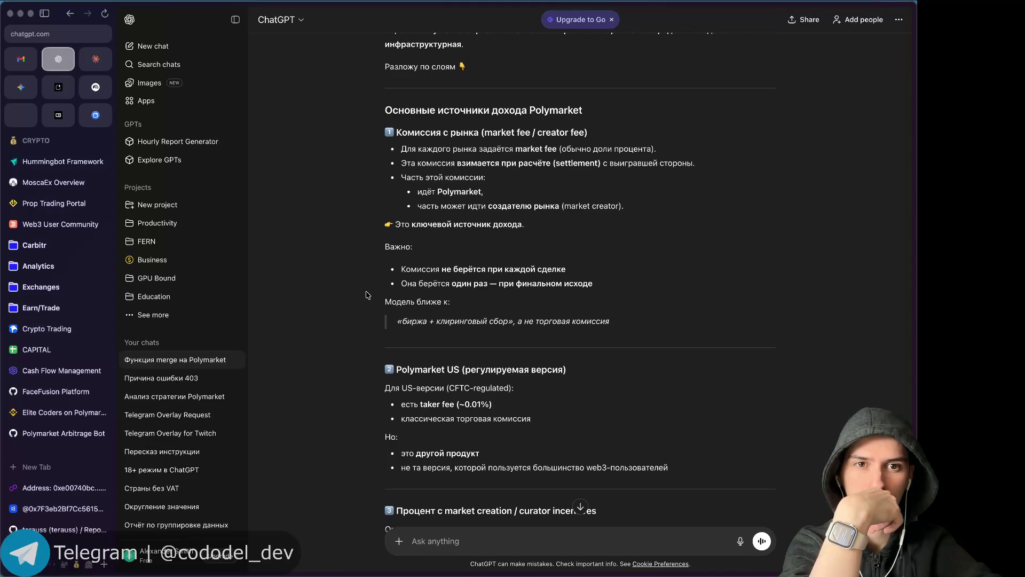
{"action": "scroll", "coordinate": [368, 295], "scroll_direction": "down", "scroll_amount": 1}
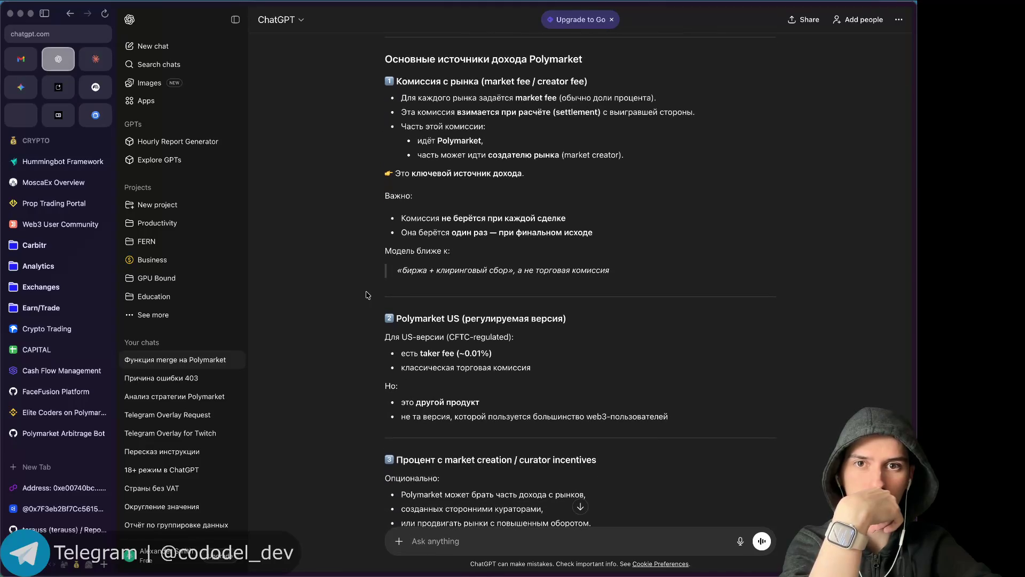
{"action": "scroll", "coordinate": [368, 296], "scroll_direction": "down", "scroll_amount": 1}
{"action": "scroll", "coordinate": [368, 295], "scroll_direction": "down", "scroll_amount": 1}
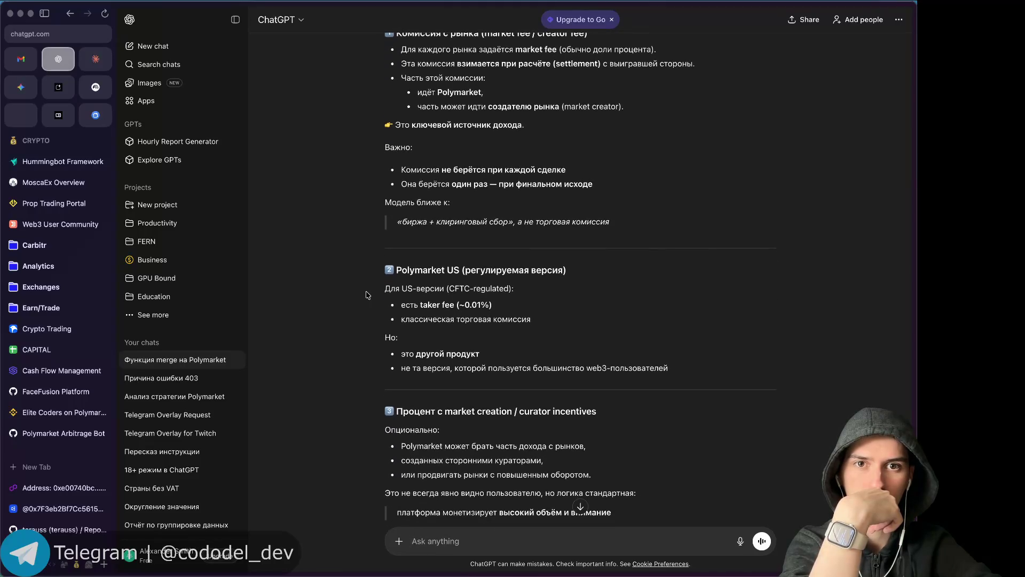
{"action": "scroll", "coordinate": [367, 296], "scroll_direction": "down", "scroll_amount": 3}
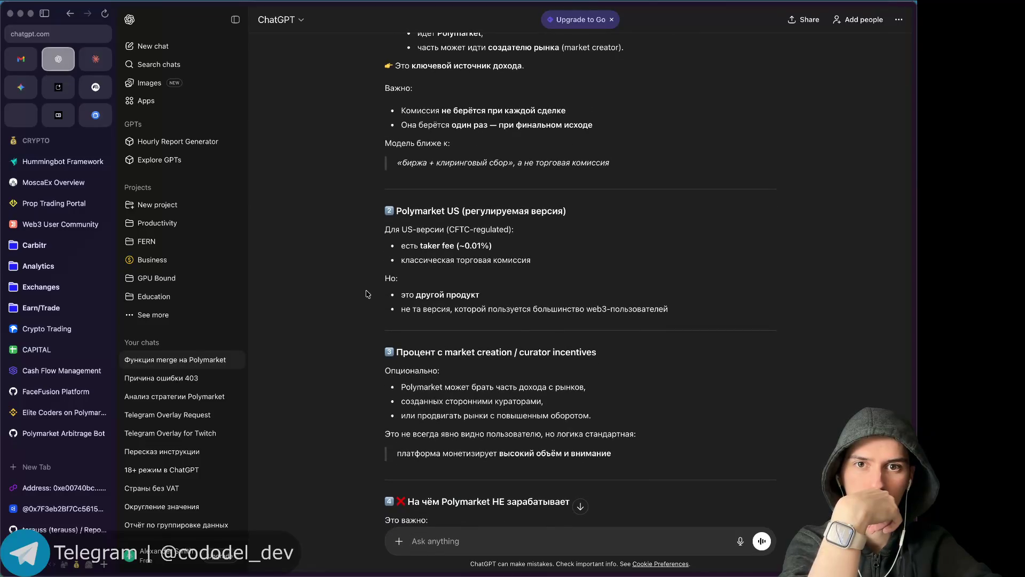
{"action": "scroll", "coordinate": [368, 295], "scroll_direction": "down", "scroll_amount": 1}
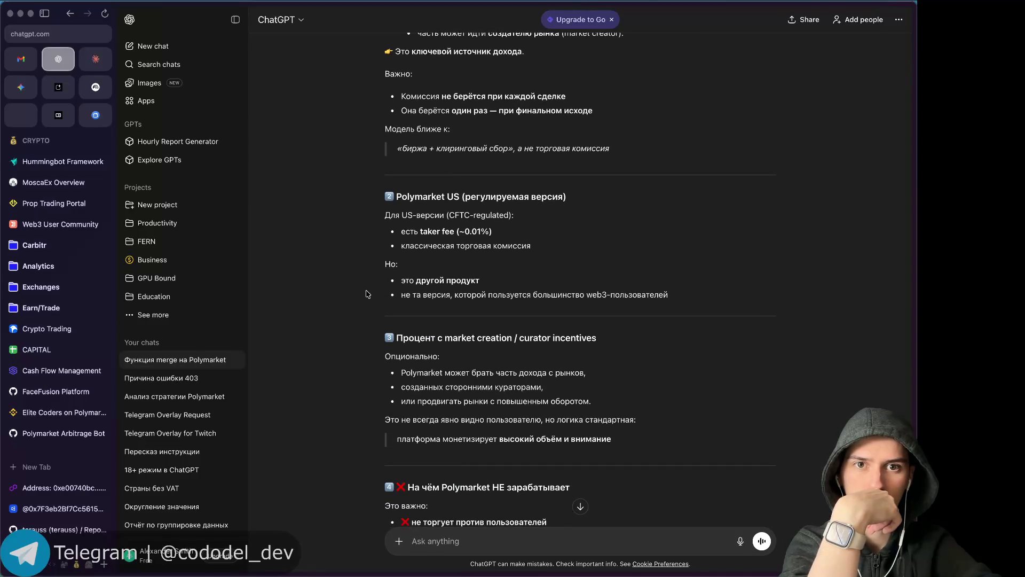
Read the rest of the Polymarket answer to its end, then return to the Gemini chat.
{"action": "scroll", "coordinate": [368, 294], "scroll_direction": "down", "scroll_amount": 1}
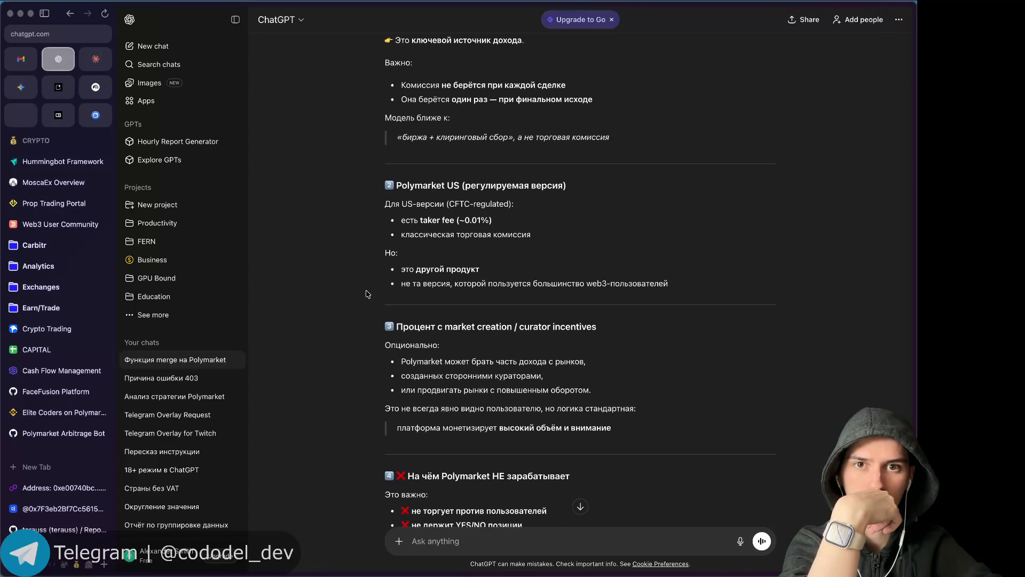
{"action": "scroll", "coordinate": [368, 294], "scroll_direction": "down", "scroll_amount": 3}
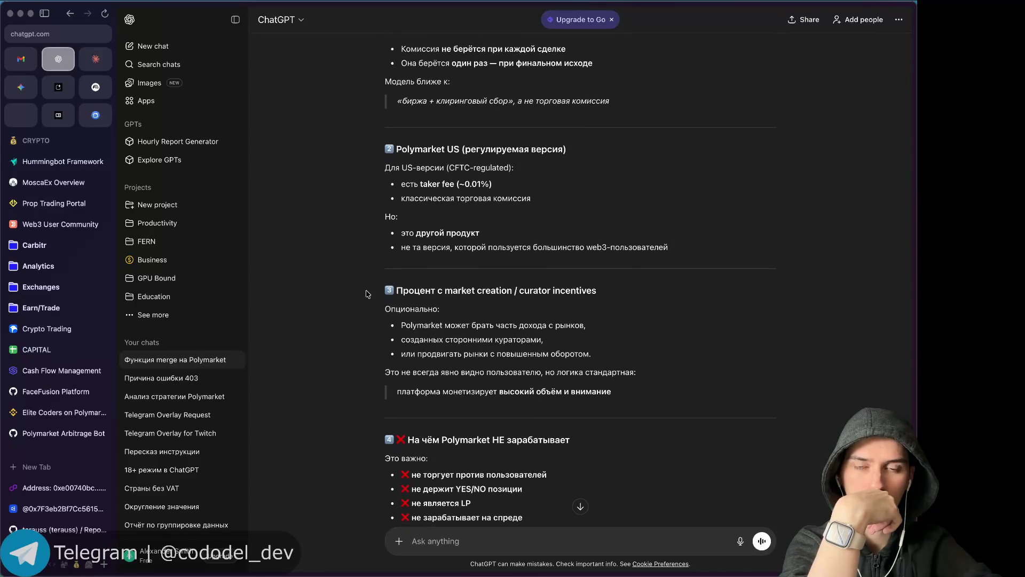
{"action": "scroll", "coordinate": [368, 294], "scroll_direction": "down", "scroll_amount": 1}
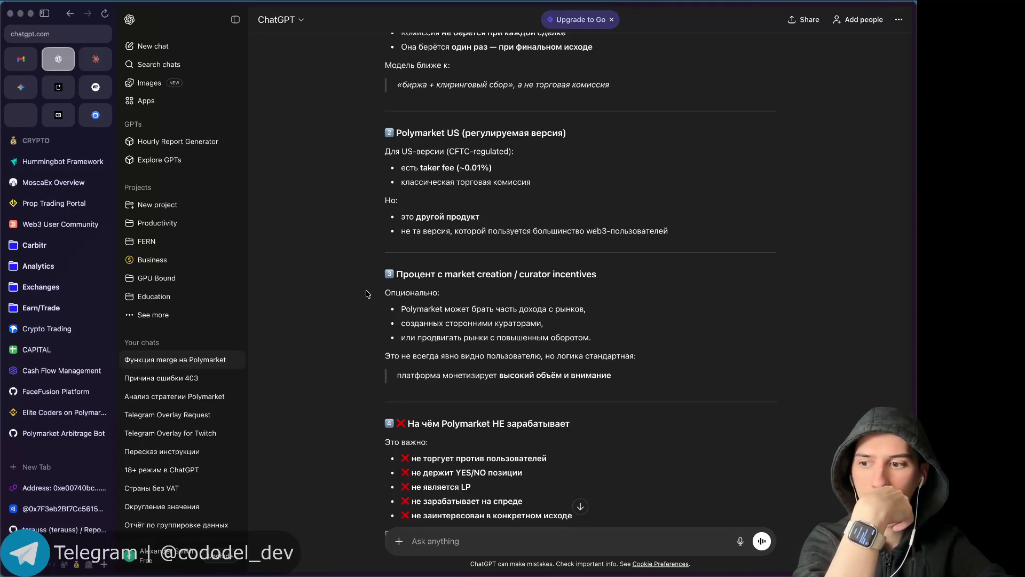
{"action": "scroll", "coordinate": [368, 294], "scroll_direction": "down", "scroll_amount": 2}
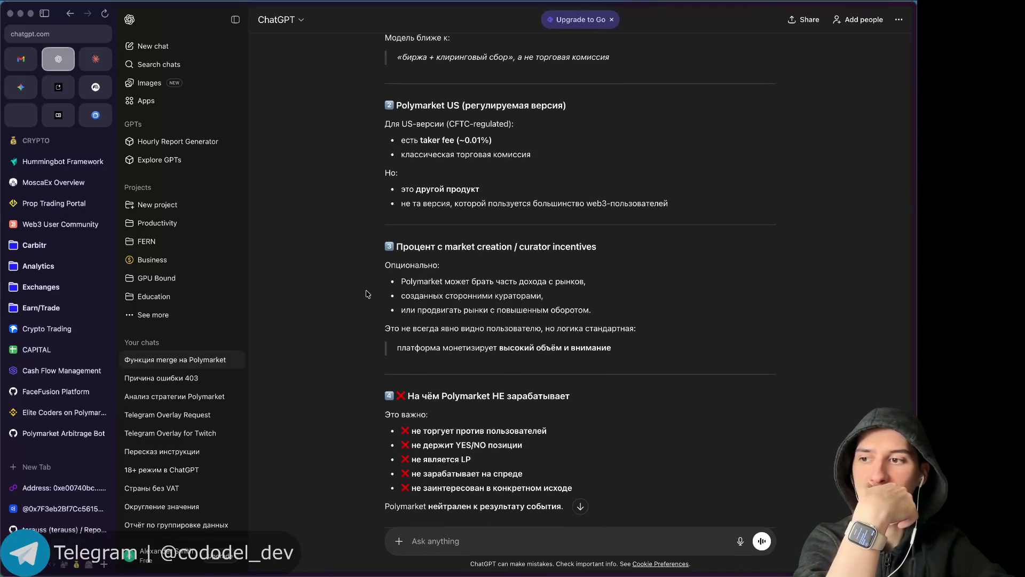
{"action": "scroll", "coordinate": [368, 293], "scroll_direction": "down", "scroll_amount": 2}
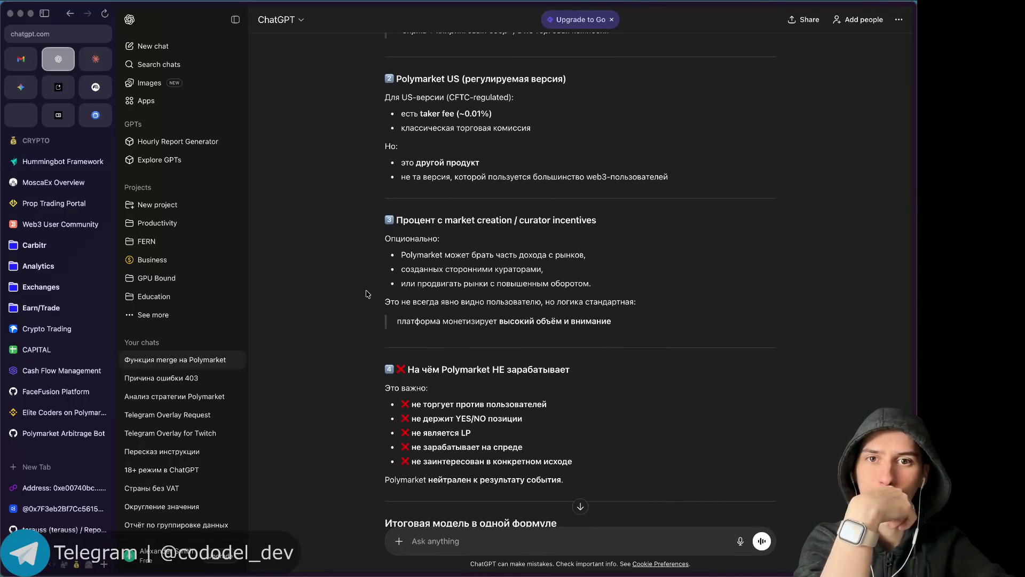
{"action": "scroll", "coordinate": [368, 294], "scroll_direction": "down", "scroll_amount": 3}
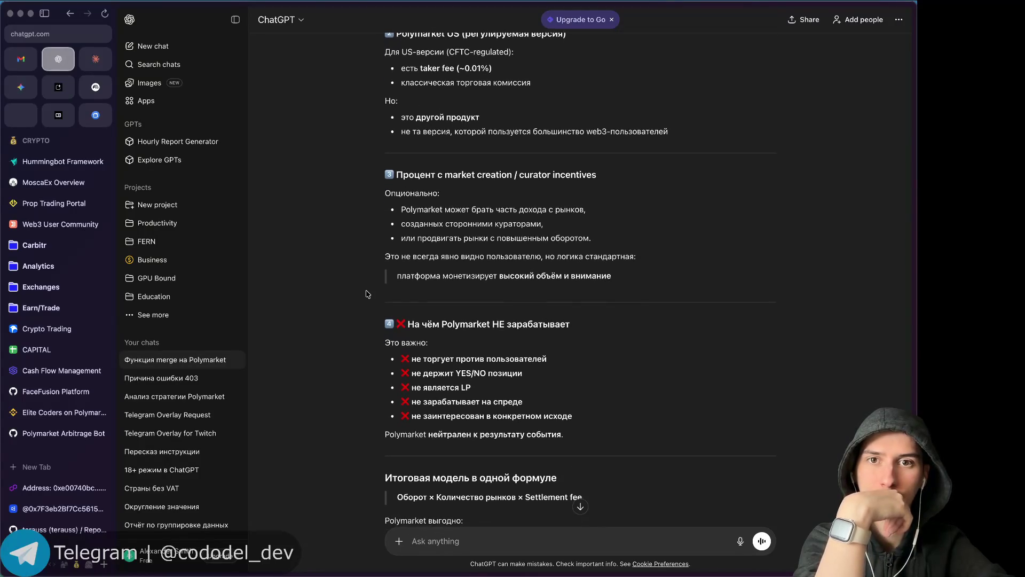
{"action": "scroll", "coordinate": [368, 294], "scroll_direction": "down", "scroll_amount": 10}
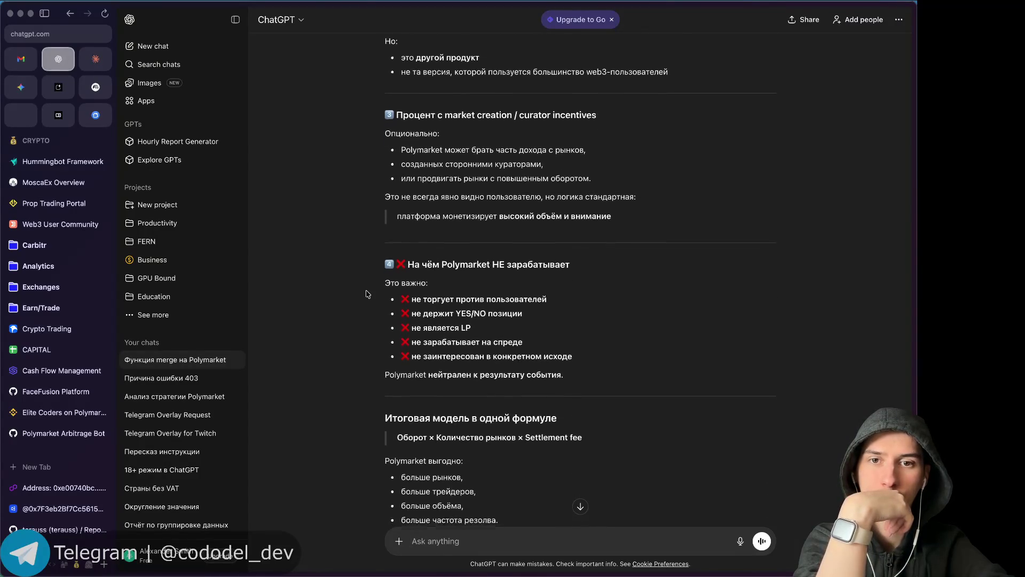
{"action": "scroll", "coordinate": [367, 294], "scroll_direction": "down", "scroll_amount": 3}
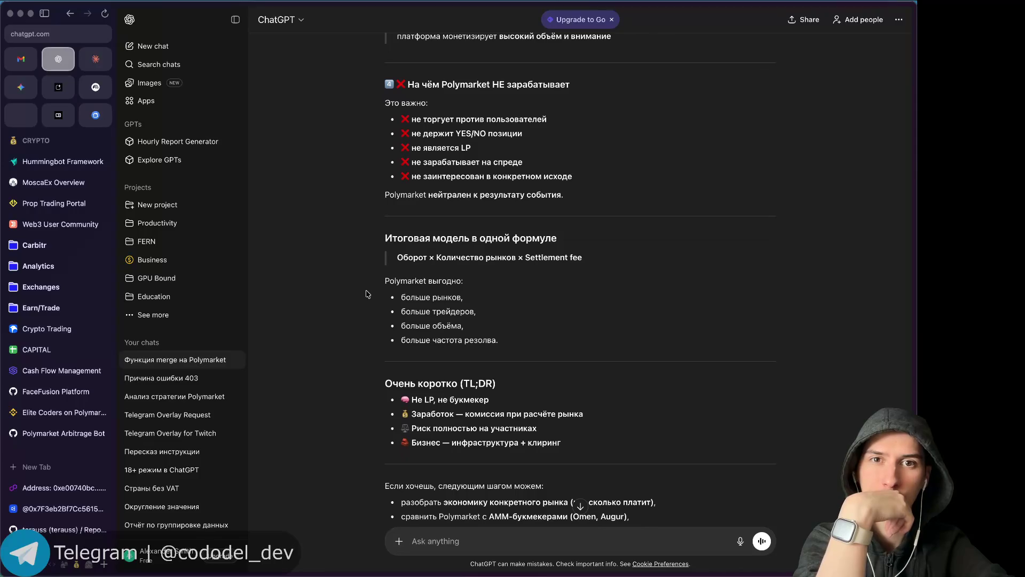
{"action": "scroll", "coordinate": [368, 293], "scroll_direction": "down", "scroll_amount": 5}
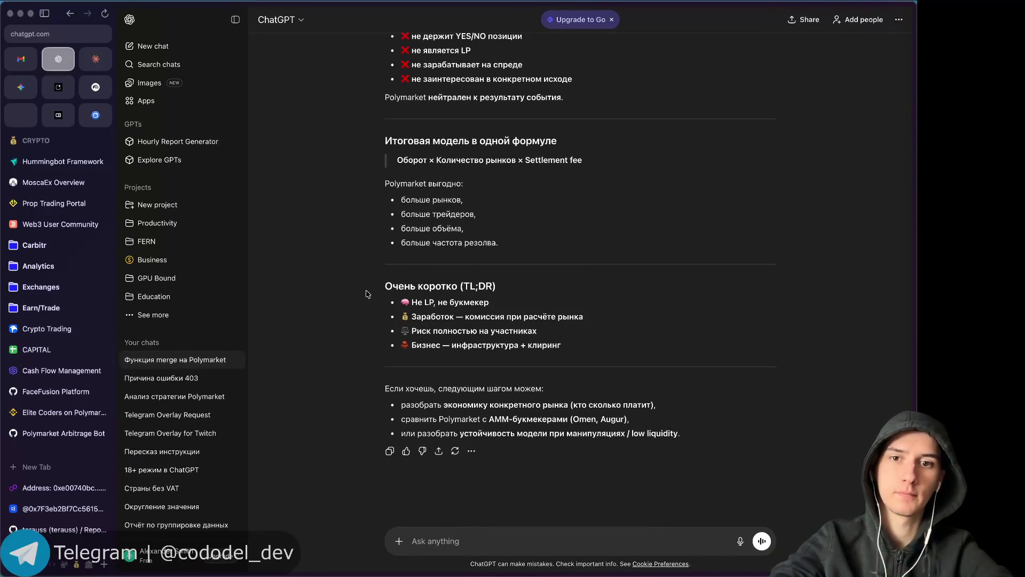
{"action": "key", "text": "ctrl+Tab"}
{"action": "scroll", "coordinate": [415, 277], "scroll_direction": "down", "scroll_amount": 1}
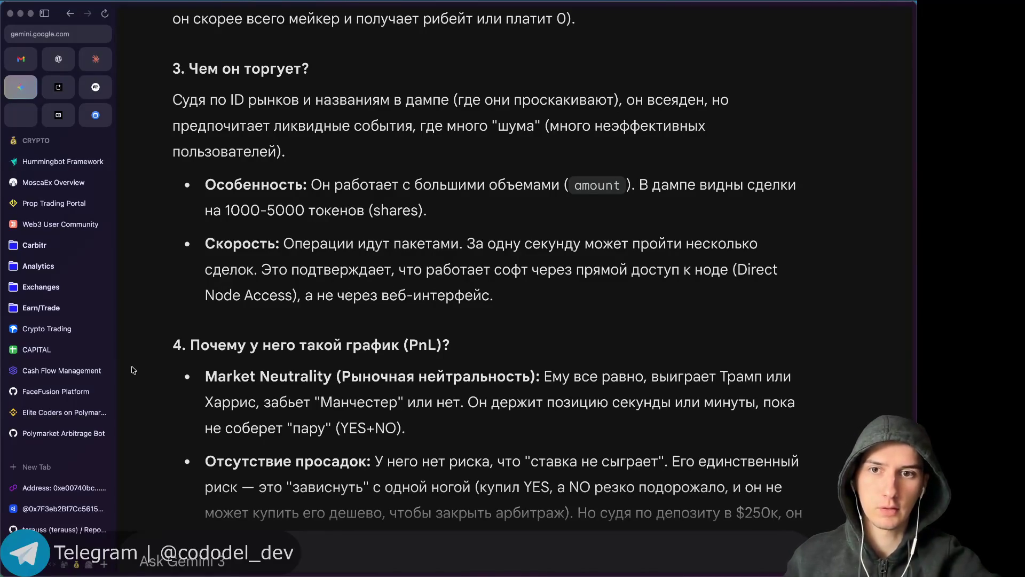
{"action": "scroll", "coordinate": [154, 382], "scroll_direction": "down", "scroll_amount": 2}
{"action": "scroll", "coordinate": [154, 381], "scroll_direction": "down", "scroll_amount": 5}
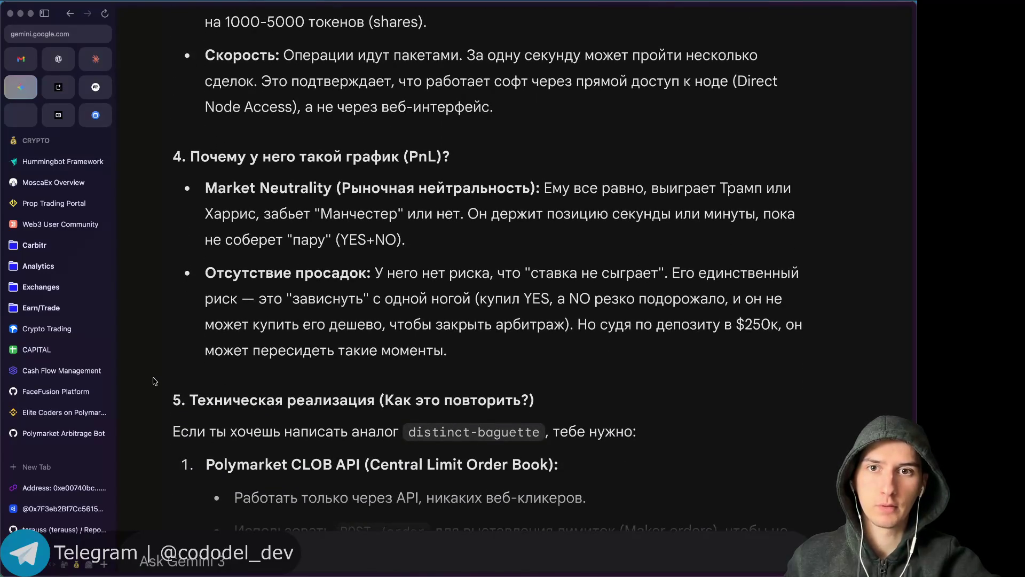
{"action": "scroll", "coordinate": [155, 381], "scroll_direction": "down", "scroll_amount": 2}
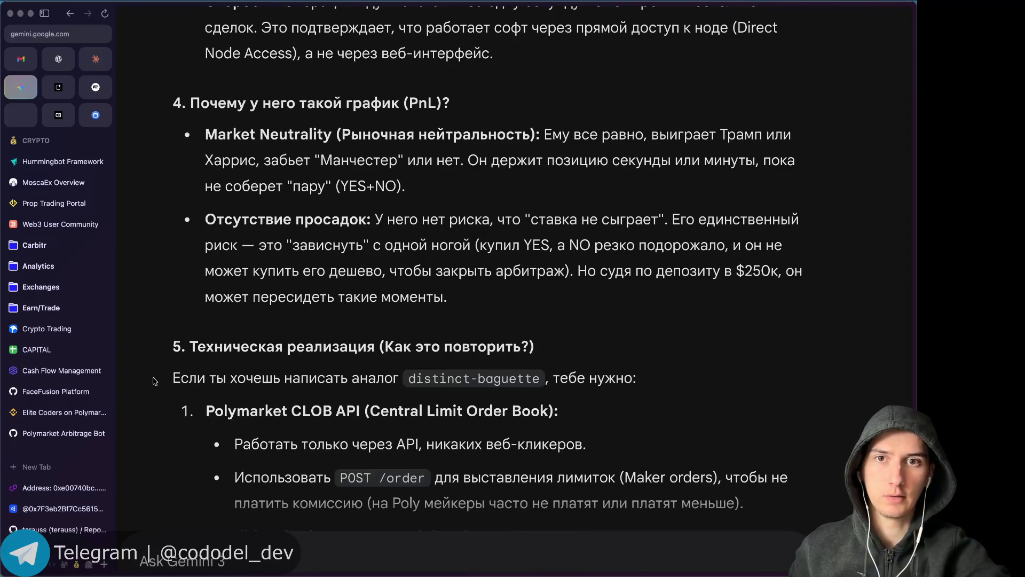
{"action": "scroll", "coordinate": [154, 382], "scroll_direction": "down", "scroll_amount": 1}
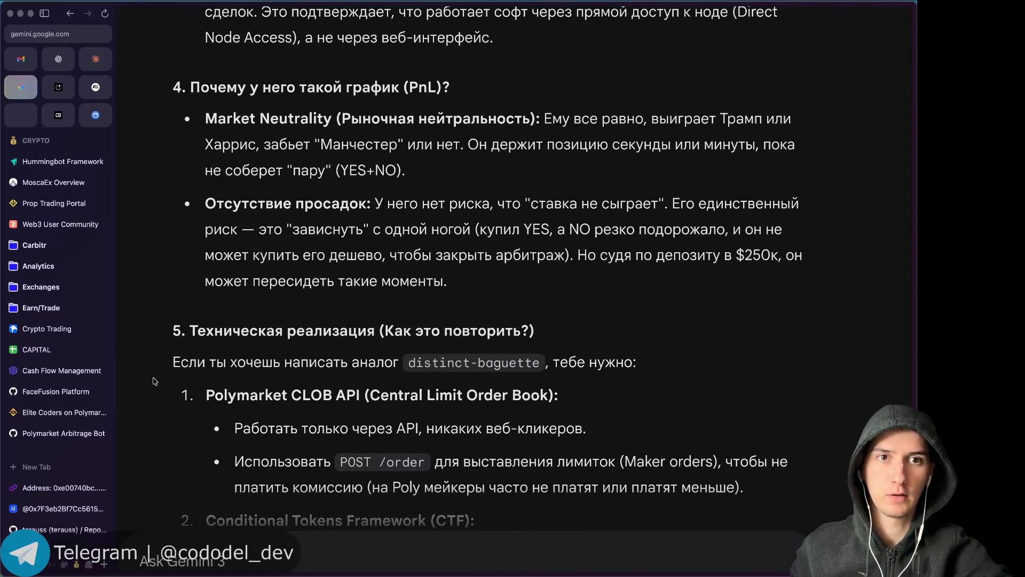
{"action": "scroll", "coordinate": [155, 381], "scroll_direction": "down", "scroll_amount": 2}
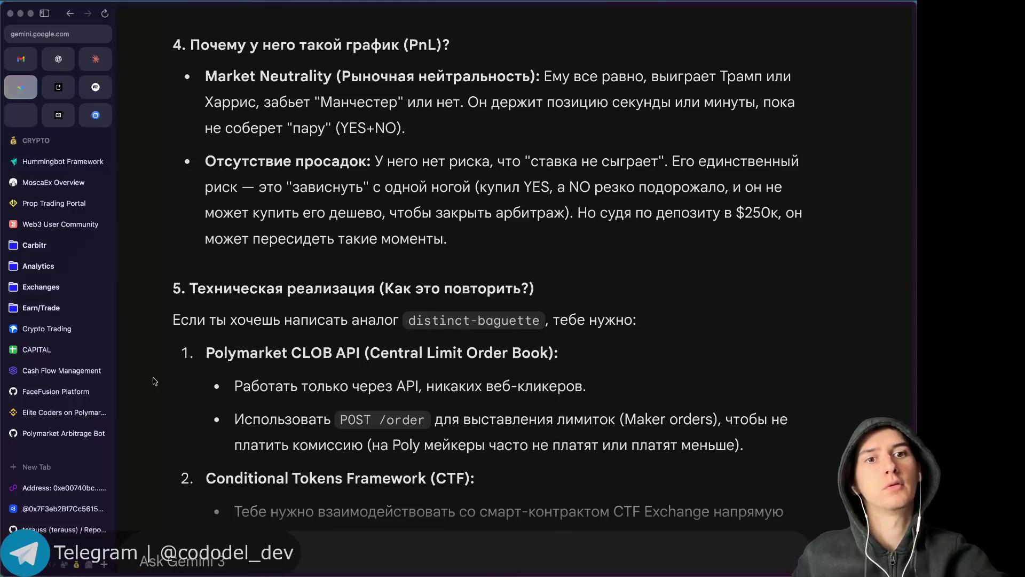
{"action": "scroll", "coordinate": [154, 381], "scroll_direction": "down", "scroll_amount": 1}
{"action": "scroll", "coordinate": [154, 382], "scroll_direction": "down", "scroll_amount": 1}
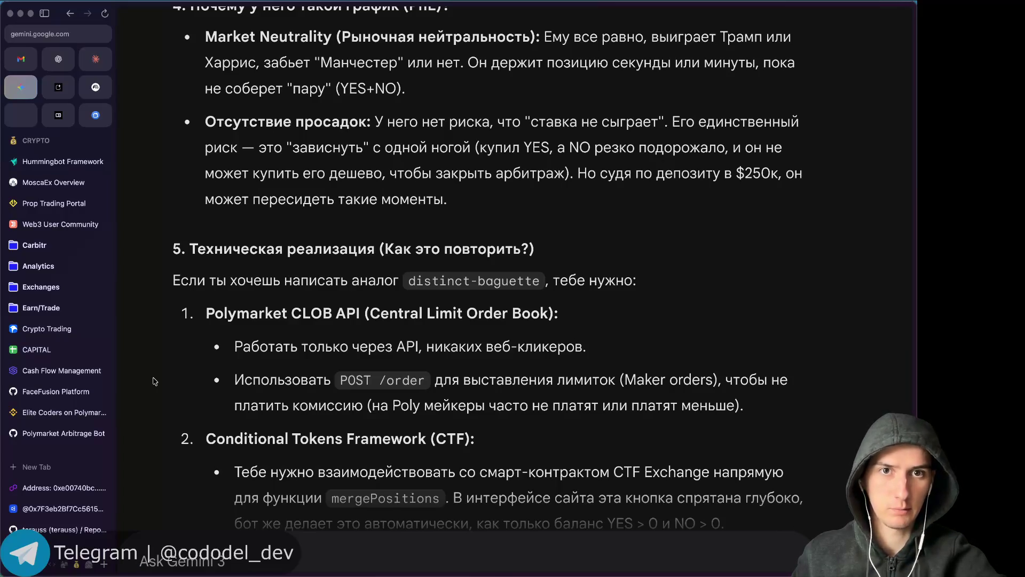
{"action": "scroll", "coordinate": [155, 380], "scroll_direction": "down", "scroll_amount": 1}
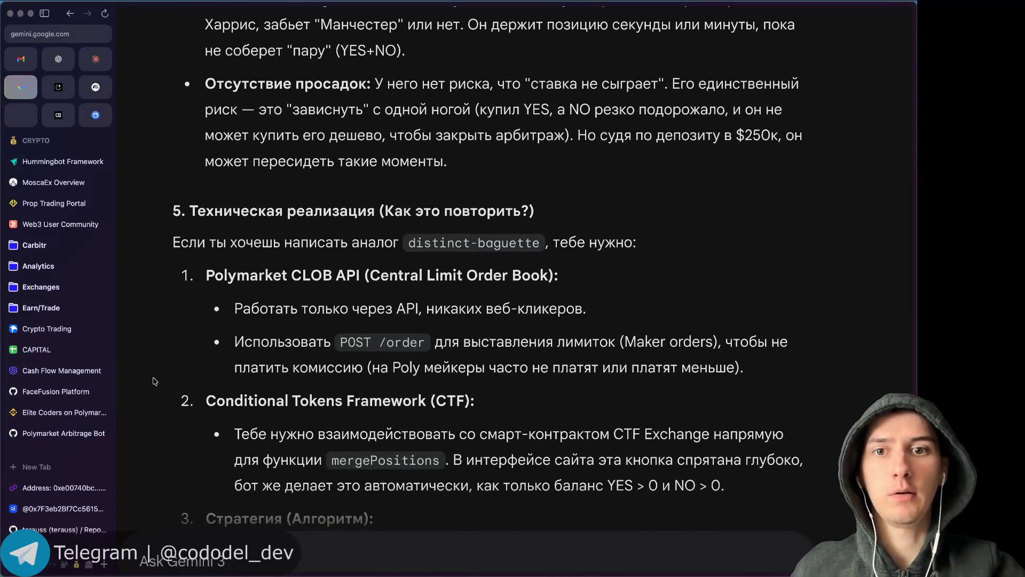
{"action": "scroll", "coordinate": [155, 381], "scroll_direction": "down", "scroll_amount": 1}
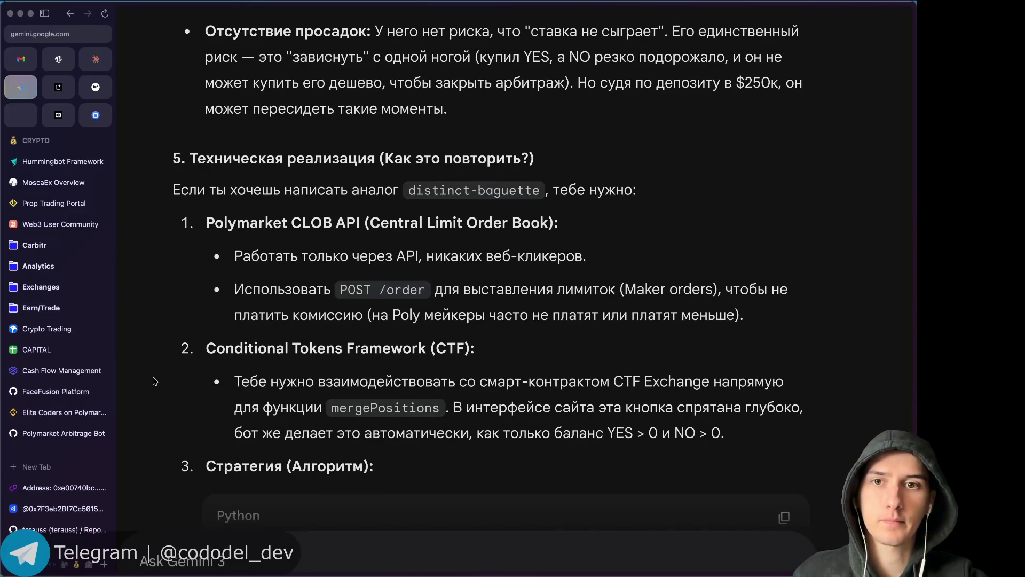
{"action": "scroll", "coordinate": [167, 346], "scroll_direction": "down", "scroll_amount": 2}
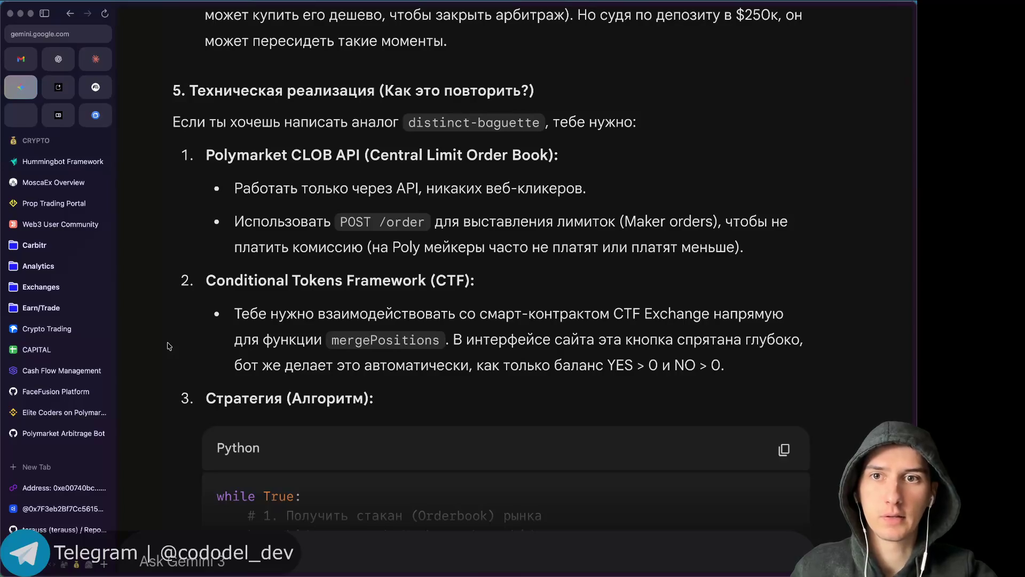
{"action": "scroll", "coordinate": [167, 346], "scroll_direction": "down", "scroll_amount": 1}
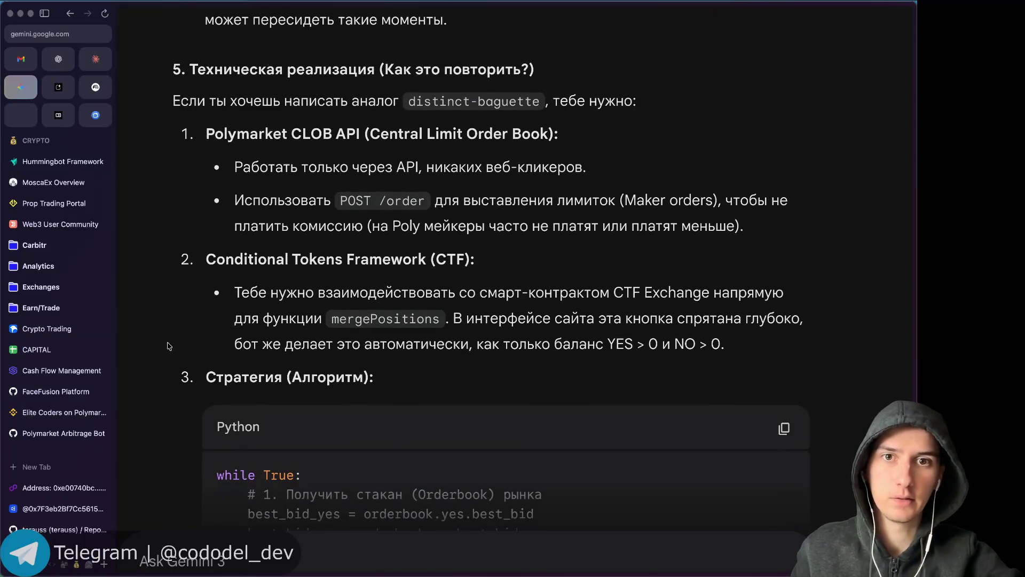
{"action": "scroll", "coordinate": [167, 346], "scroll_direction": "down", "scroll_amount": 1}
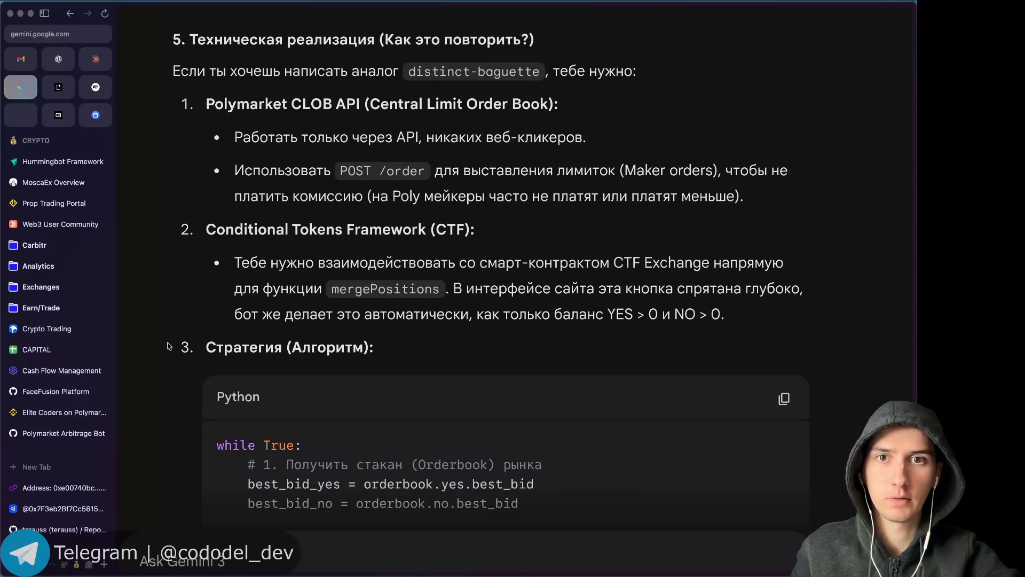
{"action": "scroll", "coordinate": [169, 346], "scroll_direction": "down", "scroll_amount": 1}
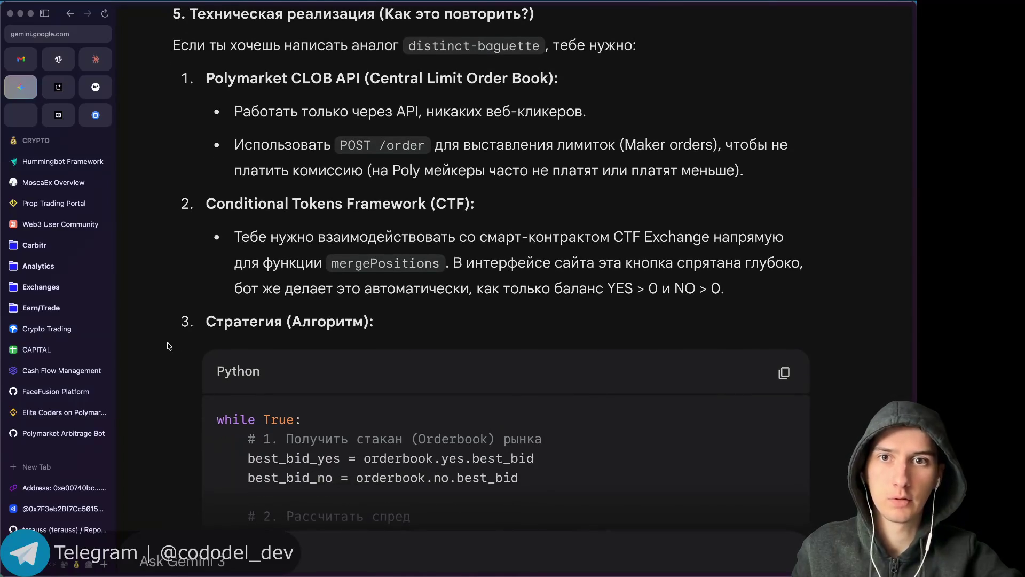
{"action": "scroll", "coordinate": [169, 346], "scroll_direction": "down", "scroll_amount": 1}
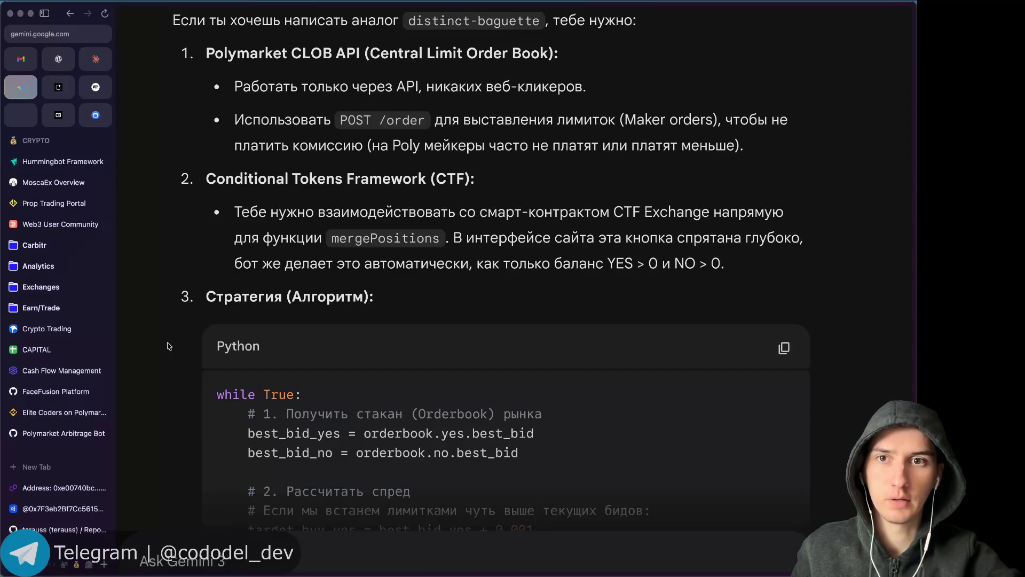
{"action": "scroll", "coordinate": [169, 347], "scroll_direction": "down", "scroll_amount": 1}
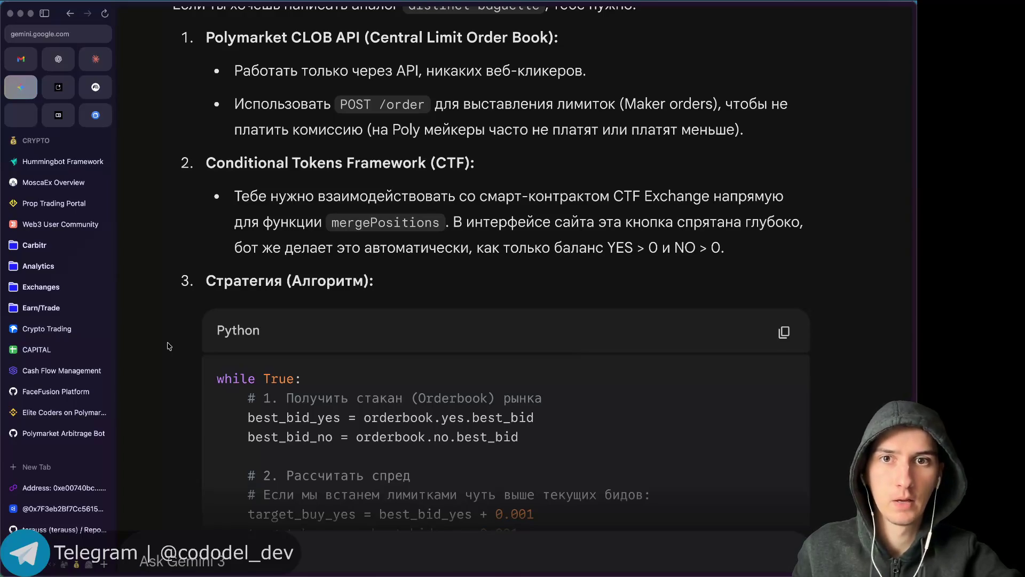
{"action": "scroll", "coordinate": [169, 346], "scroll_direction": "down", "scroll_amount": 3}
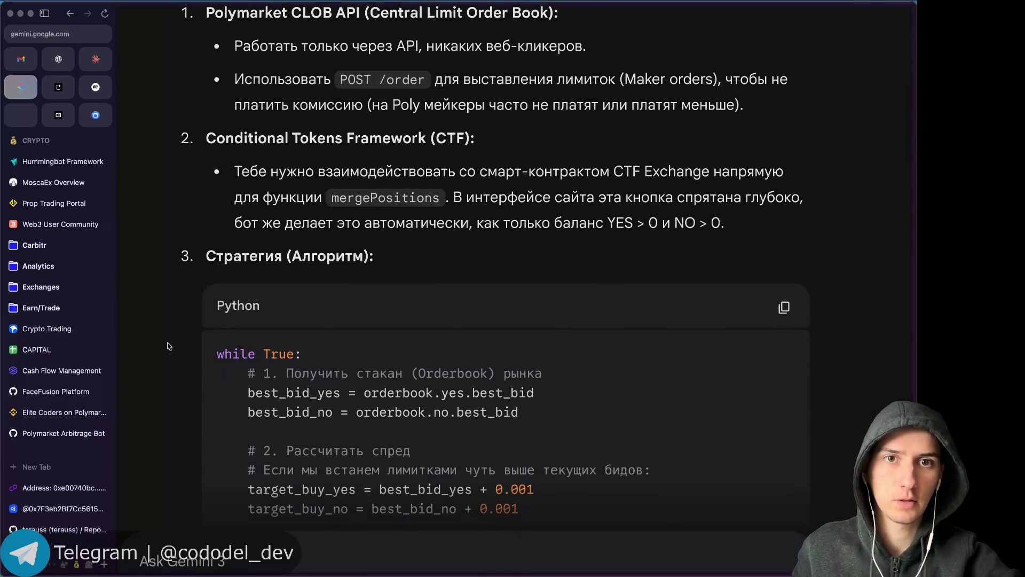
{"action": "scroll", "coordinate": [168, 346], "scroll_direction": "down", "scroll_amount": 1}
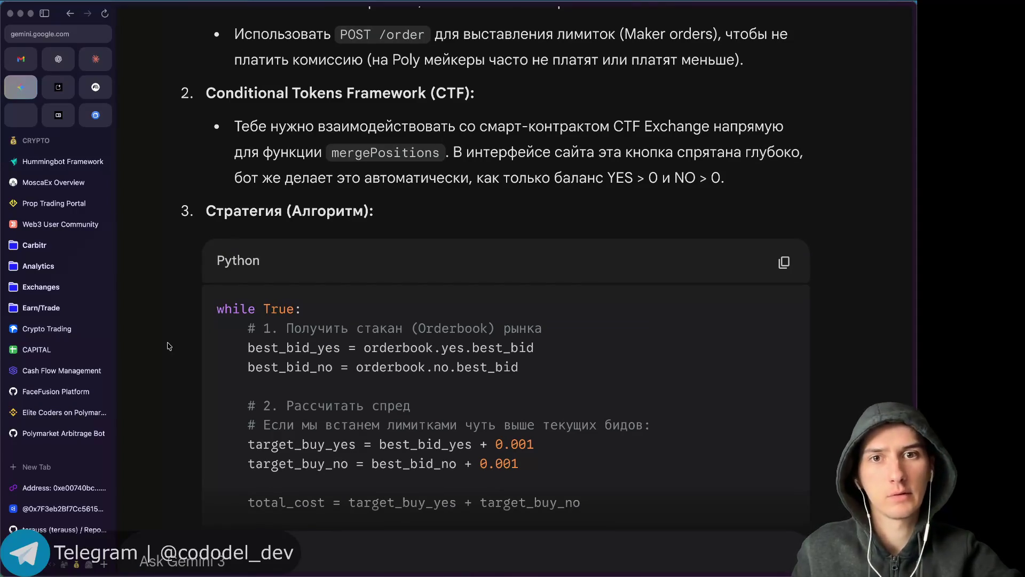
{"action": "scroll", "coordinate": [169, 346], "scroll_direction": "down", "scroll_amount": 1}
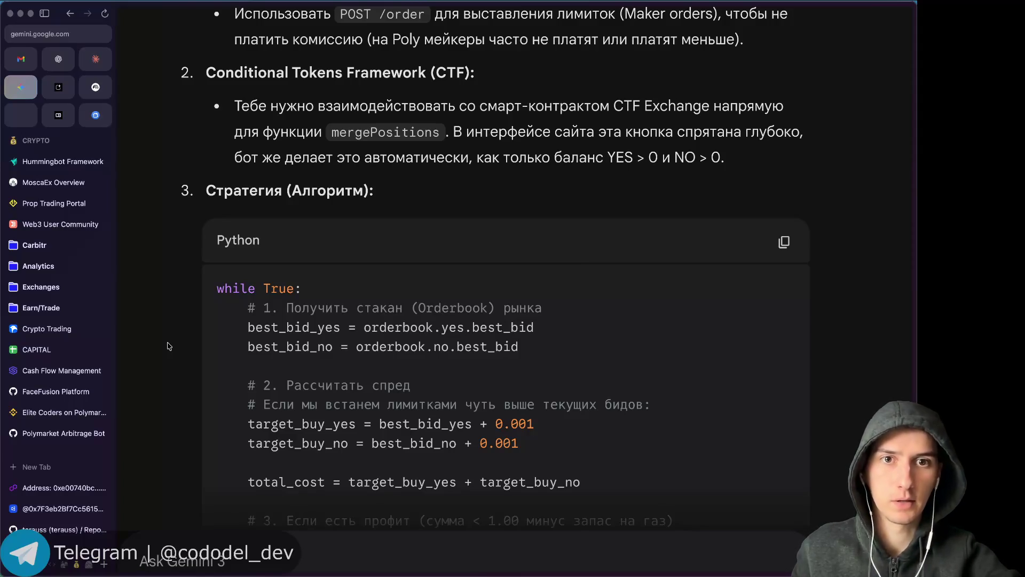
{"action": "scroll", "coordinate": [169, 346], "scroll_direction": "down", "scroll_amount": 1}
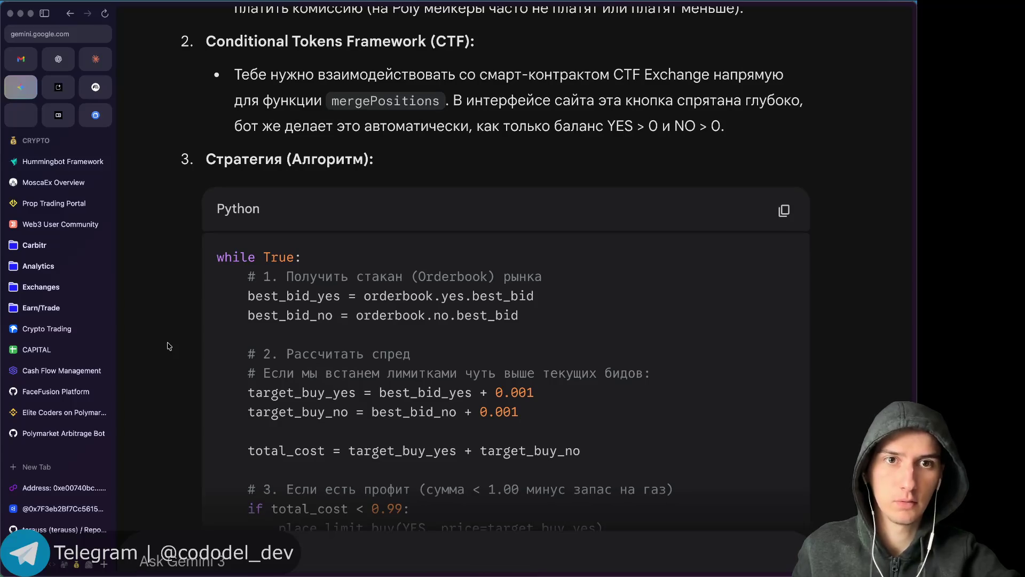
{"action": "scroll", "coordinate": [168, 346], "scroll_direction": "down", "scroll_amount": 1}
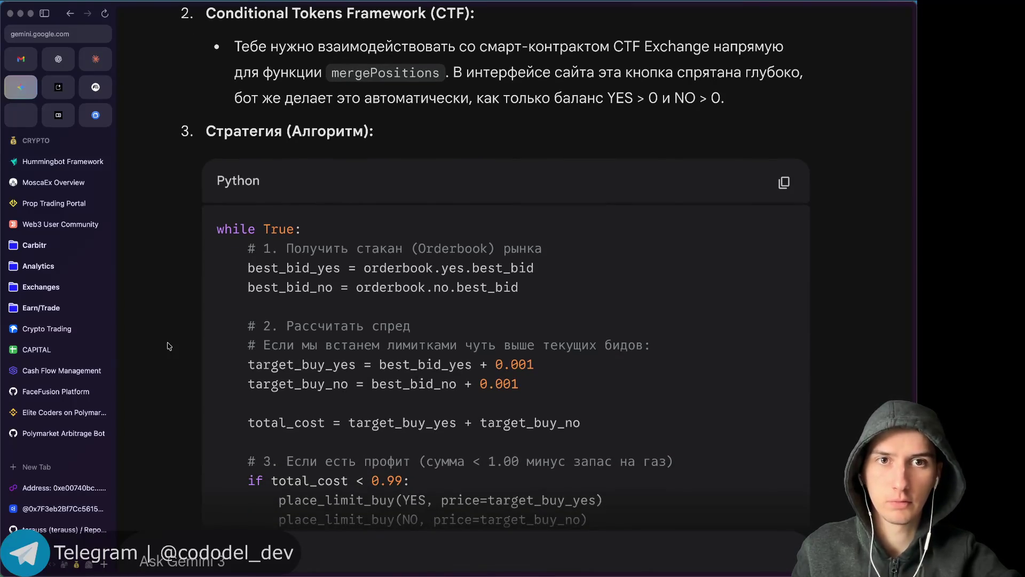
{"action": "scroll", "coordinate": [169, 346], "scroll_direction": "down", "scroll_amount": 1}
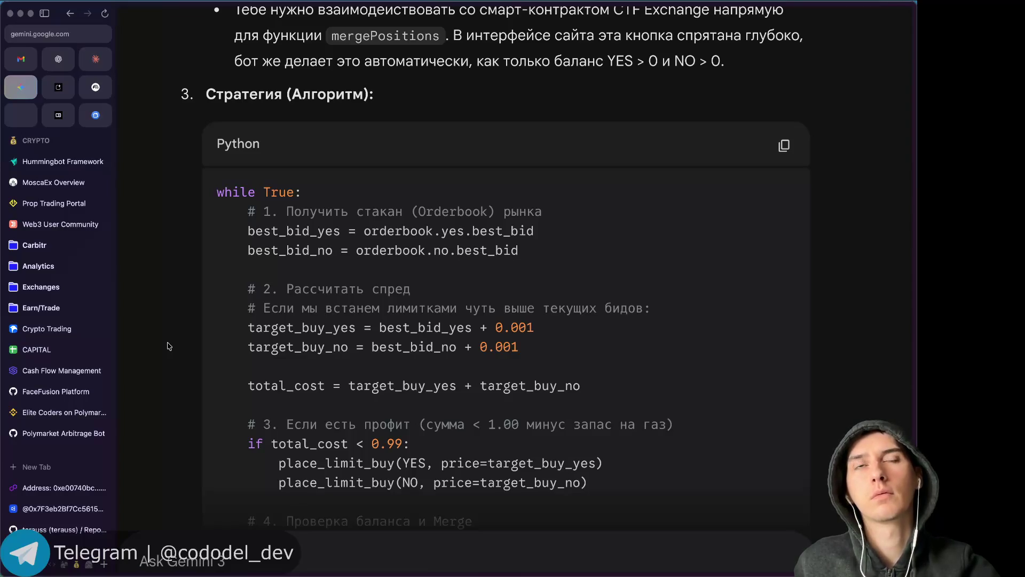
{"action": "scroll", "coordinate": [169, 346], "scroll_direction": "down", "scroll_amount": 1}
{"action": "scroll", "coordinate": [169, 346], "scroll_direction": "down", "scroll_amount": 2}
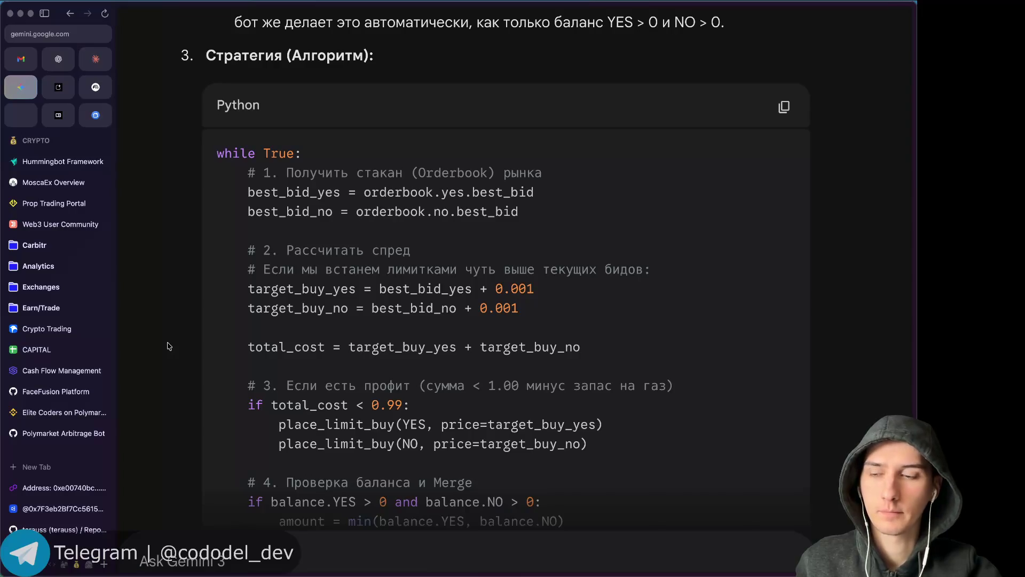
{"action": "middle_click", "coordinate": [169, 346]}
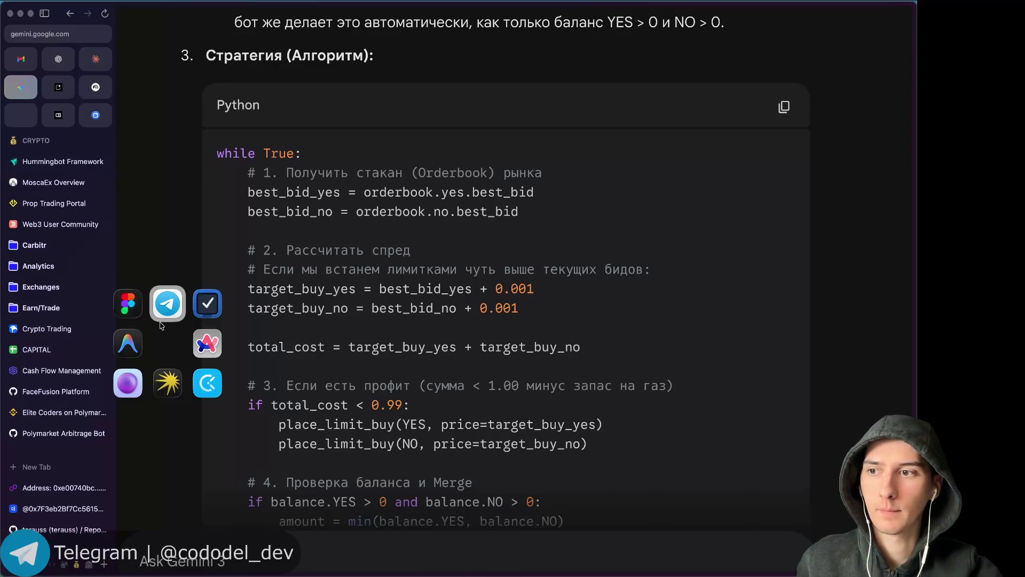
Switch to Telegram, preview the shared Godot editor screenshot, then hide Telegram again.
{"action": "left_click", "coordinate": [165, 303]}
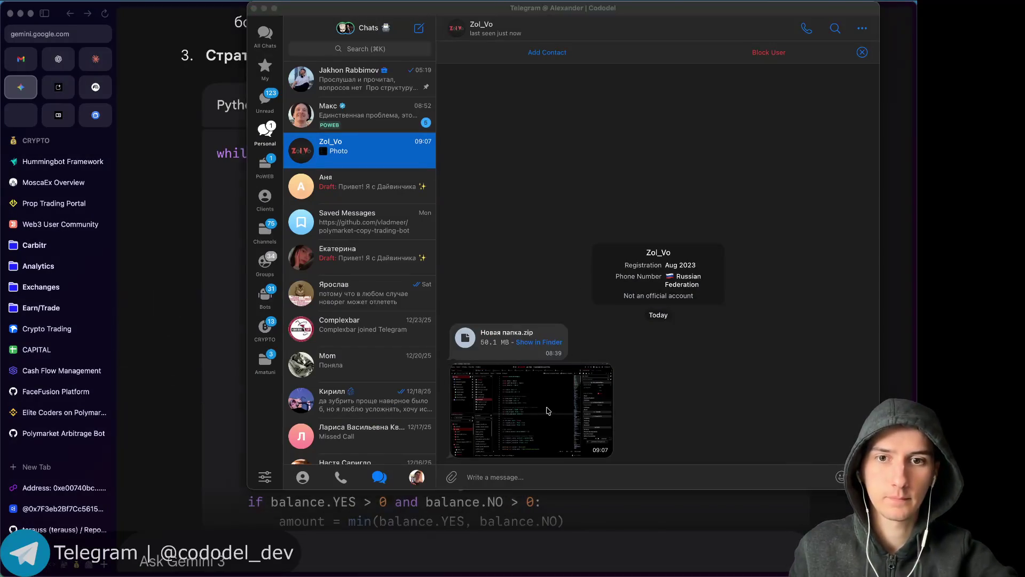
{"action": "left_click", "coordinate": [550, 412]}
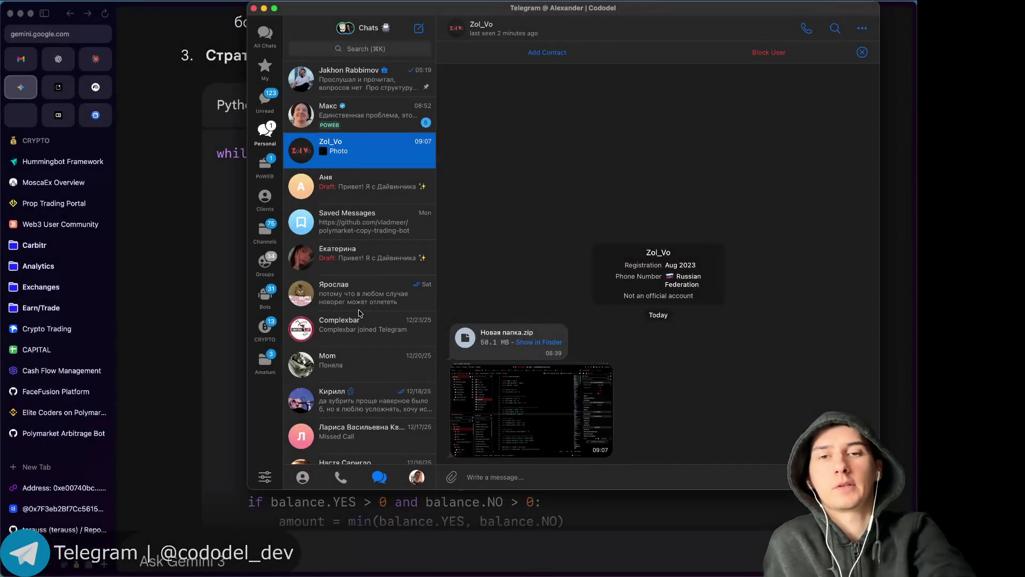
{"action": "left_click", "coordinate": [172, 351]}
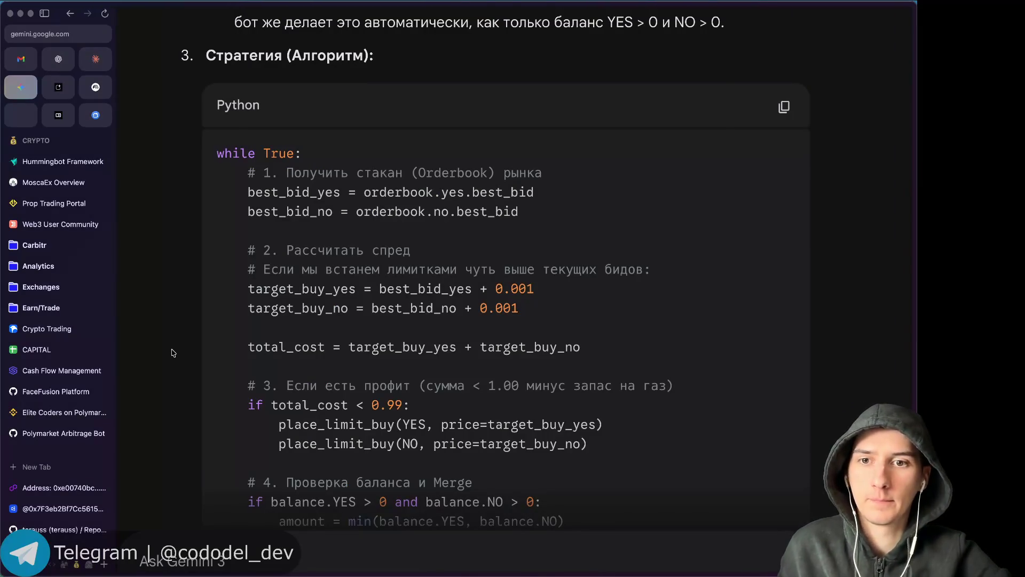
Open the Polymarket profile tab, then view Telegram's player.gd screenshot full-screen.
{"action": "scroll", "coordinate": [172, 352], "scroll_direction": "up", "scroll_amount": 3}
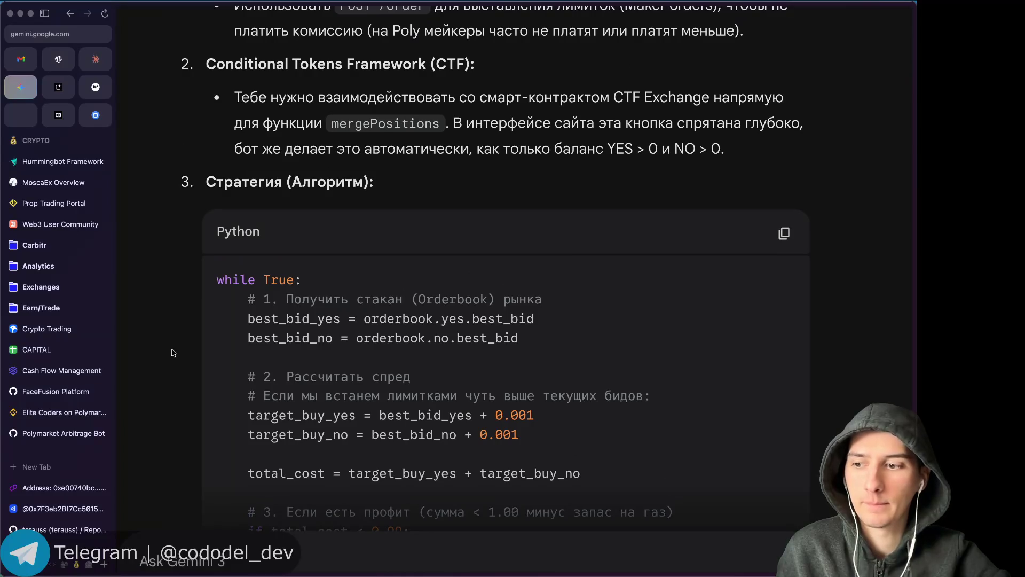
{"action": "scroll", "coordinate": [172, 353], "scroll_direction": "up", "scroll_amount": 1}
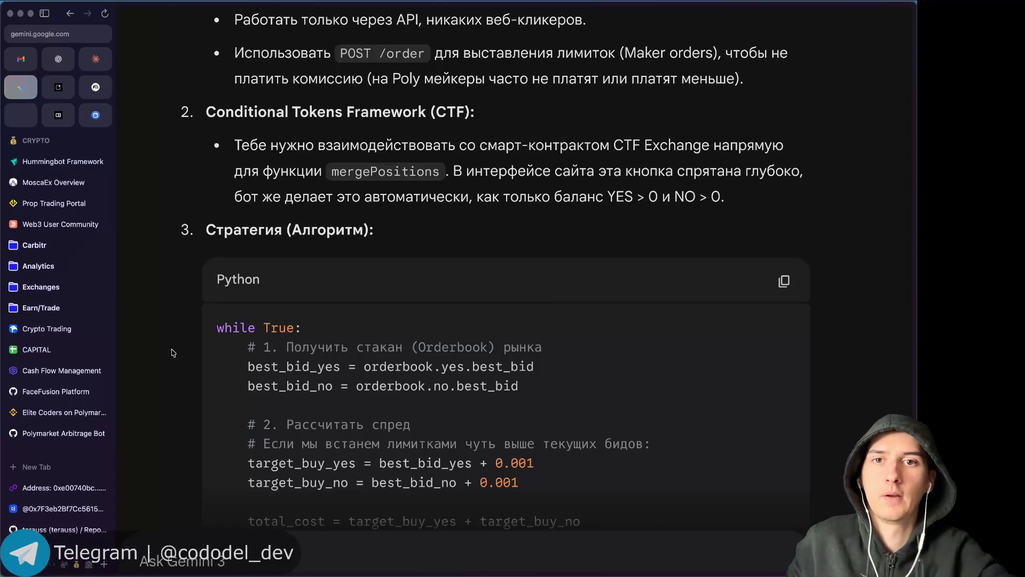
{"action": "scroll", "coordinate": [172, 327], "scroll_direction": "down", "scroll_amount": 1}
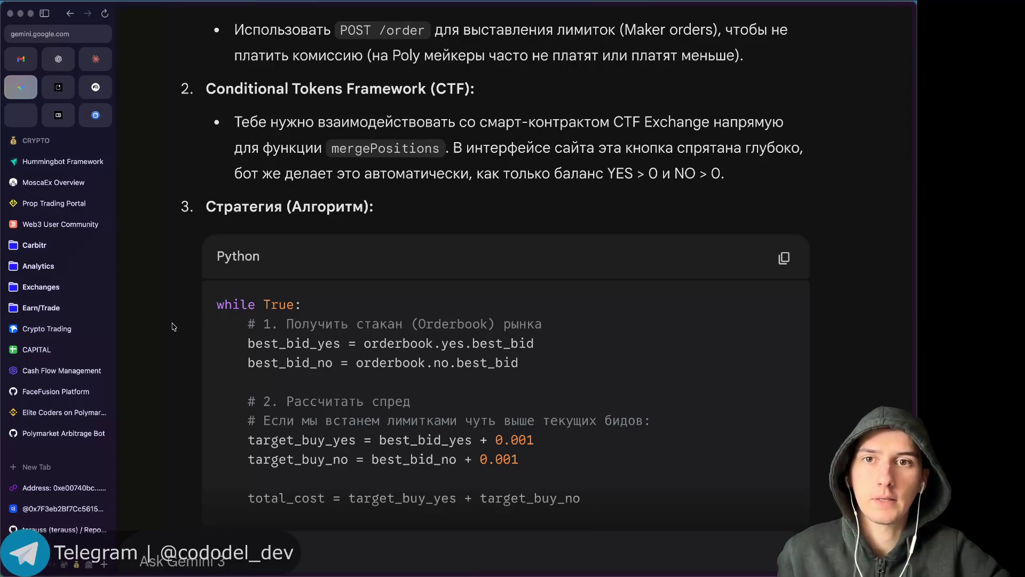
{"action": "scroll", "coordinate": [172, 326], "scroll_direction": "down", "scroll_amount": 1}
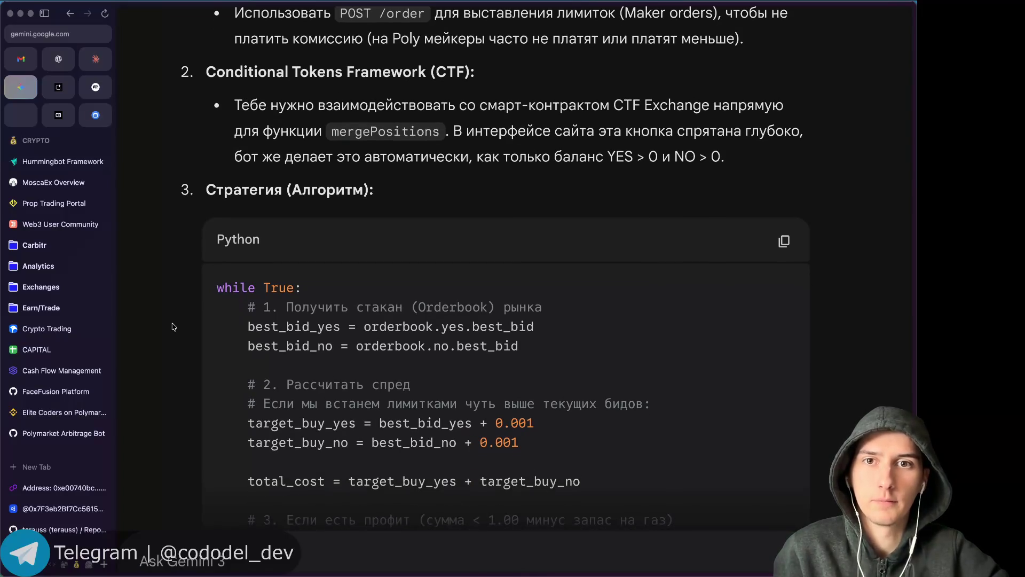
{"action": "scroll", "coordinate": [57, 491], "scroll_direction": "down", "scroll_amount": 2}
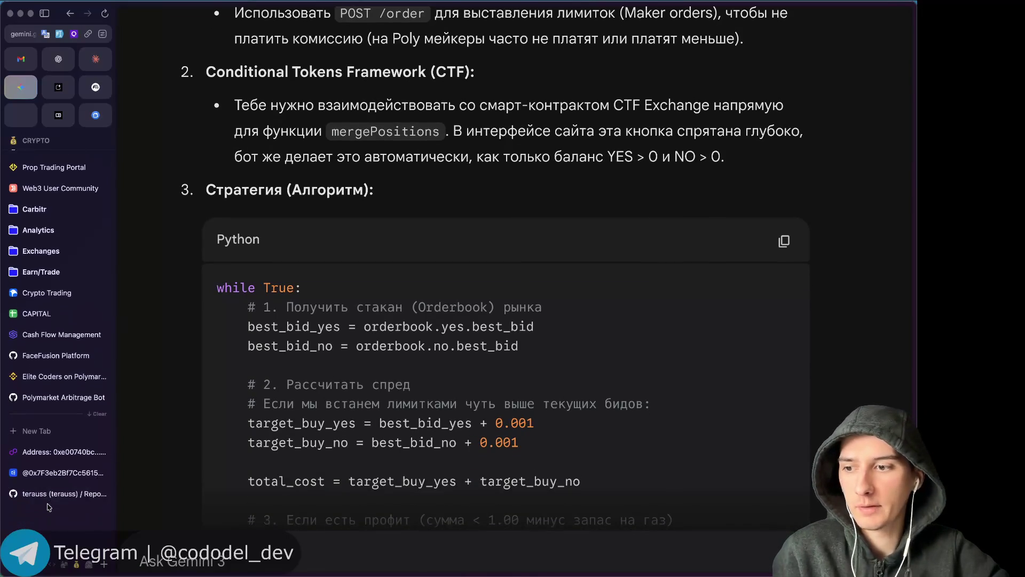
{"action": "left_click", "coordinate": [59, 471]}
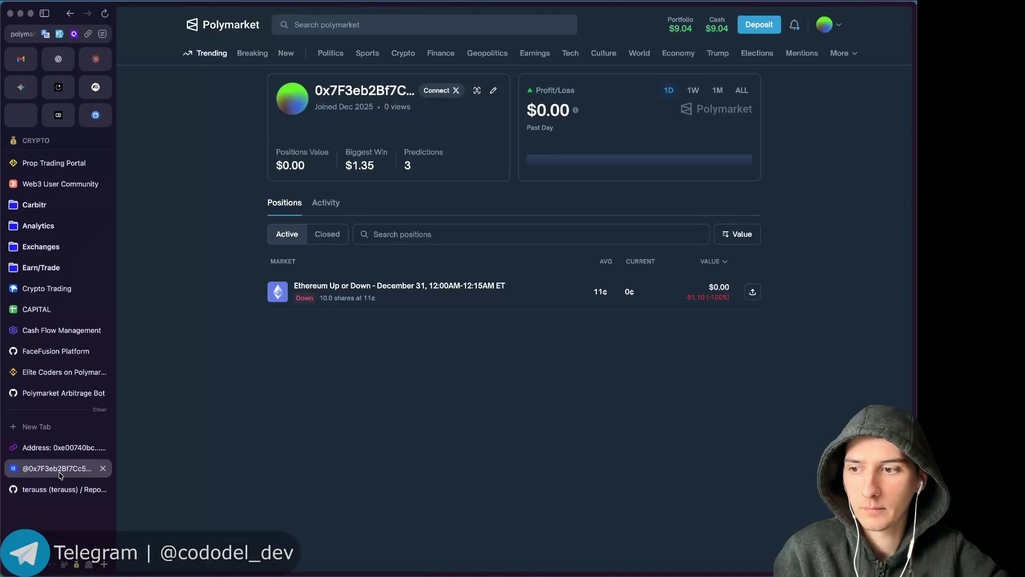
{"action": "key", "text": "super+Tab"}
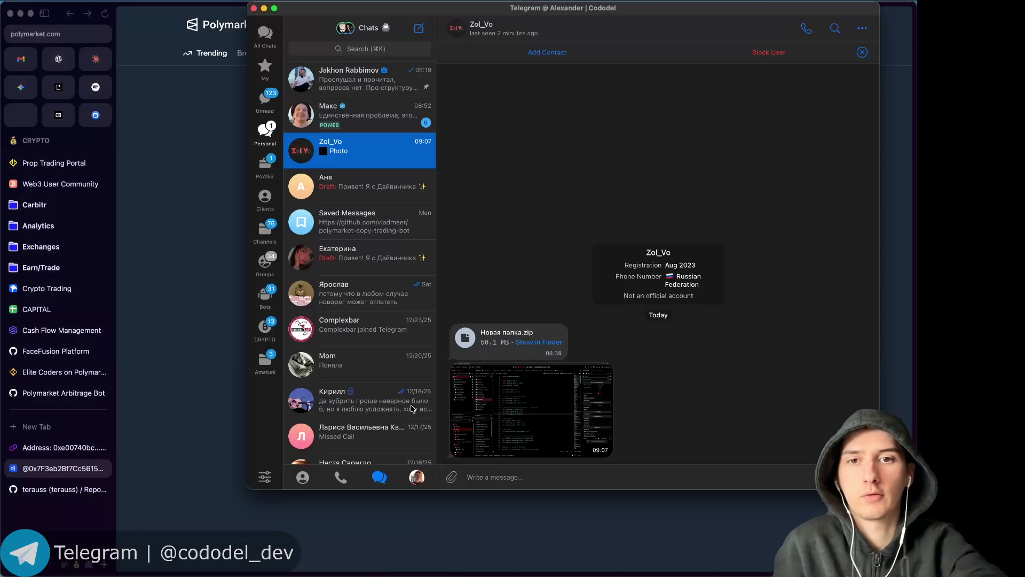
{"action": "left_click", "coordinate": [532, 410]}
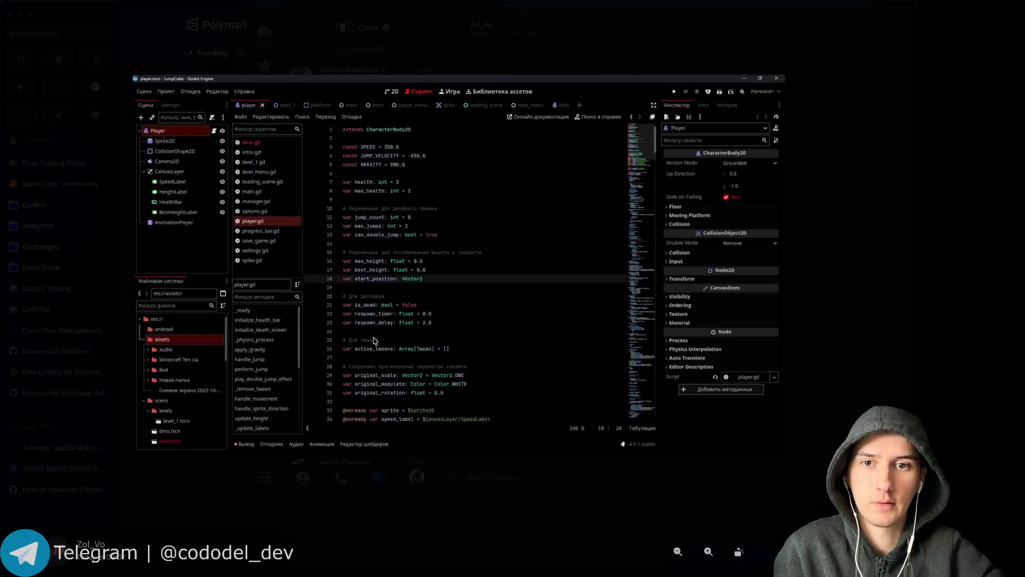